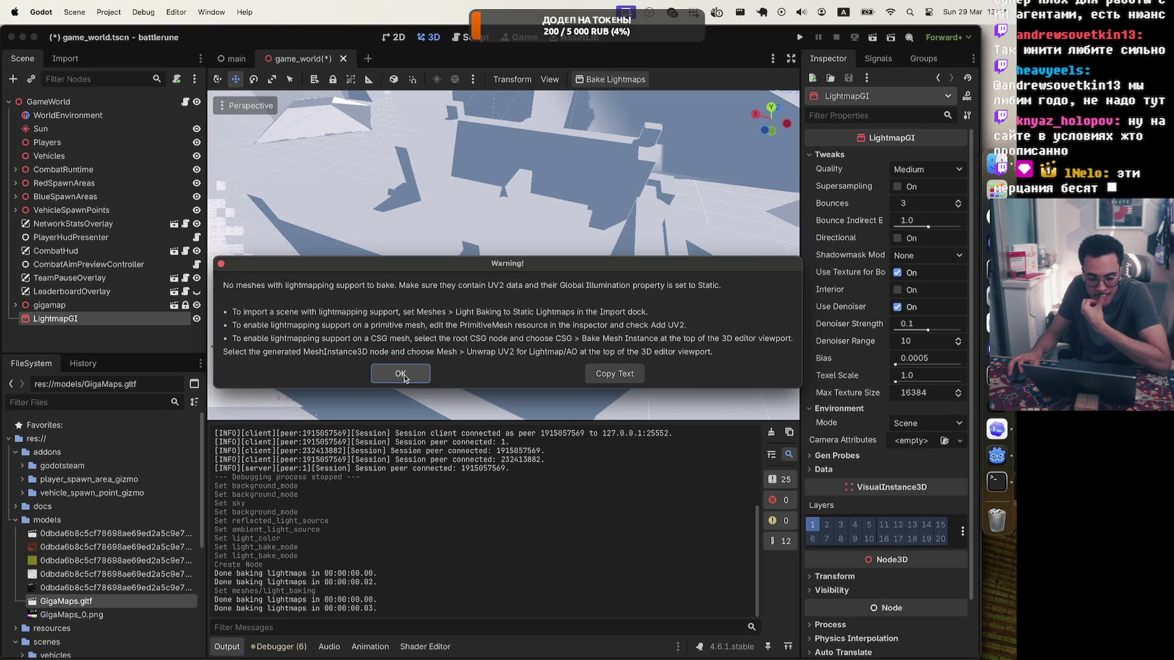
Dismiss the no-meshes bake warning, then expand and select the gigamap node
left_click(400, 374)
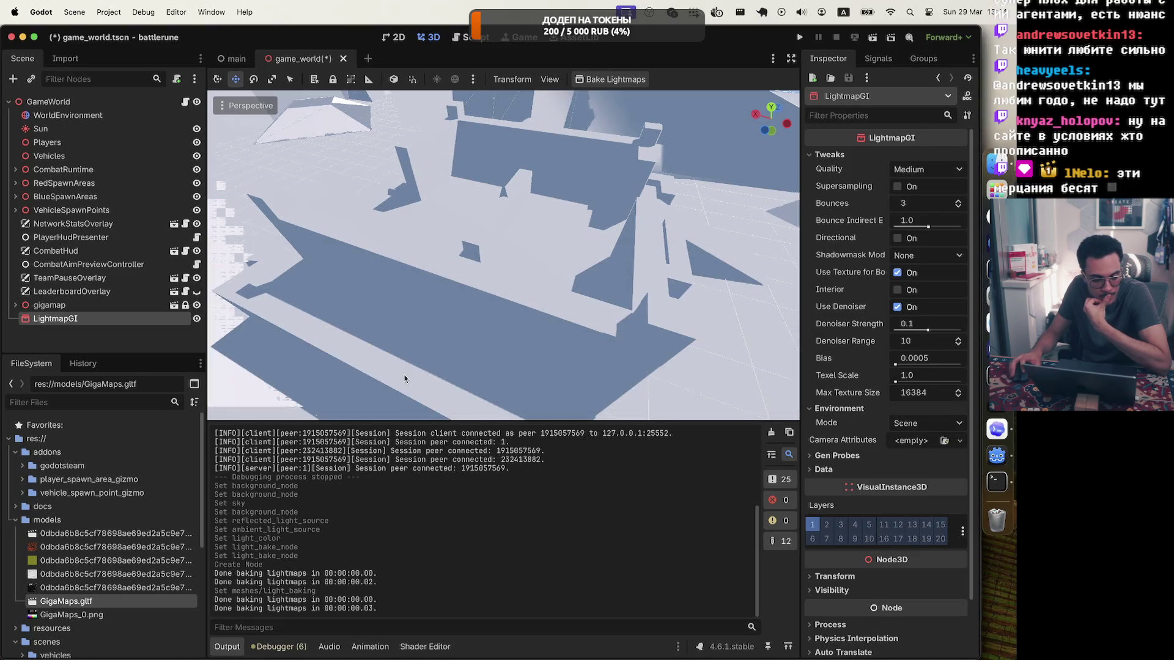
left_click(16, 305)
left_click(66, 305)
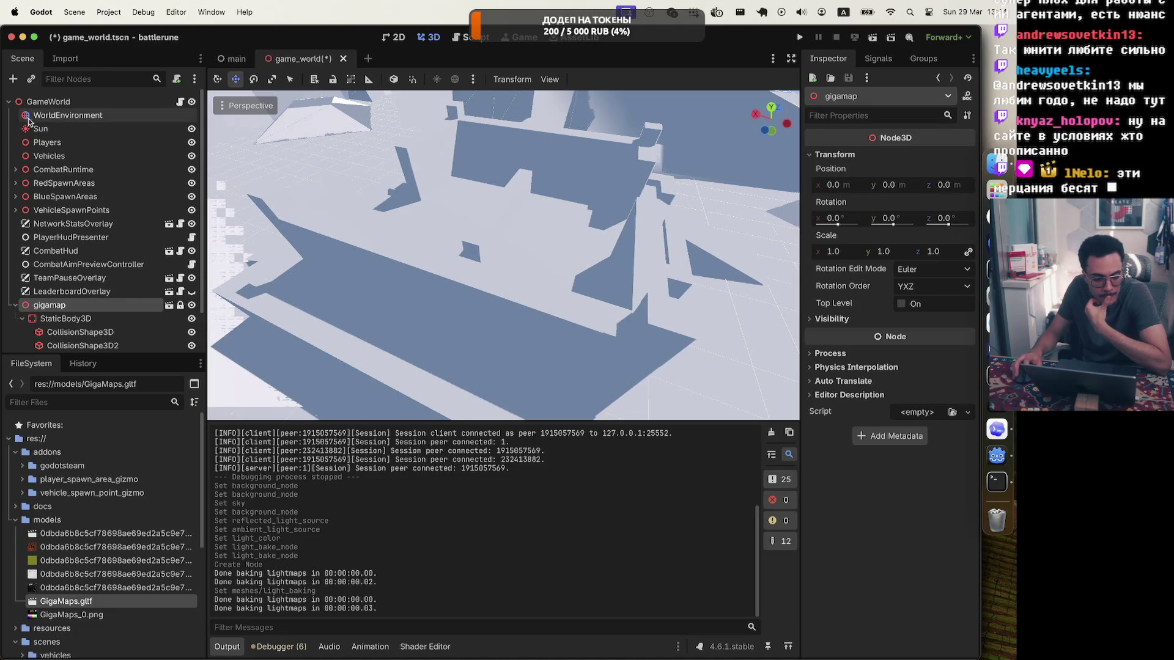
View GigaMaps.gltf's import settings and open its Advanced Import Settings window
left_click(65, 58)
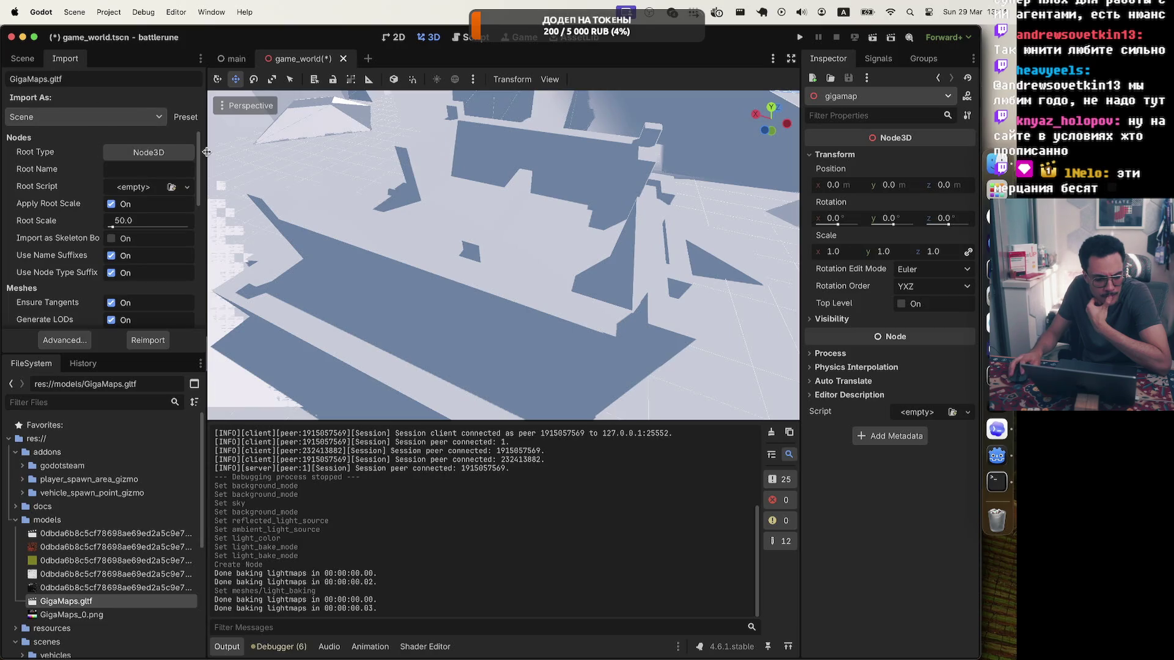
left_click_drag(200, 160, 200, 286)
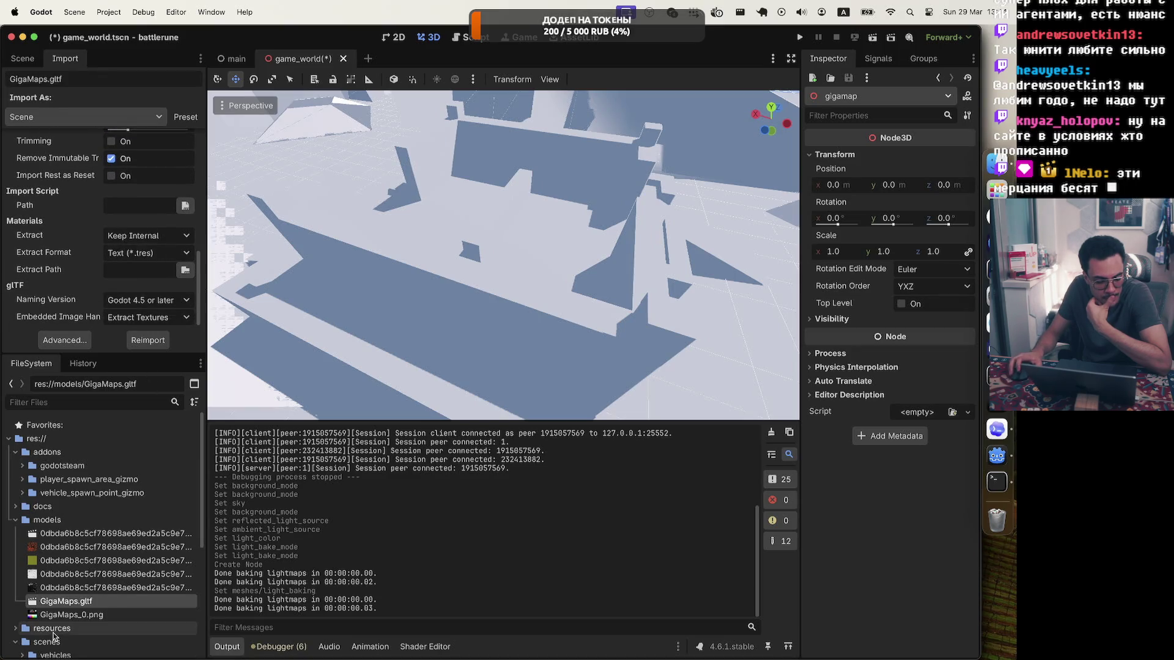
double_click(72, 602)
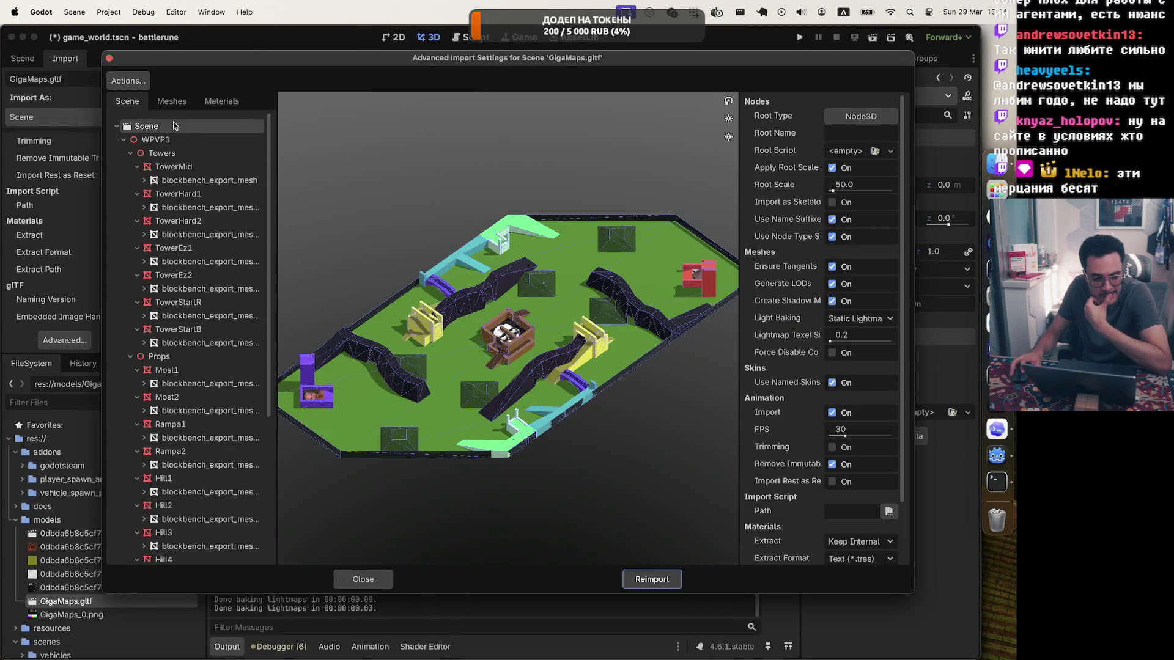
left_click(172, 102)
left_click(221, 101)
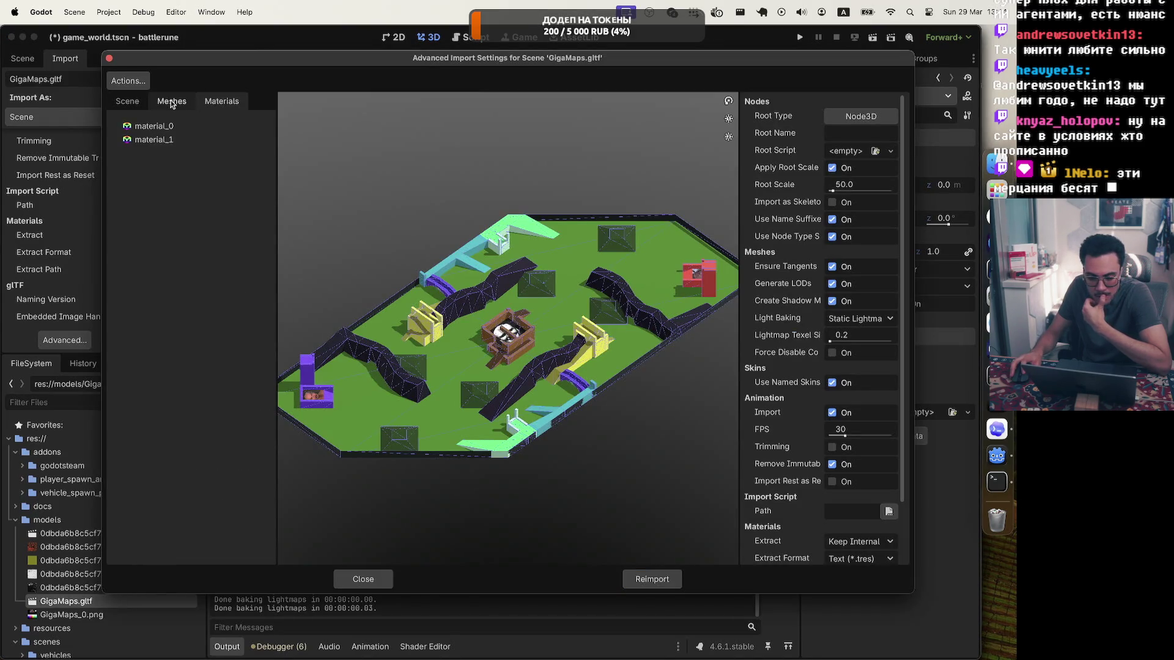
left_click_drag(900, 234, 905, 304)
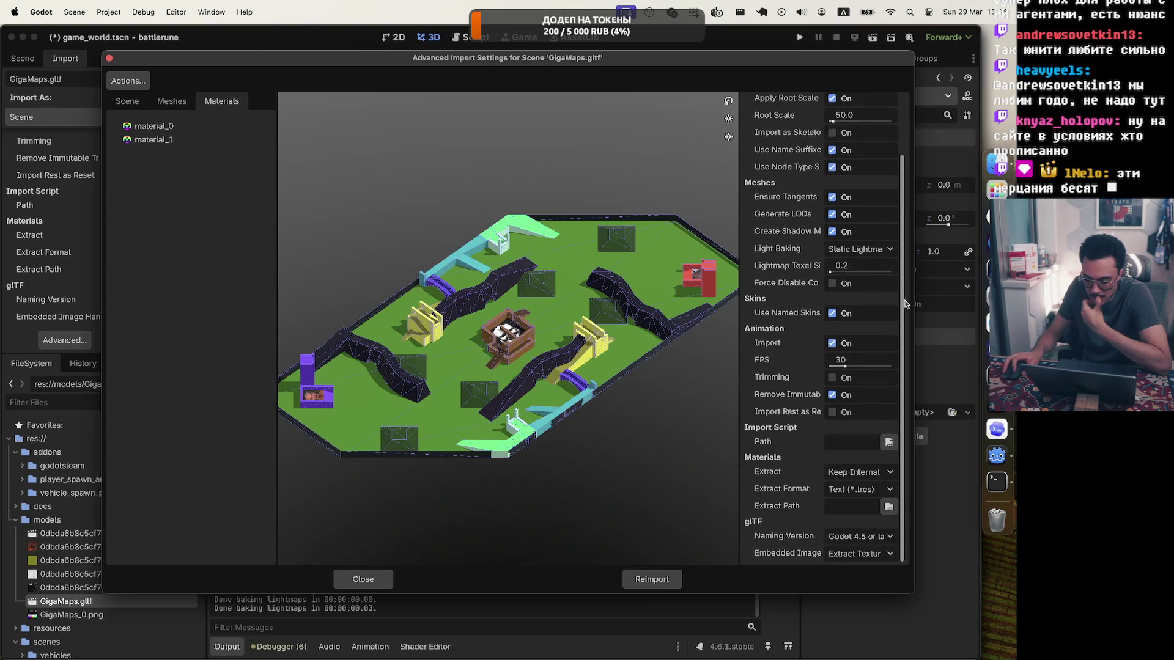
scroll(905, 306, "up", 3)
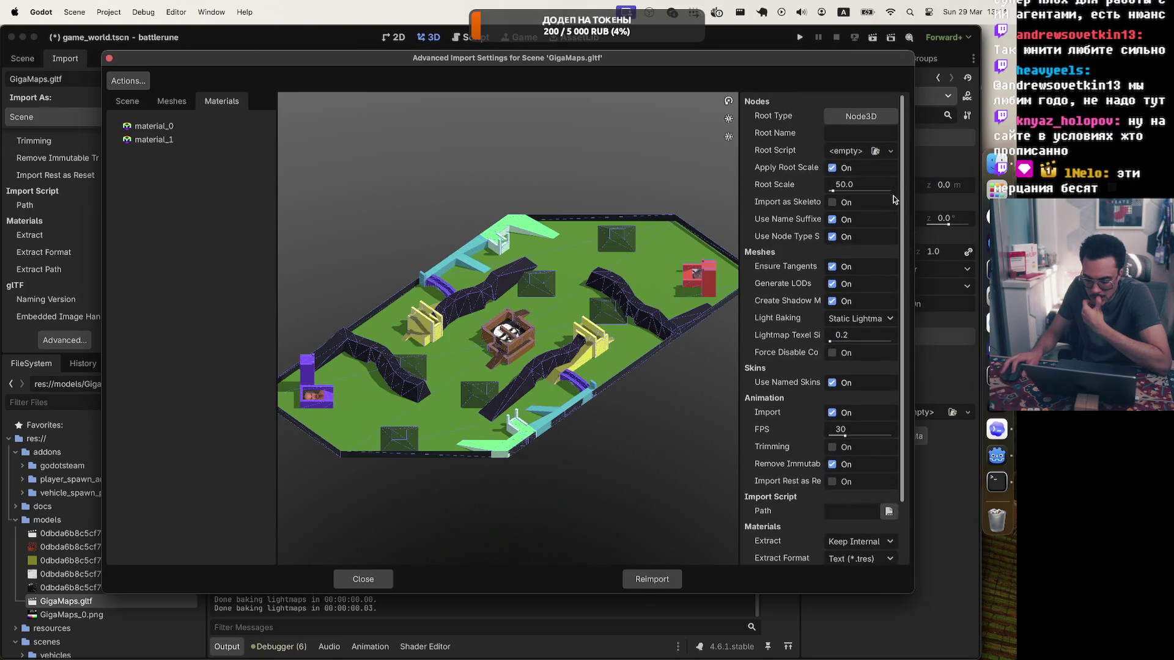
left_click(363, 579)
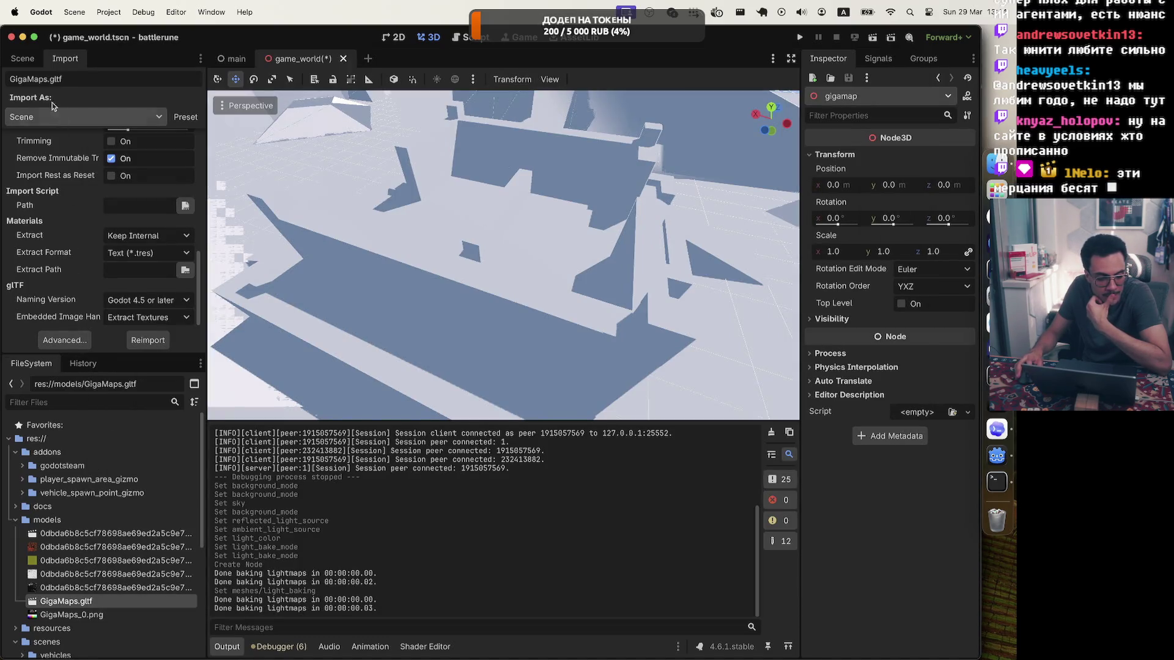
Leave the Import As type unchanged, return to the Scene dock, and save game_world
left_click(93, 118)
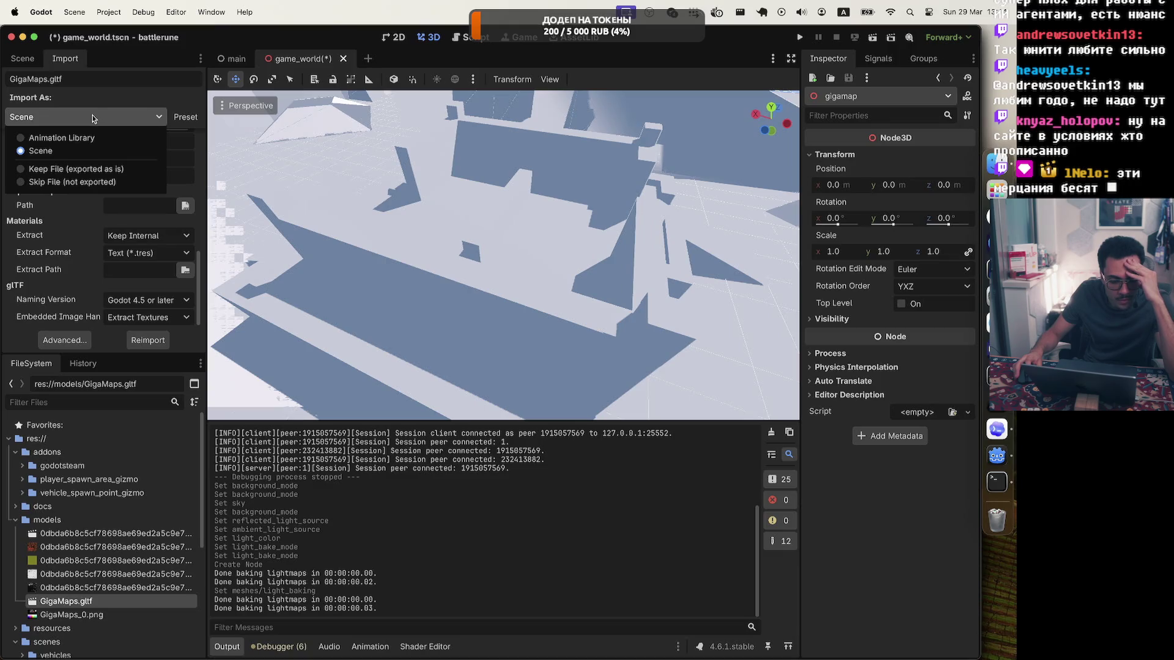
left_click(93, 118)
scroll(72, 199, "up", 5)
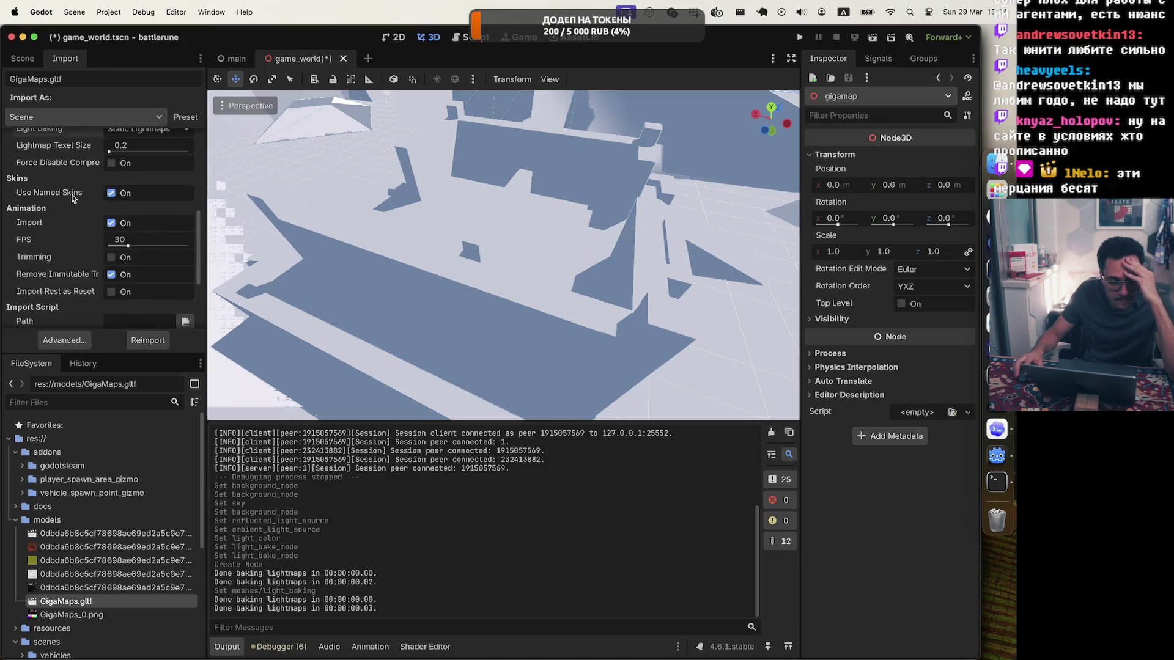
left_click(22, 58)
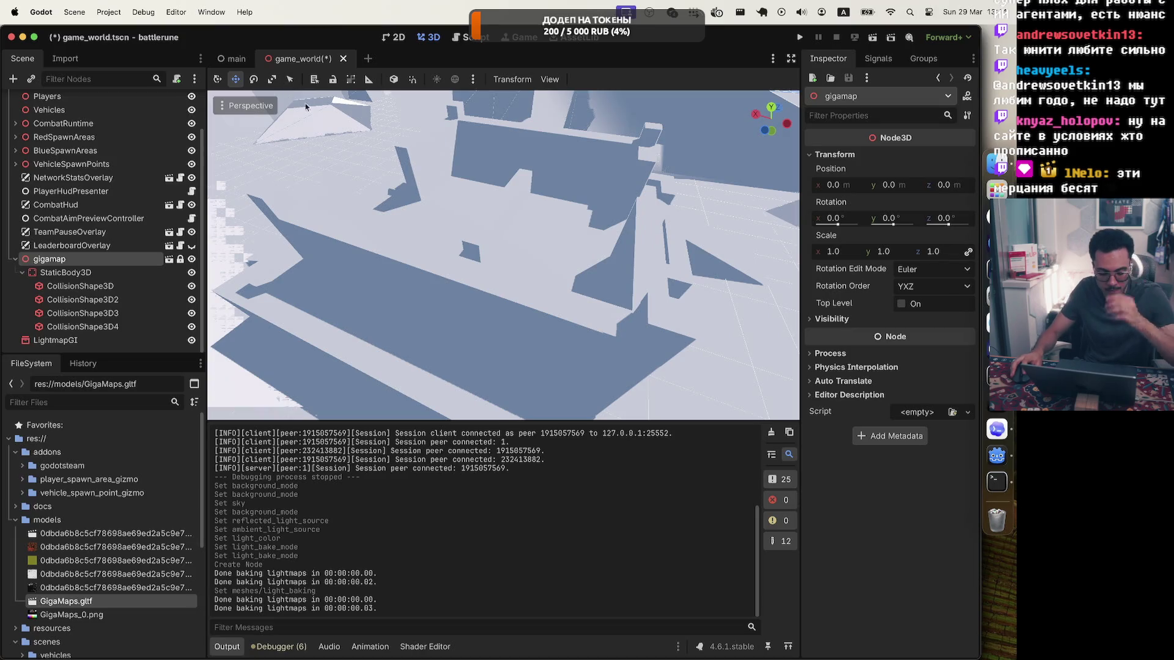
key("super+s")
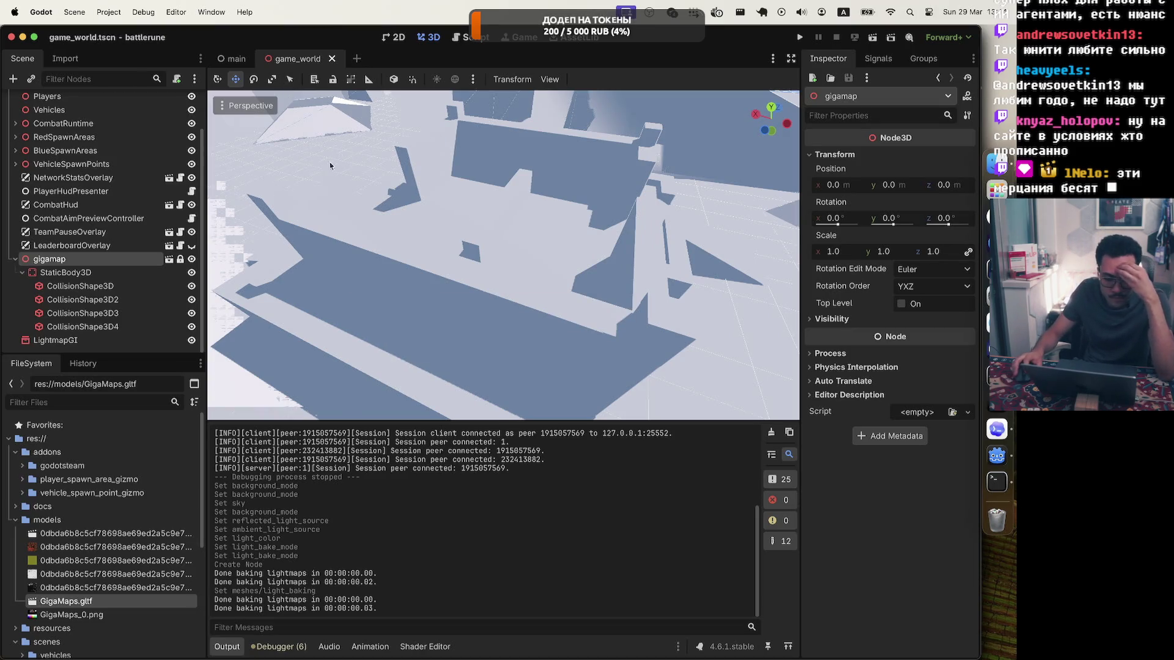
Select the LightmapGI node and bake lightmaps, saving the lightmap data file
left_click(29, 341)
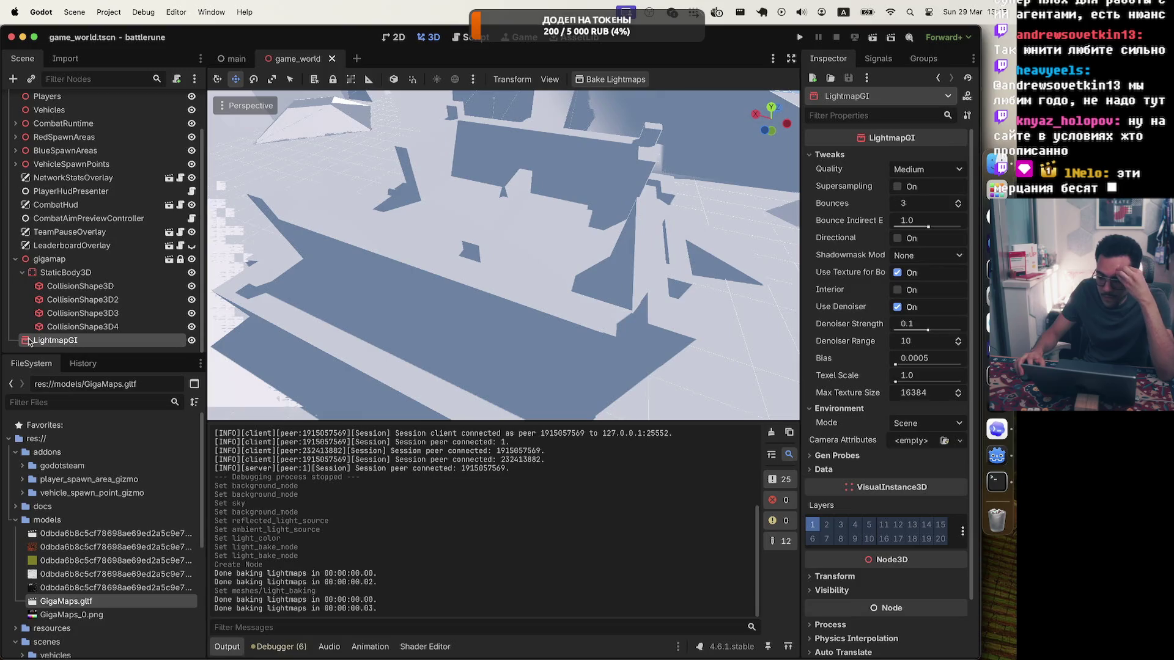
left_click(28, 264)
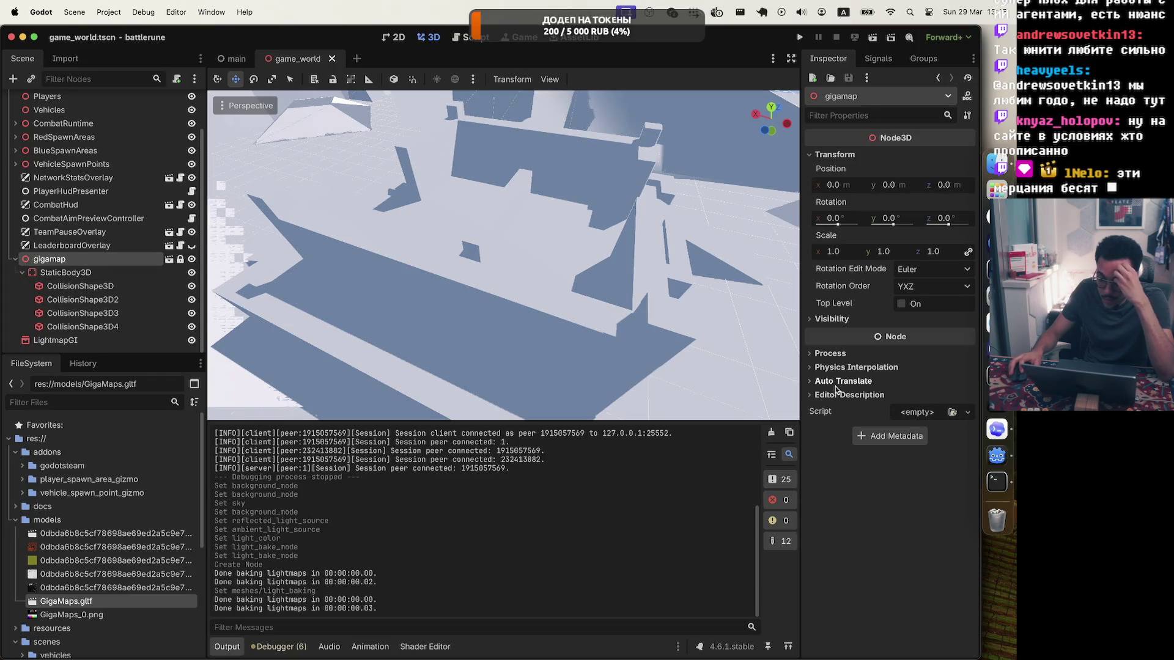
left_click(547, 77)
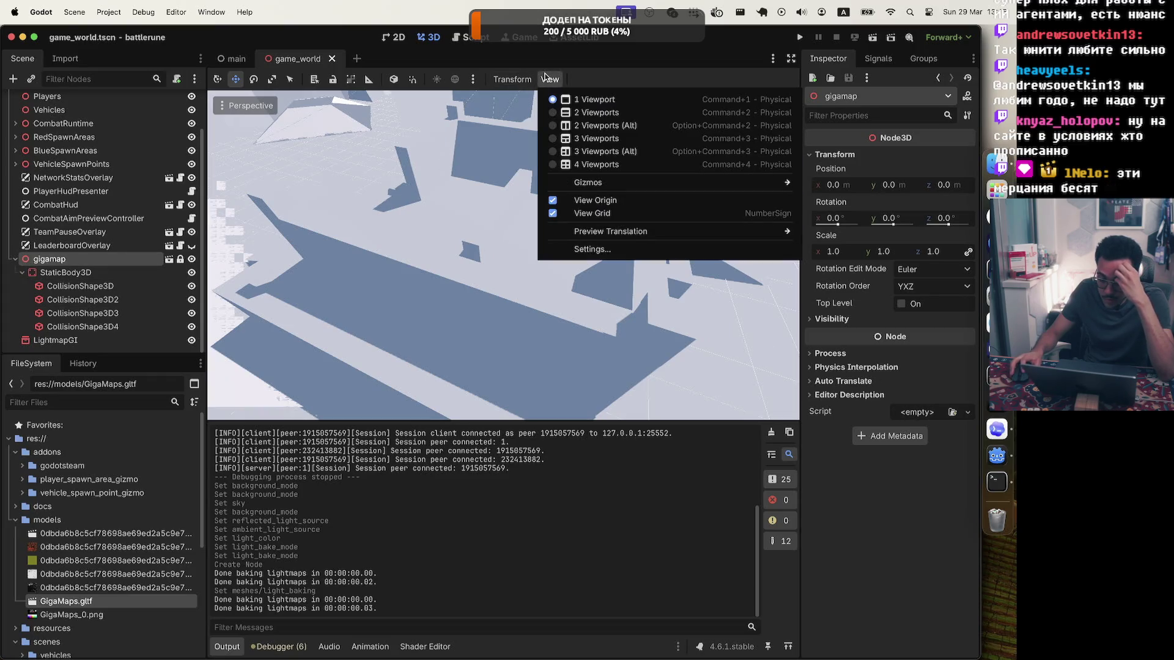
left_click(512, 79)
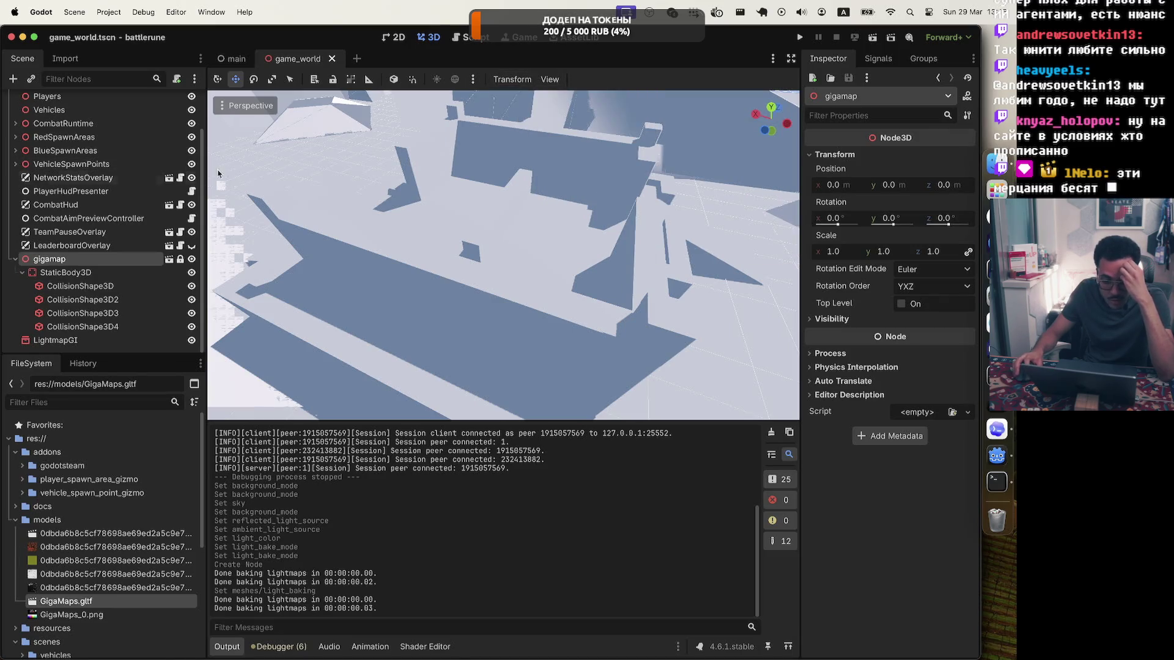
left_click(55, 340)
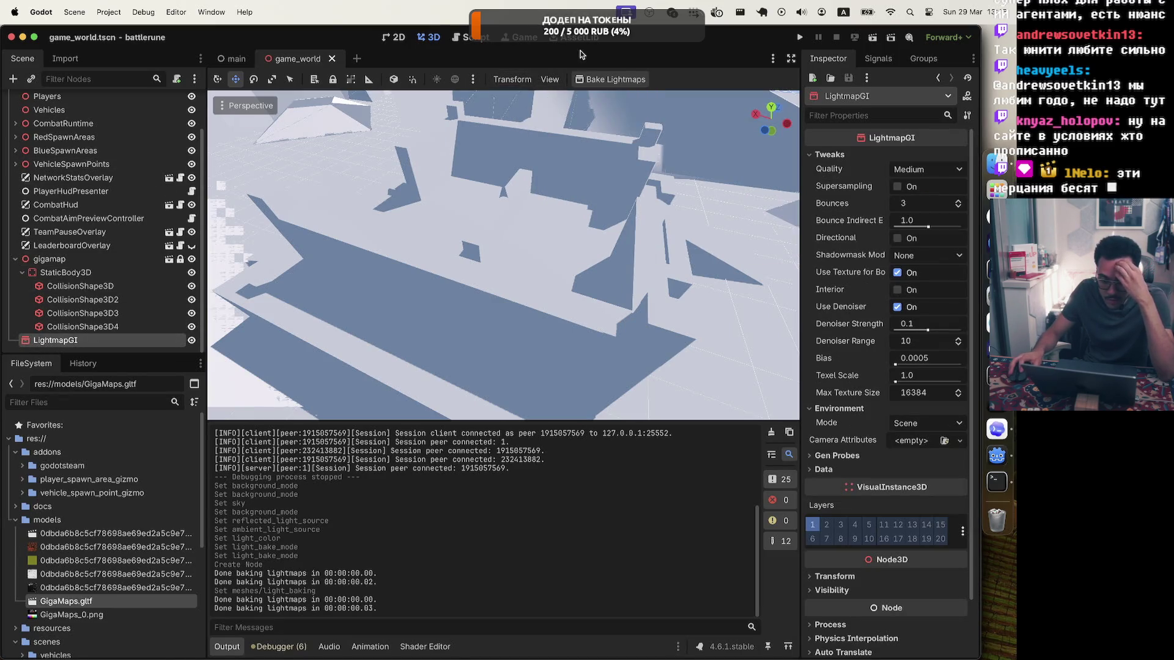
left_click(610, 79)
left_click(598, 513)
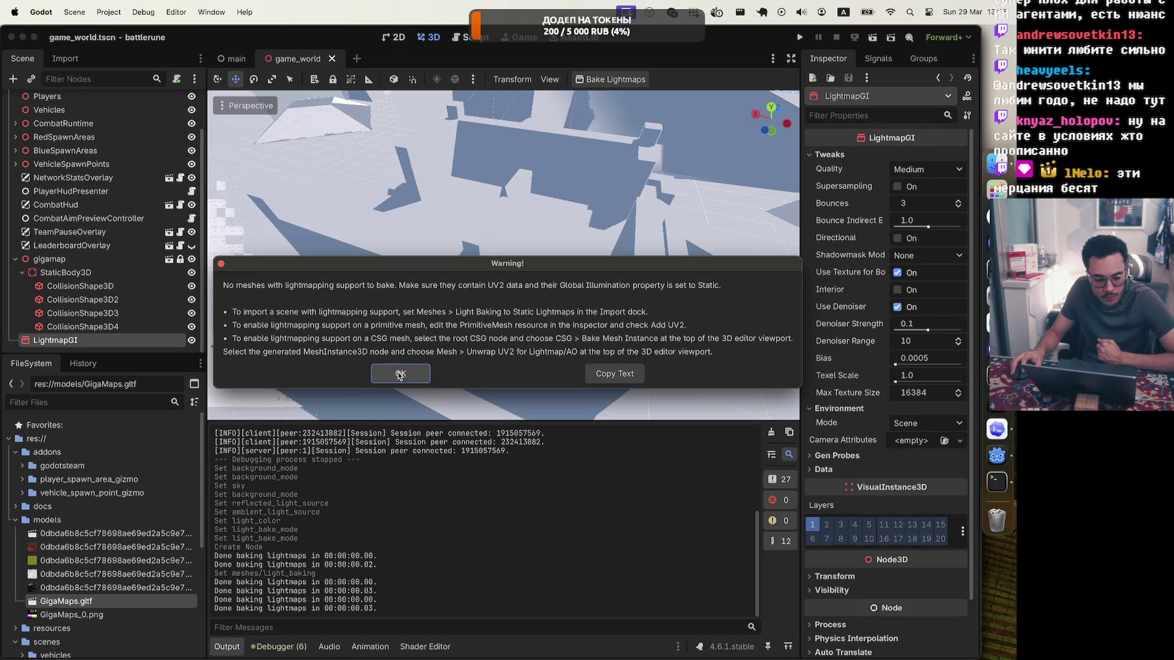
Dismiss the no-meshes warning and reopen GigaMaps.gltf's Advanced Import Settings
left_click(399, 375)
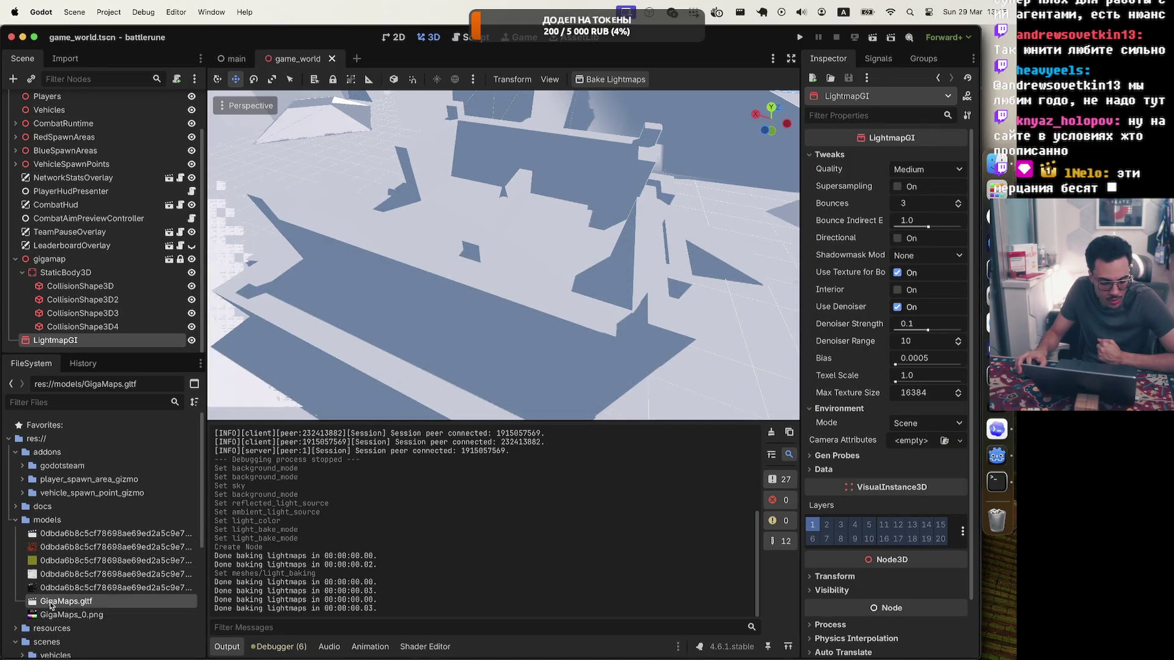
double_click(51, 605)
List the meshes and inspect blockbench_export_mesh, leaving its Lightmap UV at Default
left_click(171, 101)
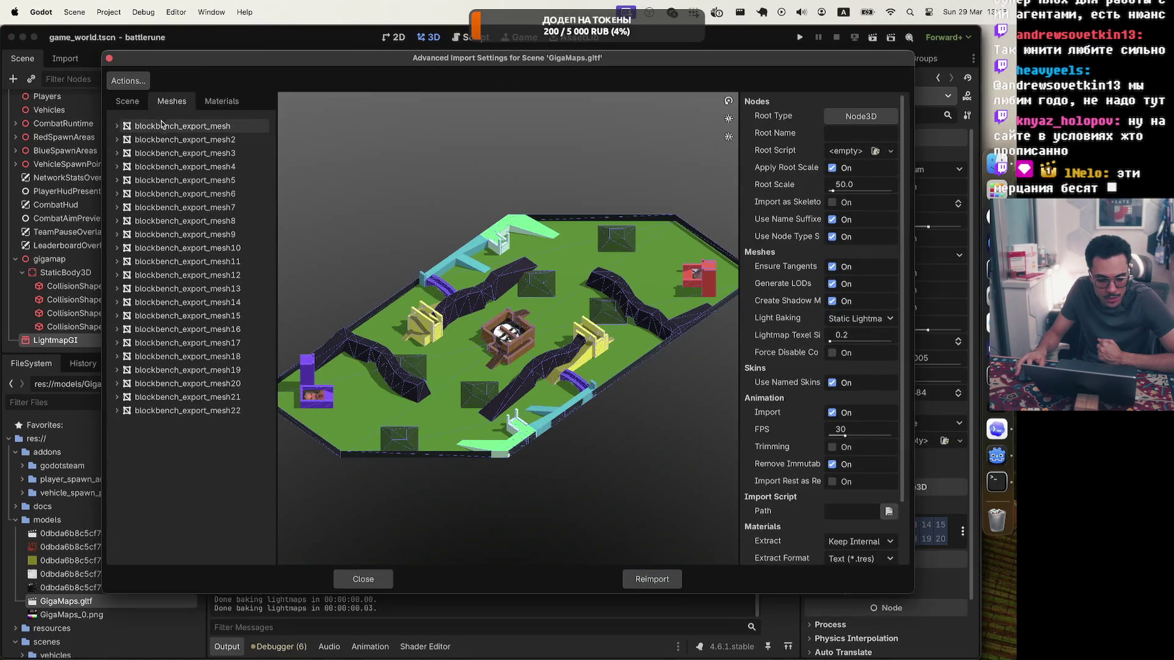
left_click(160, 126)
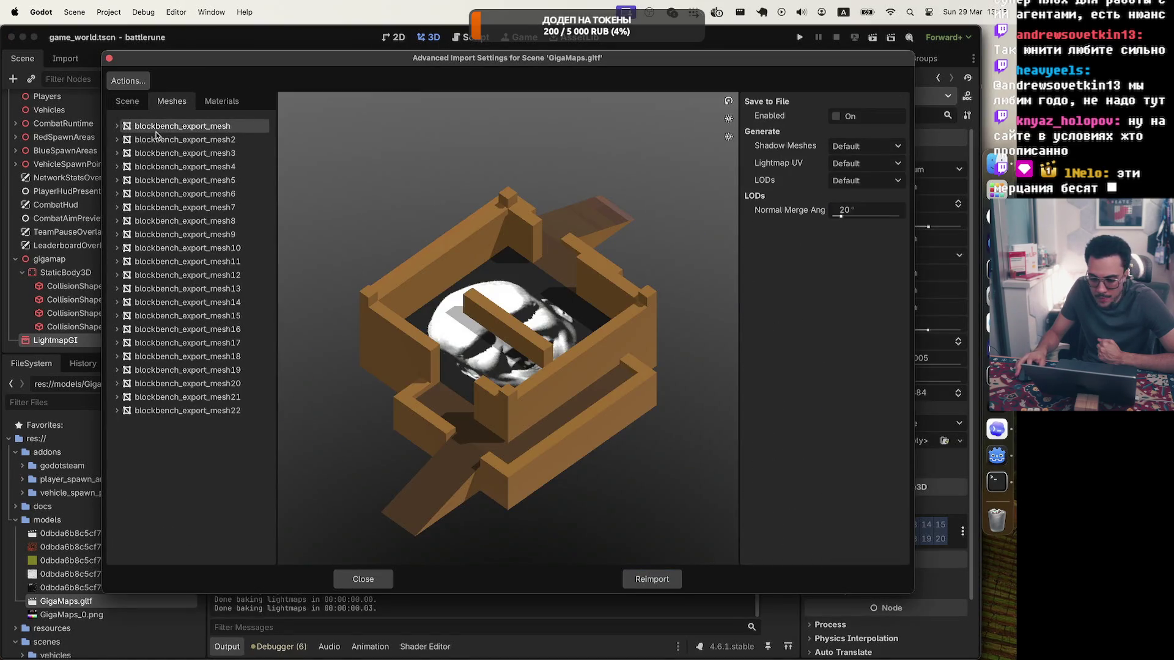
left_click(864, 164)
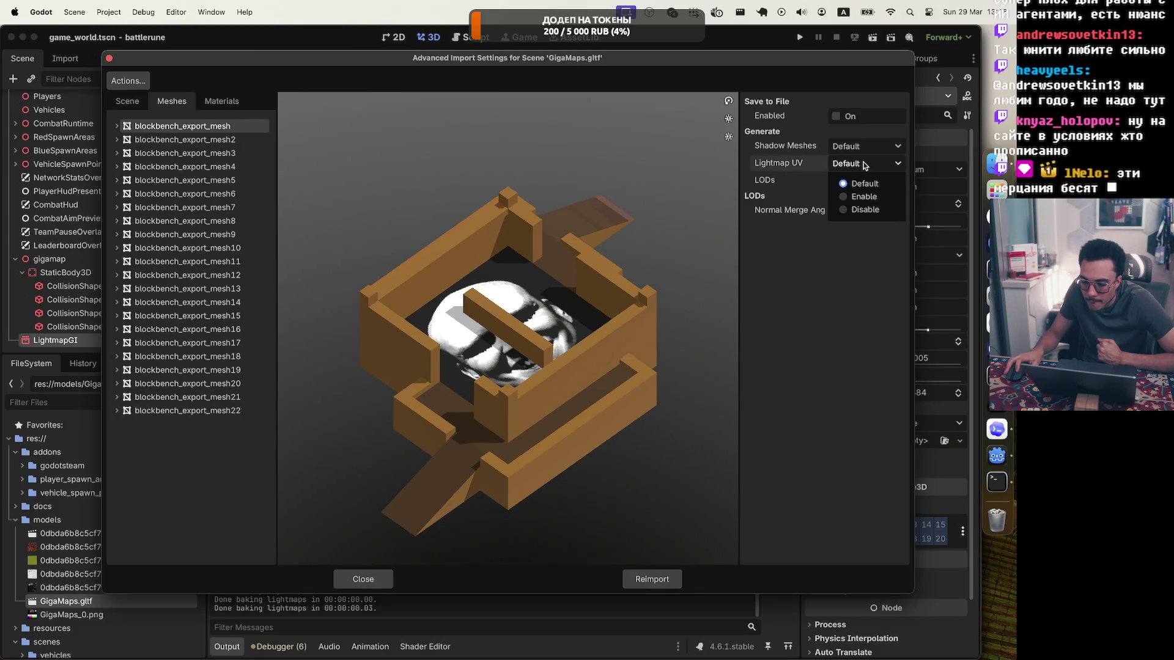
left_click(864, 163)
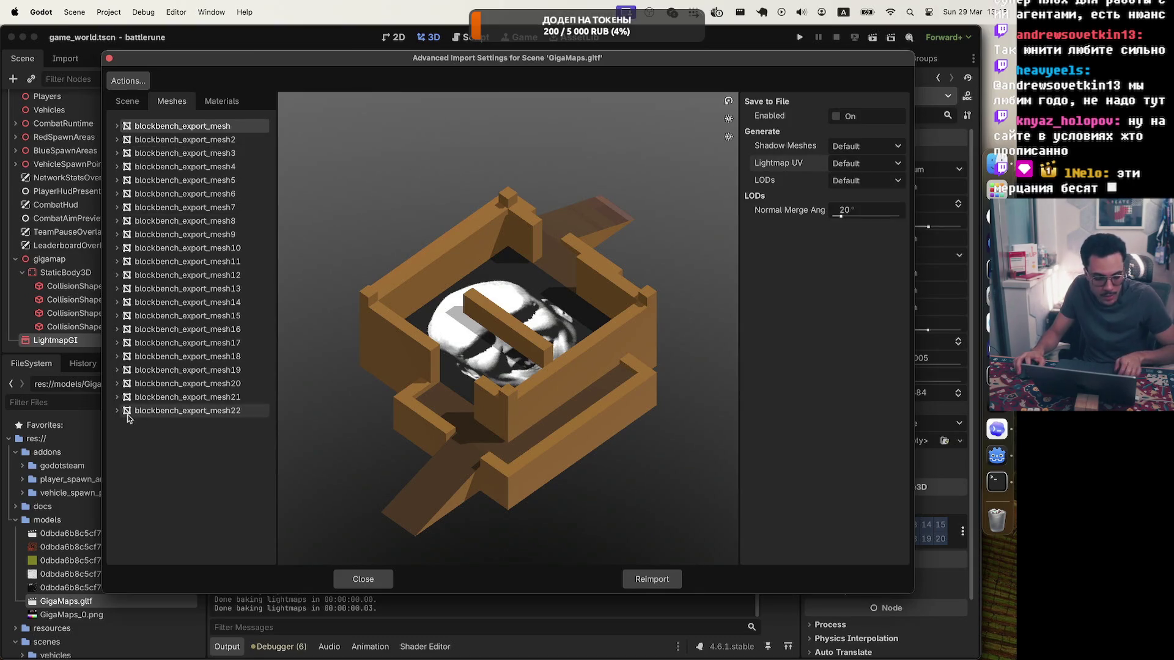
Set Lightmap UV to Enable for blockbench_export_mesh22 and blockbench_export_mesh21
left_click(175, 412)
left_click(182, 398)
left_click(182, 408)
left_click(864, 163)
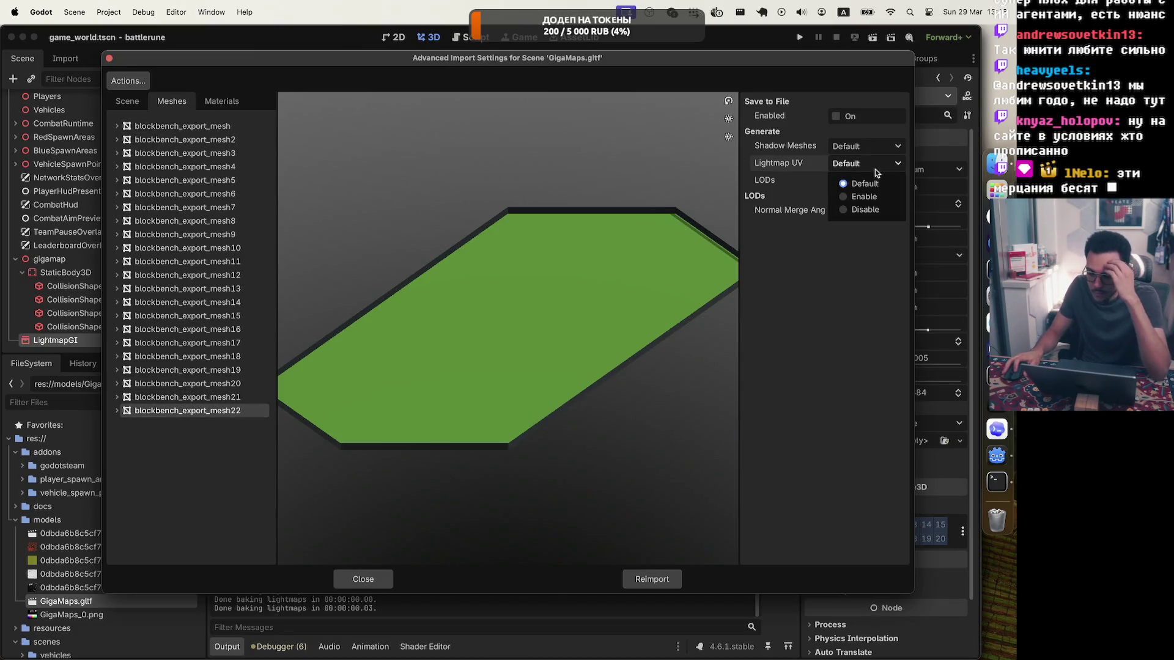
left_click(853, 191)
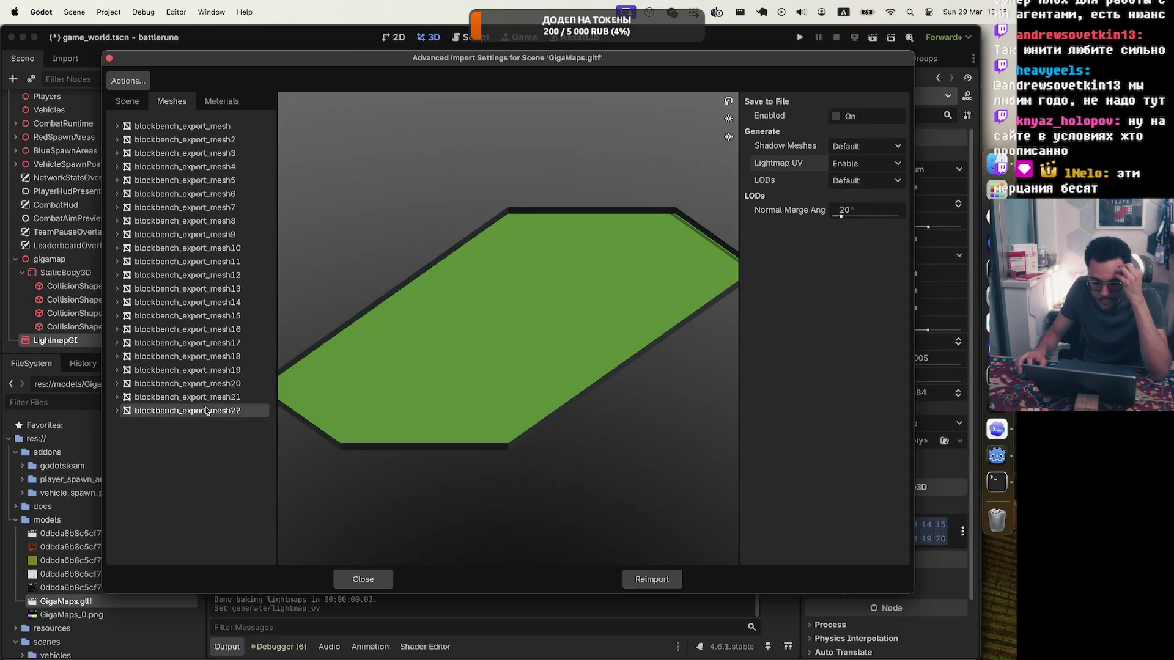
left_click(253, 396)
left_click(893, 166)
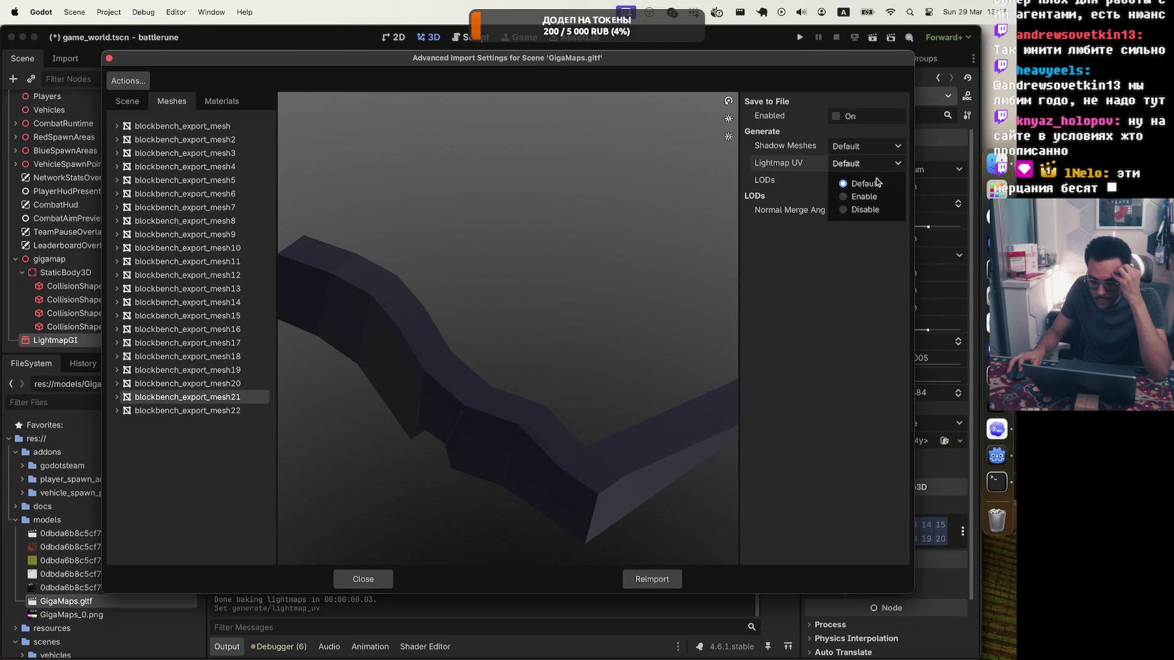
left_click(856, 191)
Set Lightmap UV to Enable for blockbench_export_mesh20 through blockbench_export_mesh17
left_click(154, 382)
left_click(862, 164)
left_click(855, 203)
left_click(139, 372)
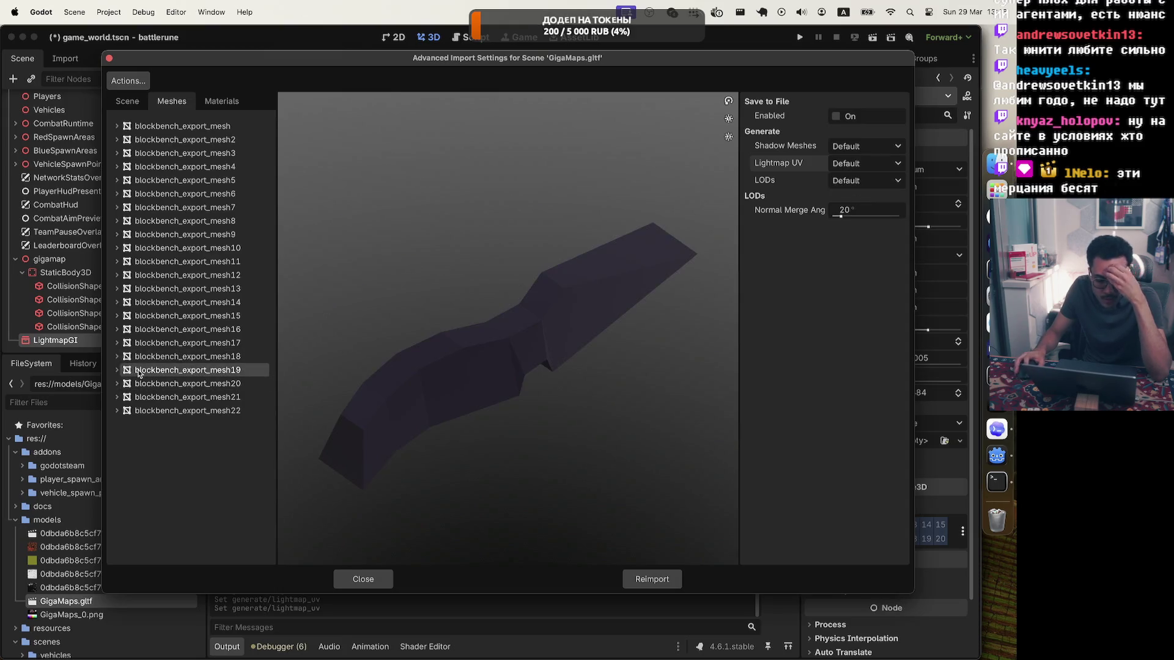
left_click(854, 165)
left_click(847, 194)
left_click(184, 356)
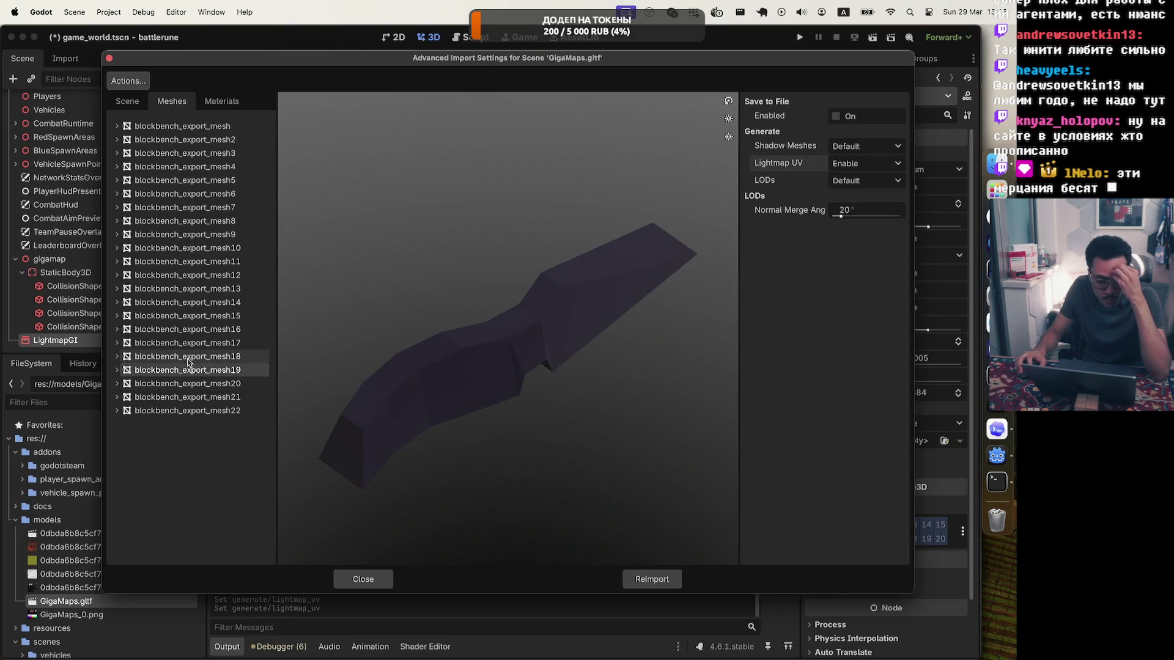
left_click(859, 163)
left_click(849, 191)
left_click(183, 343)
left_click(859, 171)
left_click(850, 191)
Set Lightmap UV to Enable for blockbench_export_mesh16 through blockbench_export_mesh13
left_click(183, 329)
left_click(858, 163)
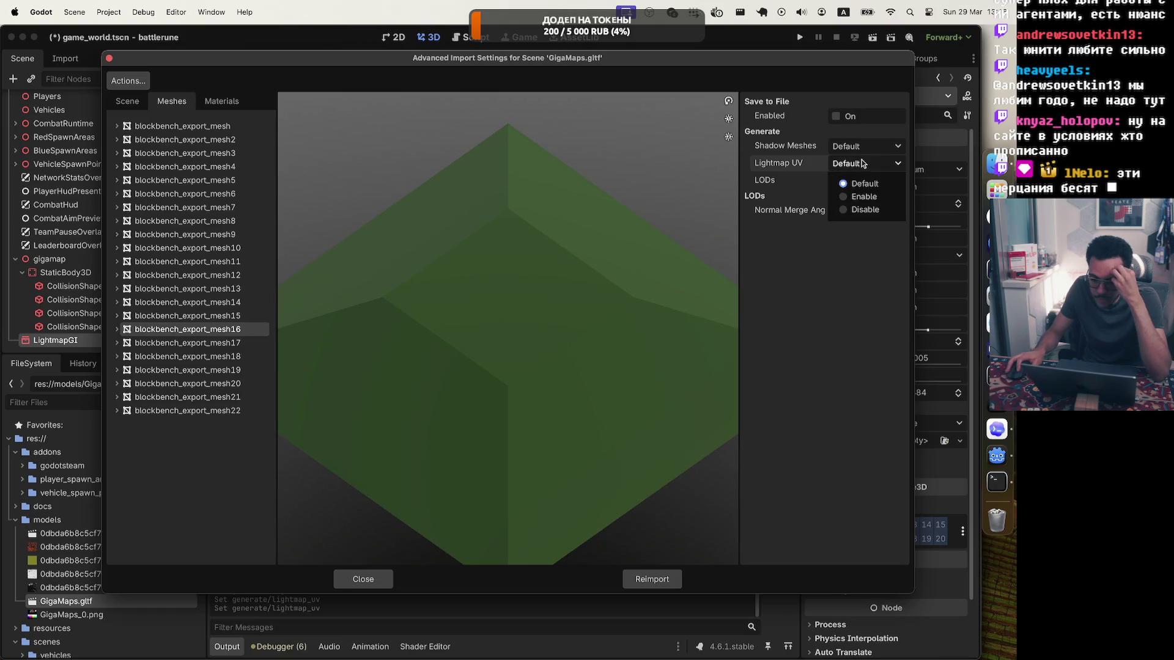
left_click(851, 196)
left_click(177, 316)
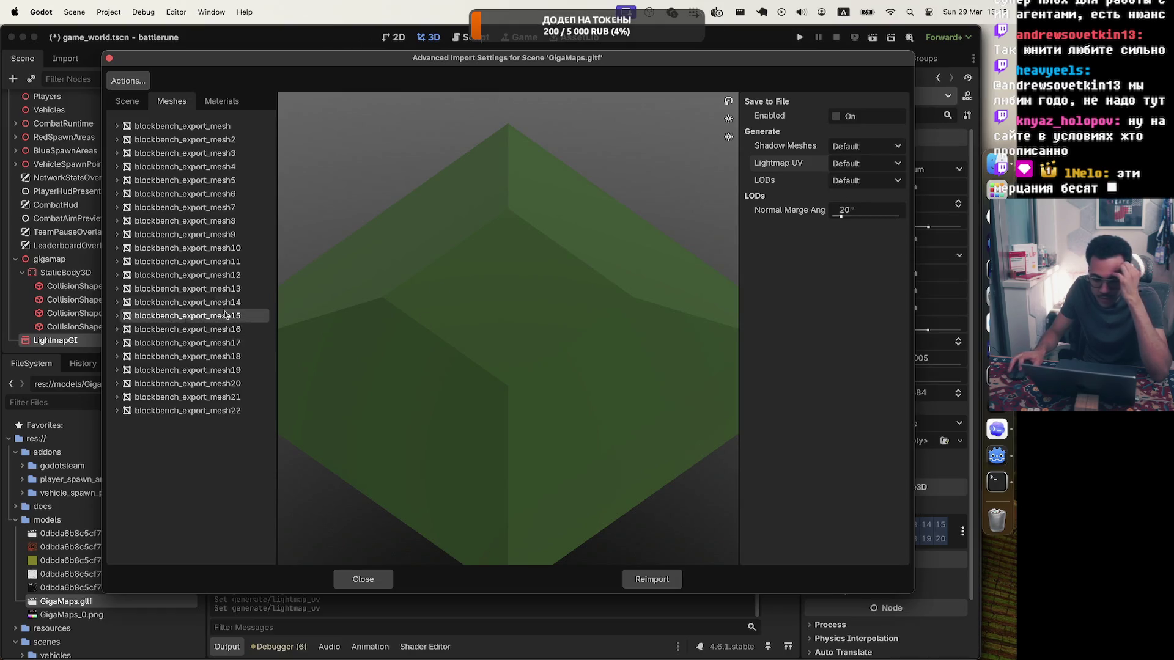
left_click(859, 163)
left_click(851, 195)
left_click(212, 302)
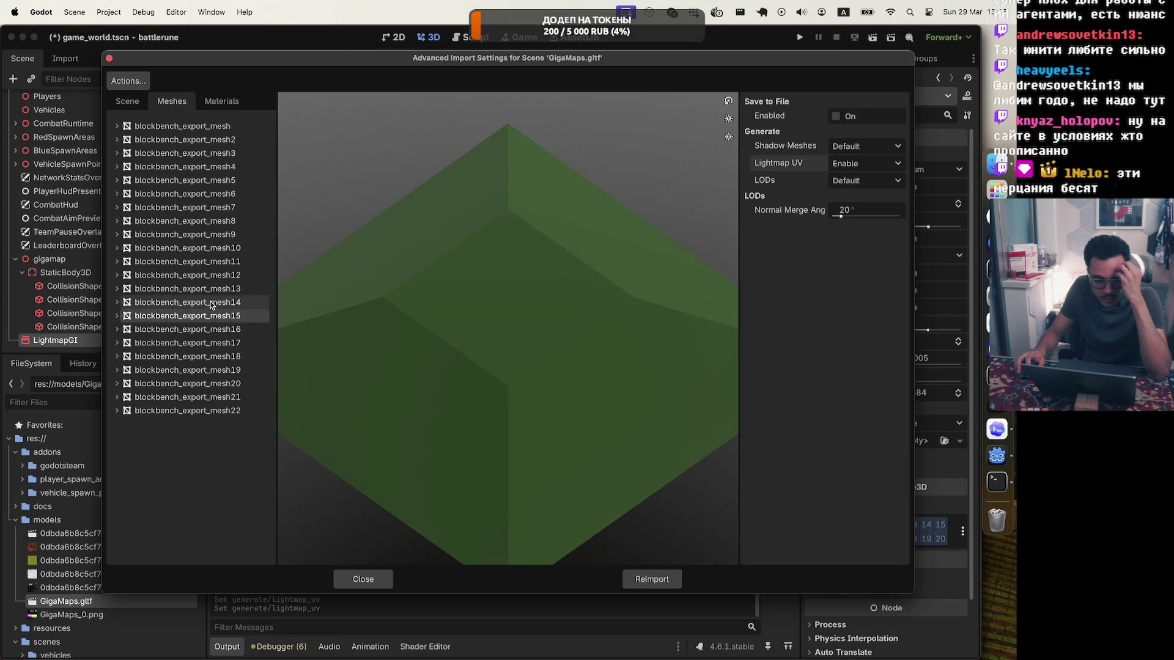
left_click(848, 163)
left_click(843, 199)
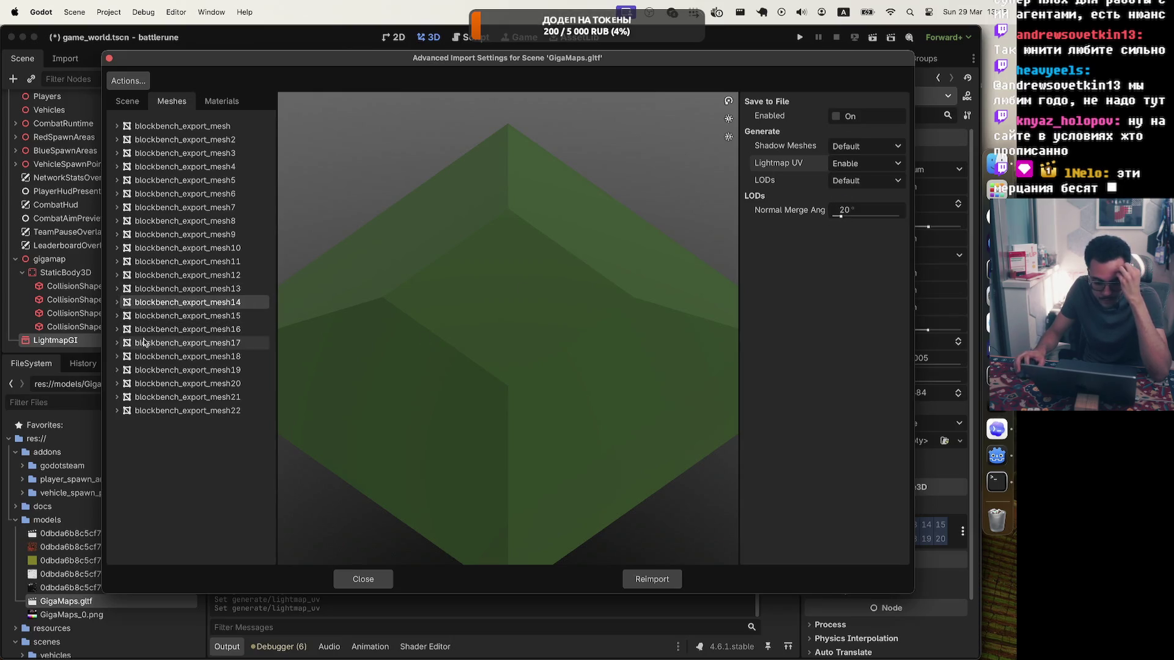
left_click(177, 297)
left_click(849, 163)
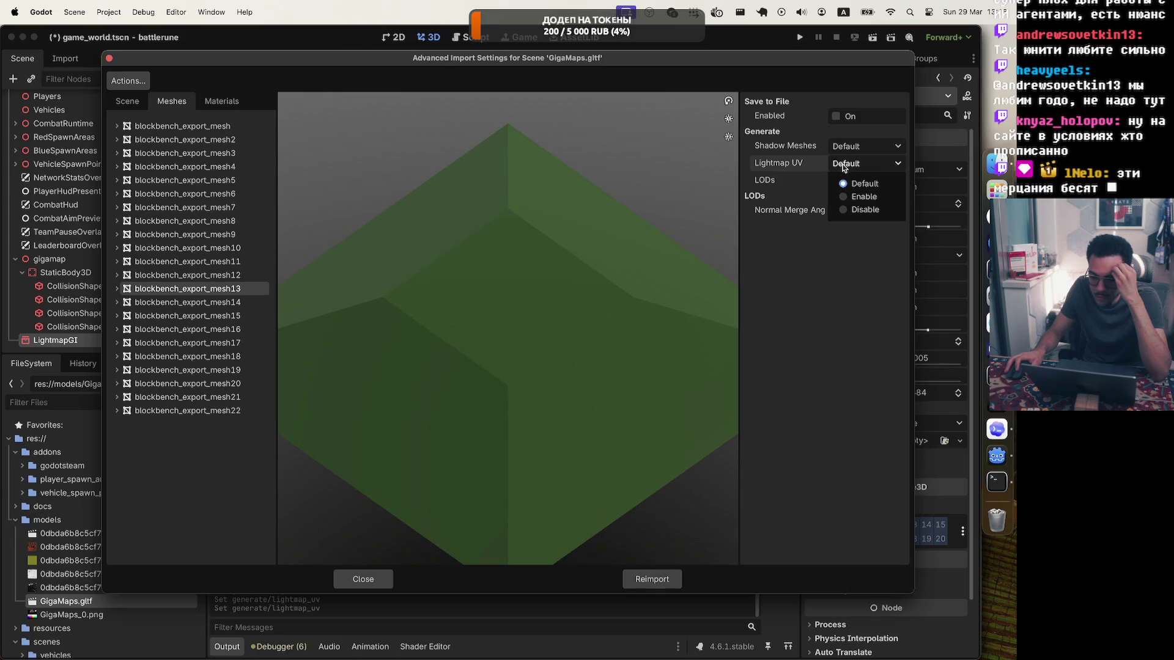
left_click(847, 195)
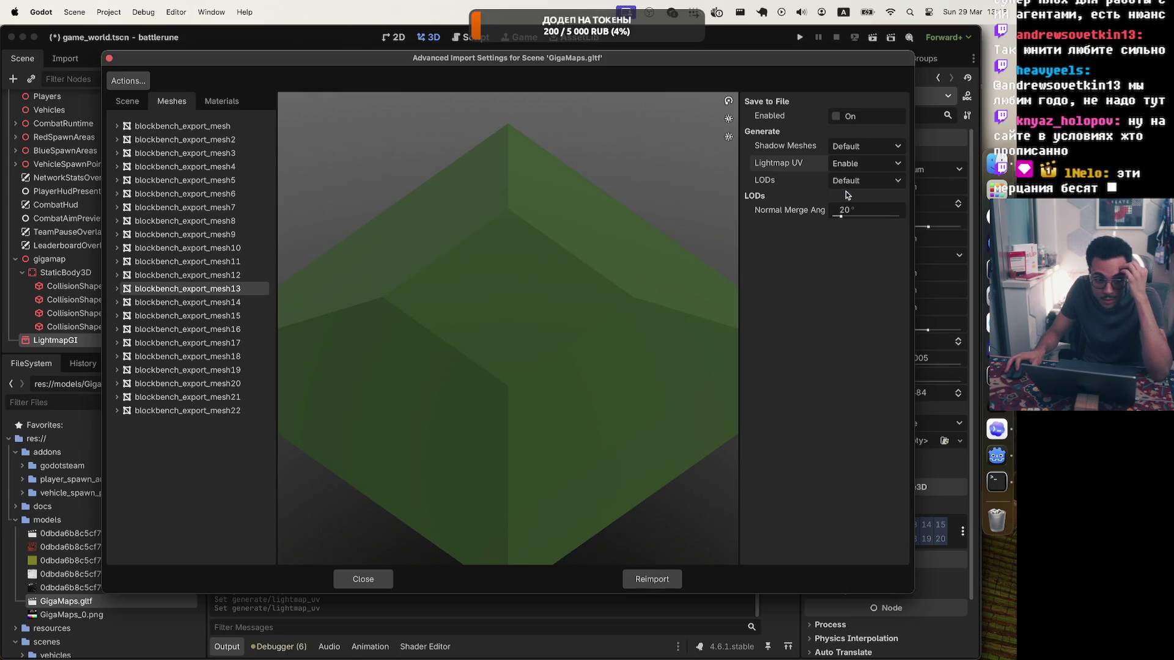
Set Lightmap UV to Enable for blockbench_export_mesh12, mesh11 and mesh10
left_click(224, 276)
left_click(863, 163)
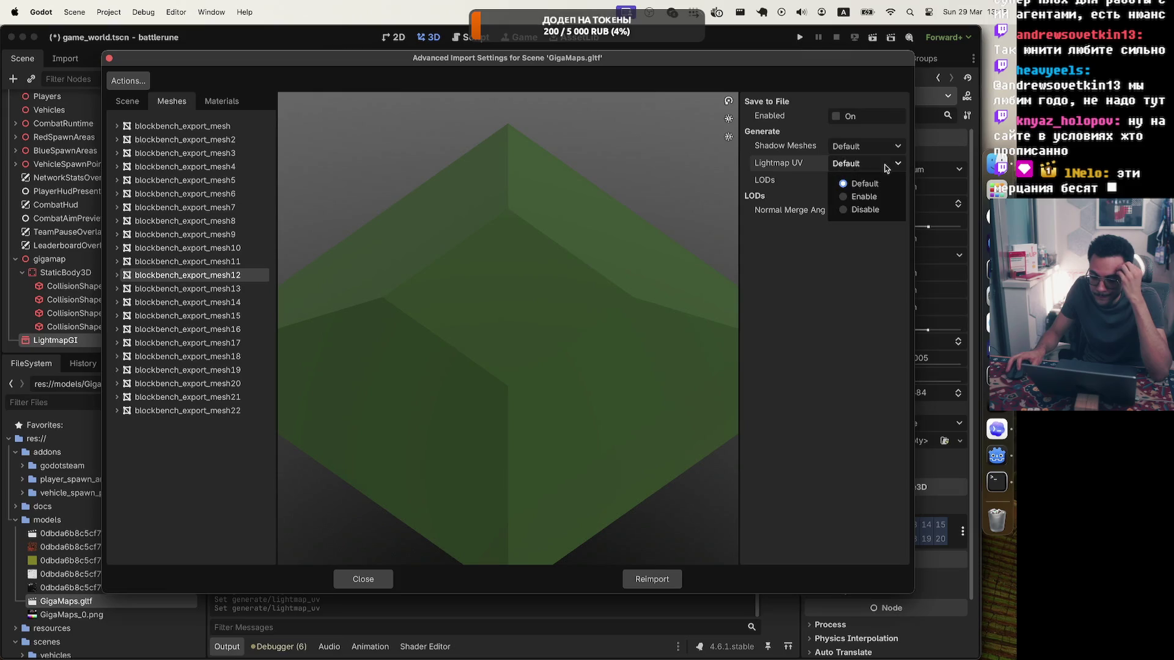
left_click(846, 193)
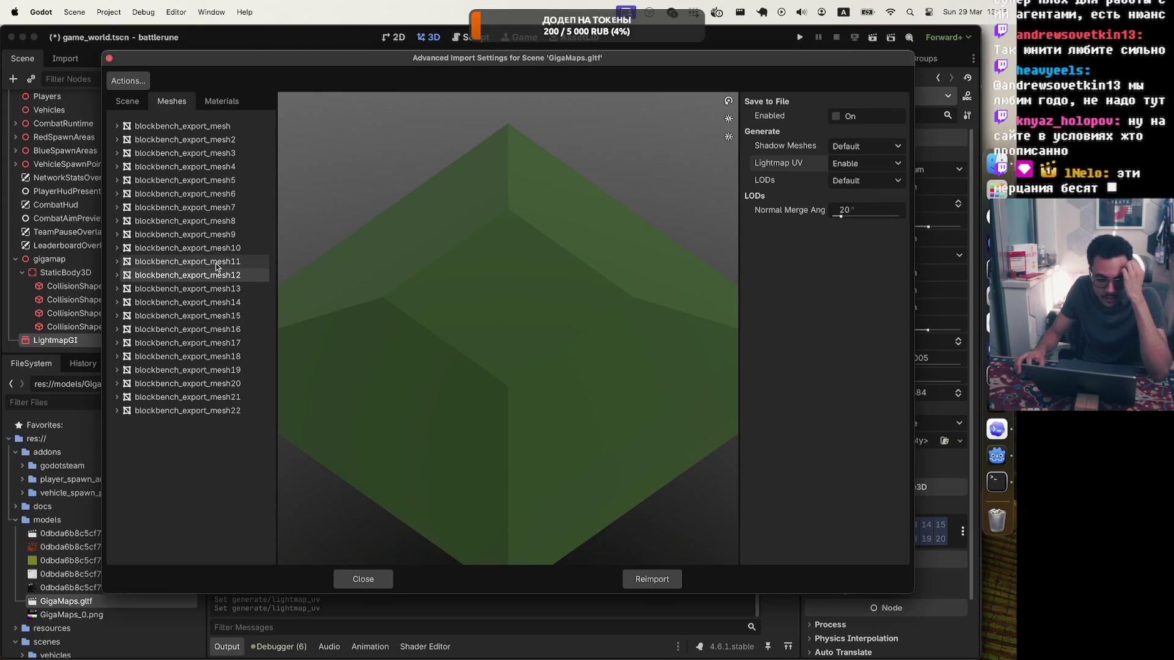
left_click(217, 262)
left_click(851, 165)
left_click(850, 194)
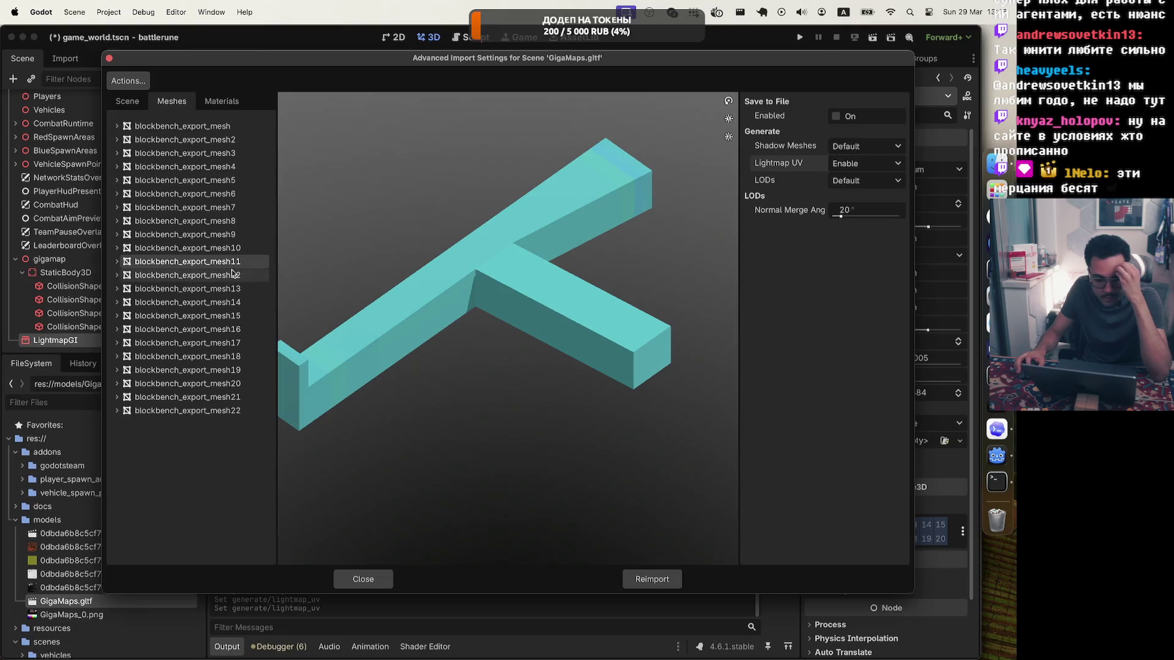
left_click(220, 247)
left_click(863, 163)
left_click(849, 193)
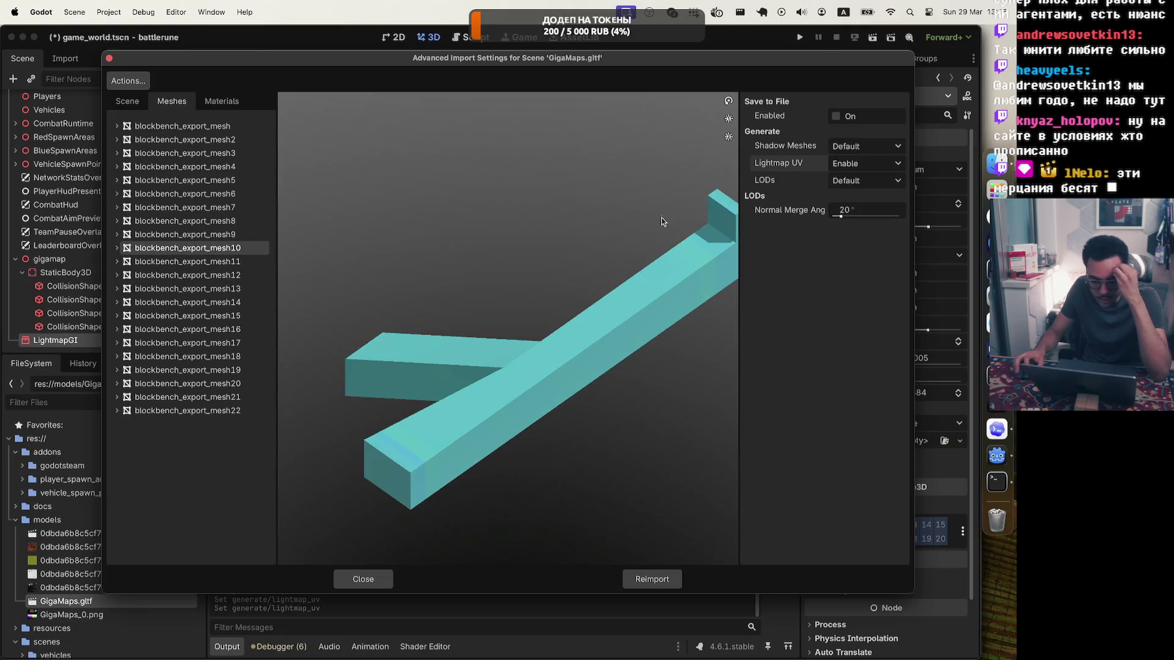
Set Lightmap UV to Enable for blockbench_export_mesh9, mesh8 and mesh7
left_click(220, 234)
left_click(874, 163)
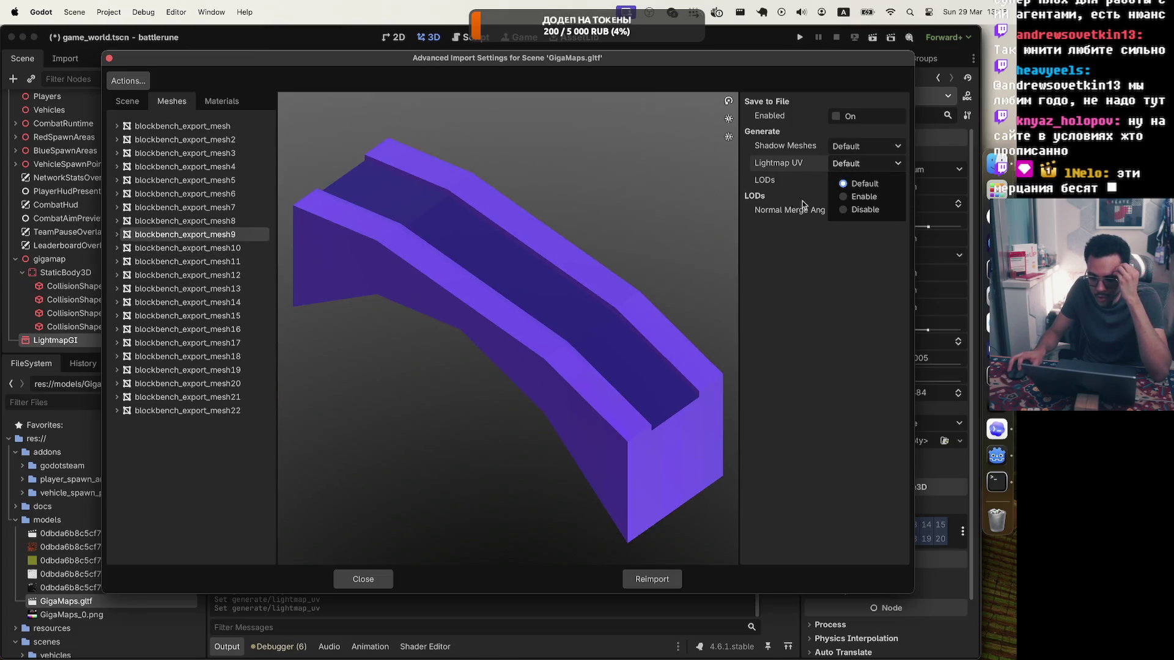
left_click(856, 197)
left_click(192, 221)
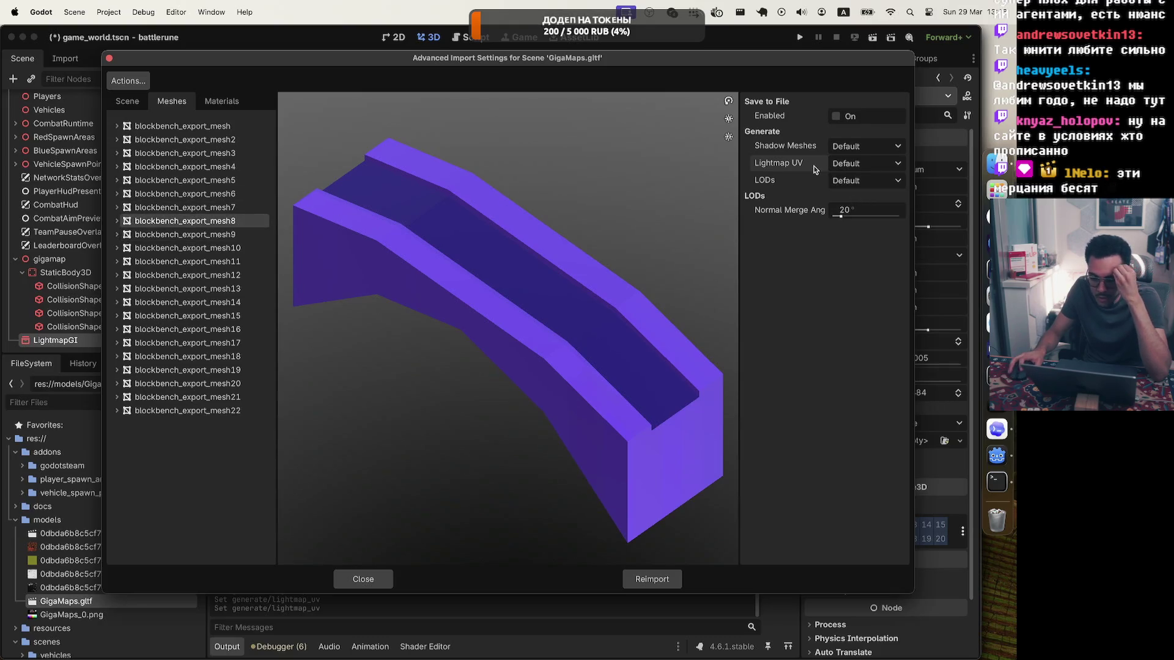
left_click(855, 163)
left_click(849, 193)
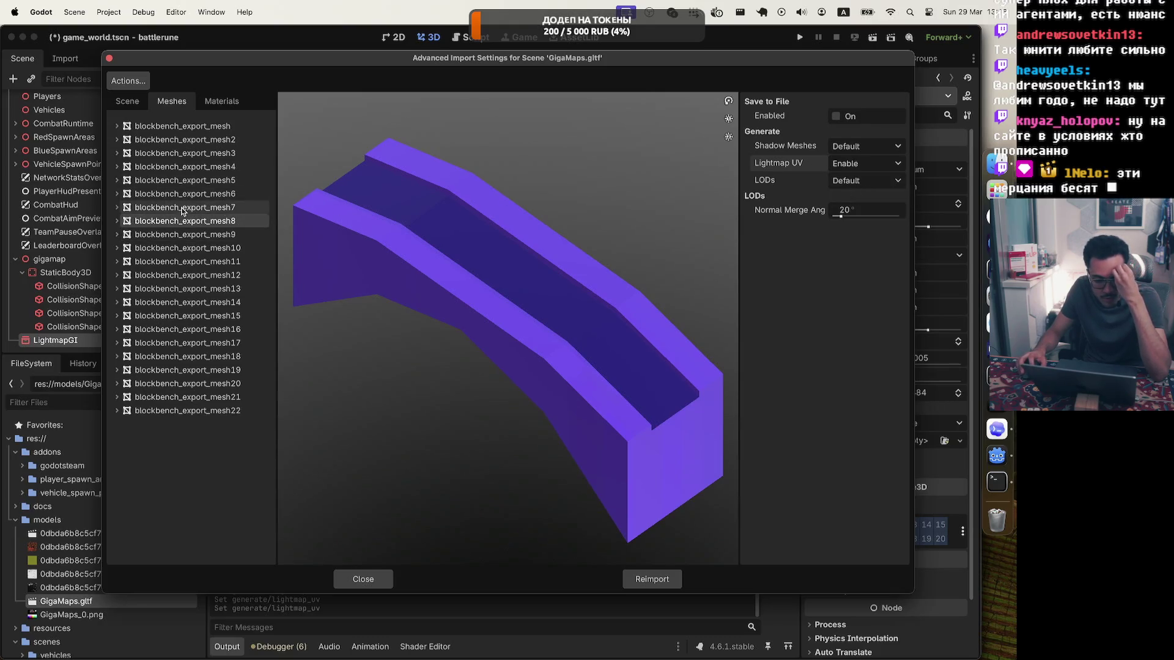
left_click(182, 209)
left_click(863, 165)
left_click(864, 210)
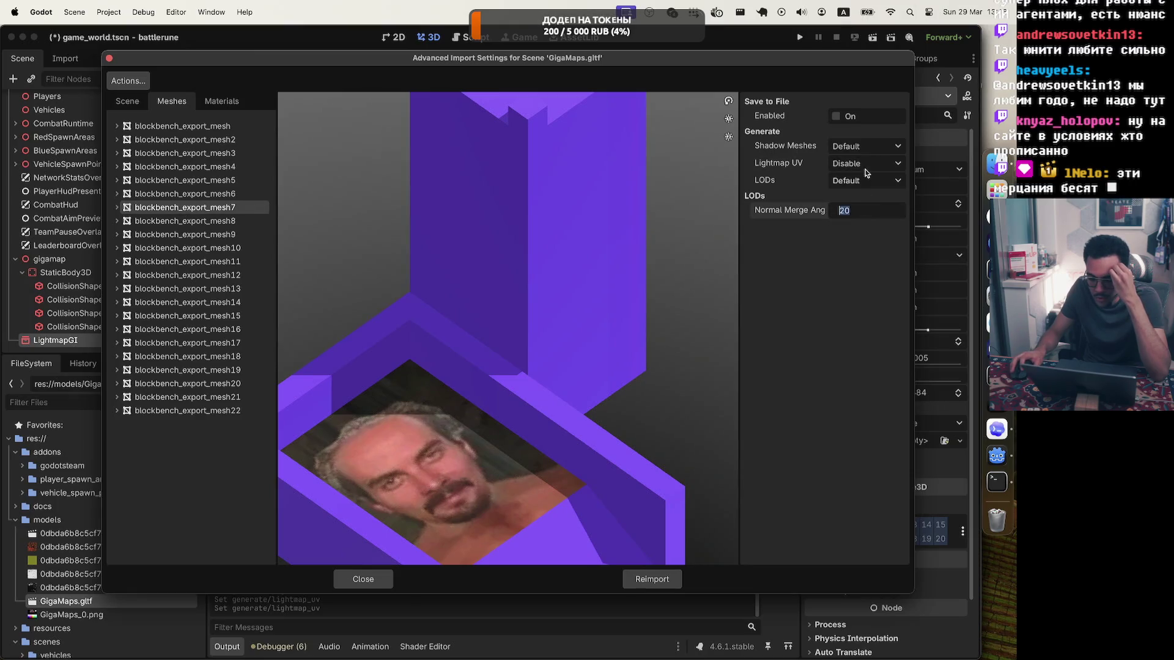
left_click(866, 167)
left_click(864, 194)
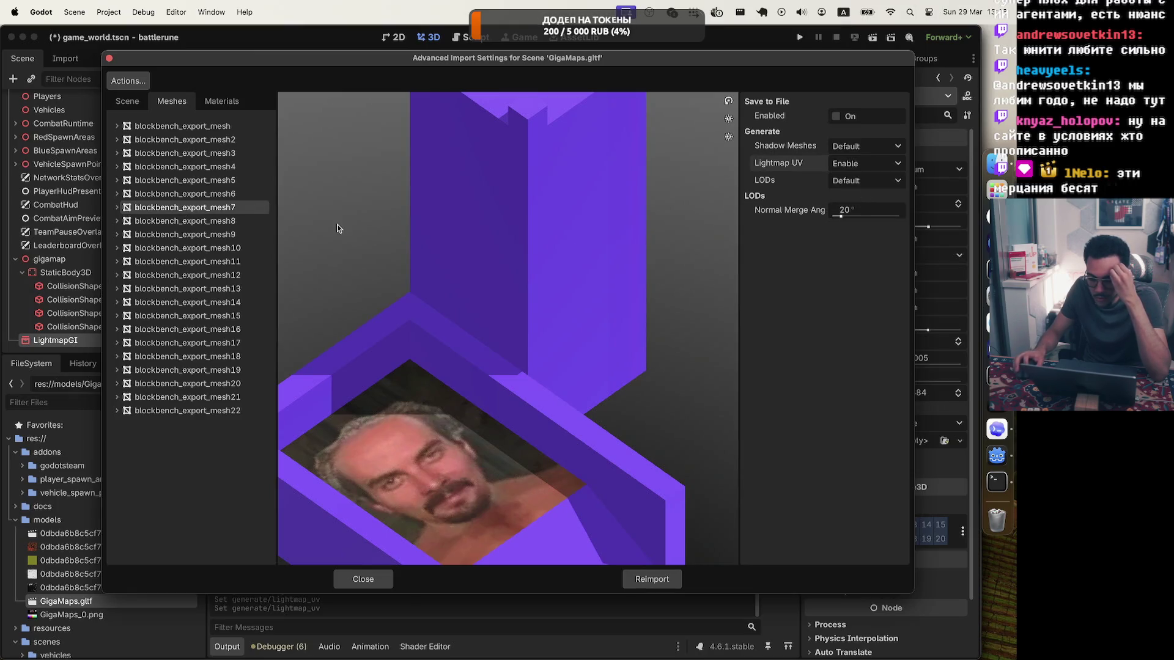
Set Lightmap UV to Enable for blockbench_export_mesh6 through blockbench_export_mesh3
left_click(195, 194)
left_click(895, 164)
left_click(871, 196)
left_click(184, 180)
left_click(859, 164)
left_click(859, 196)
left_click(183, 166)
left_click(845, 165)
left_click(844, 183)
left_click(218, 152)
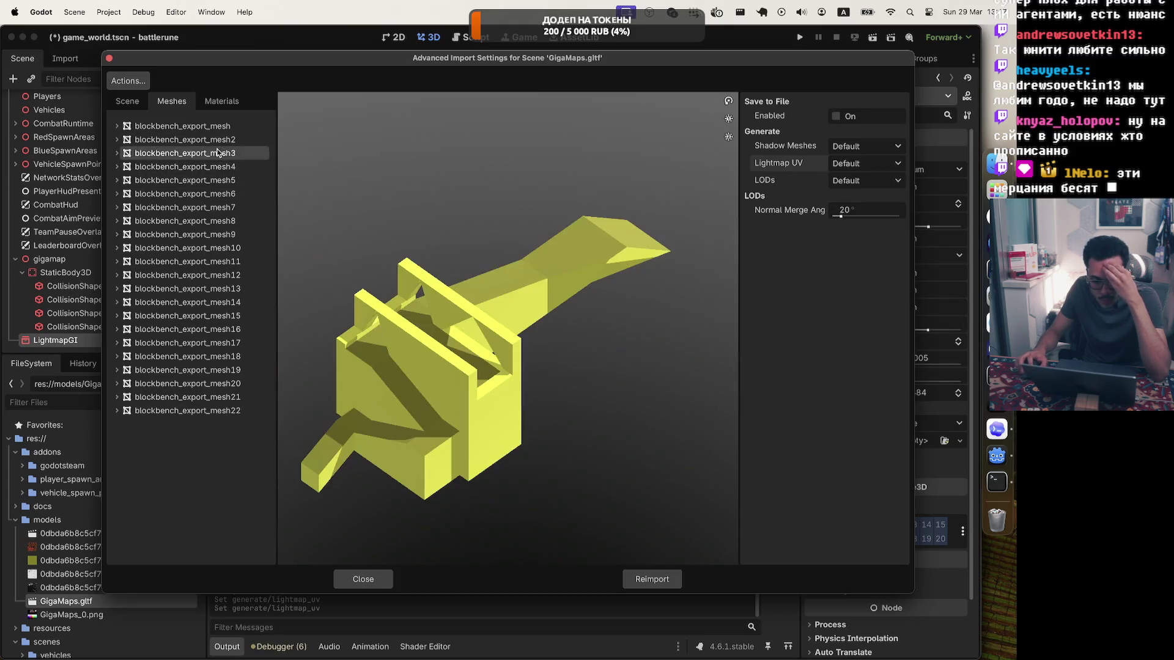
left_click(856, 163)
Enable Lightmap UV for blockbench_export_mesh2 and blockbench_export_mesh, then reimport GigaMaps.gltf
left_click(853, 197)
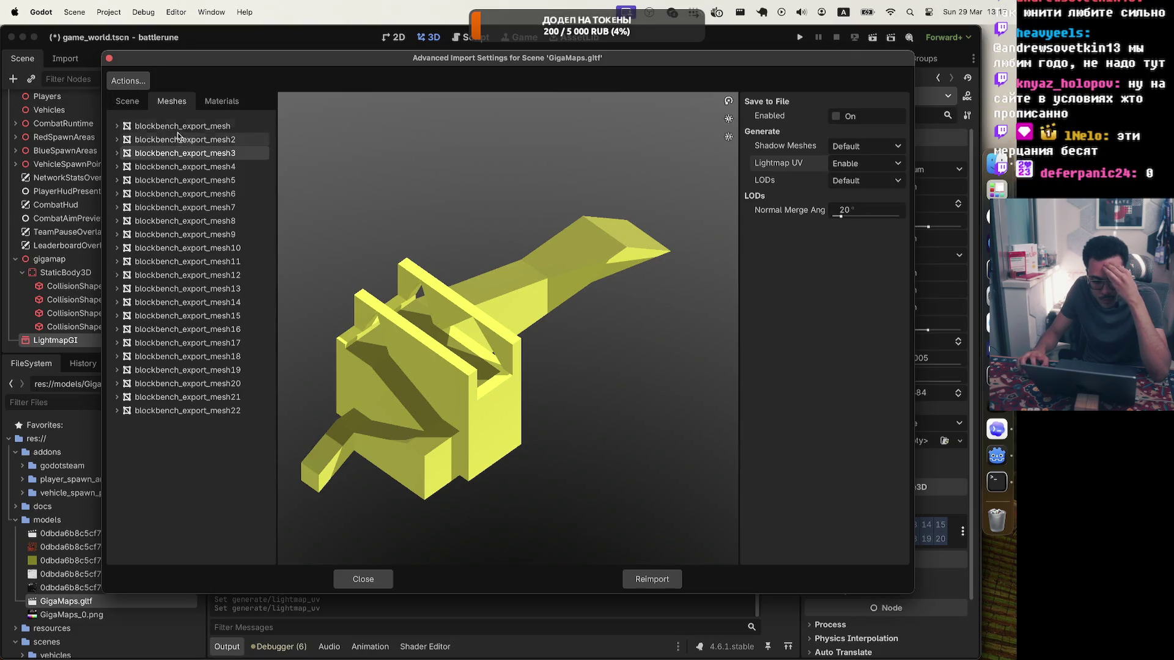
left_click(233, 140)
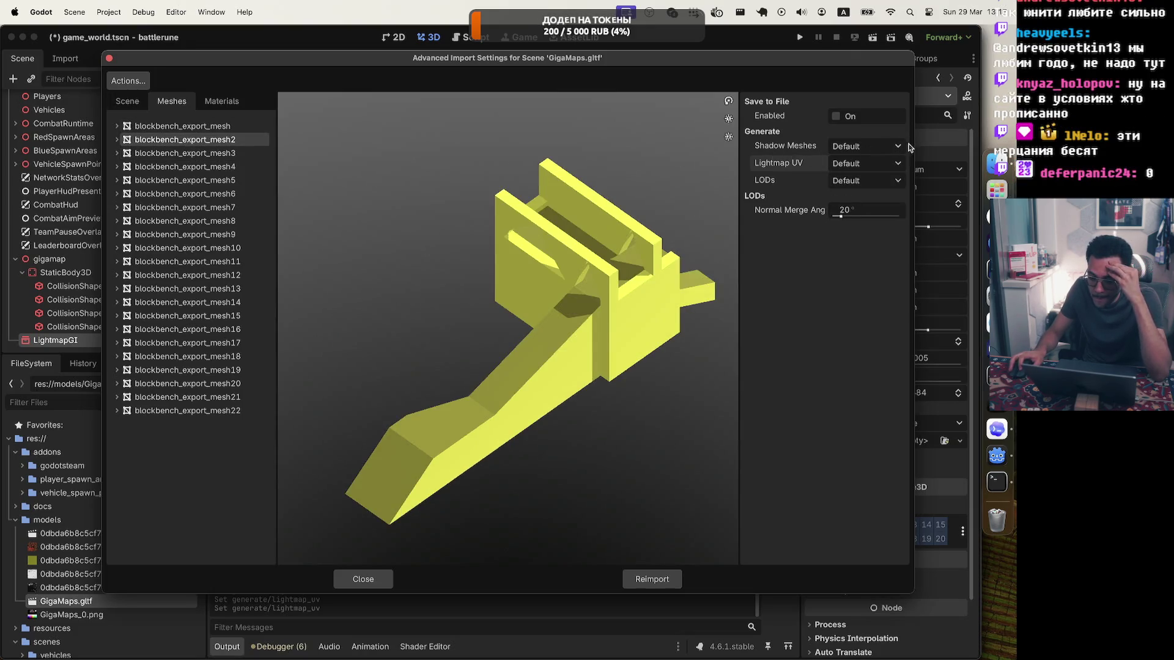
left_click(863, 164)
left_click(856, 196)
left_click(183, 126)
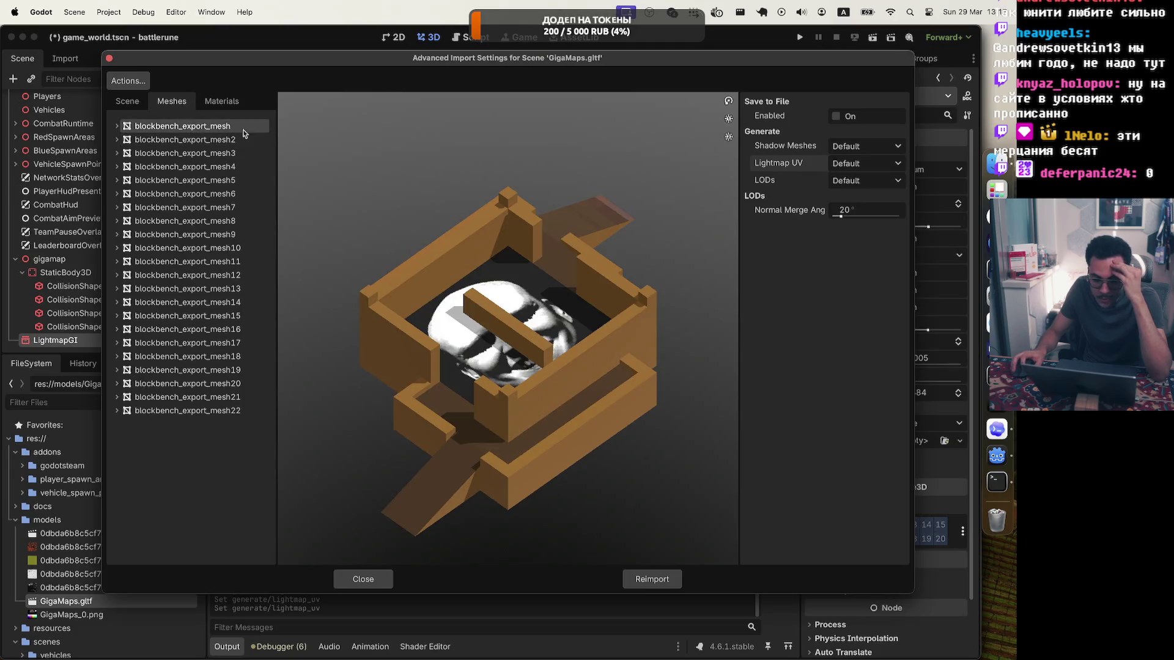
left_click(886, 164)
left_click(862, 195)
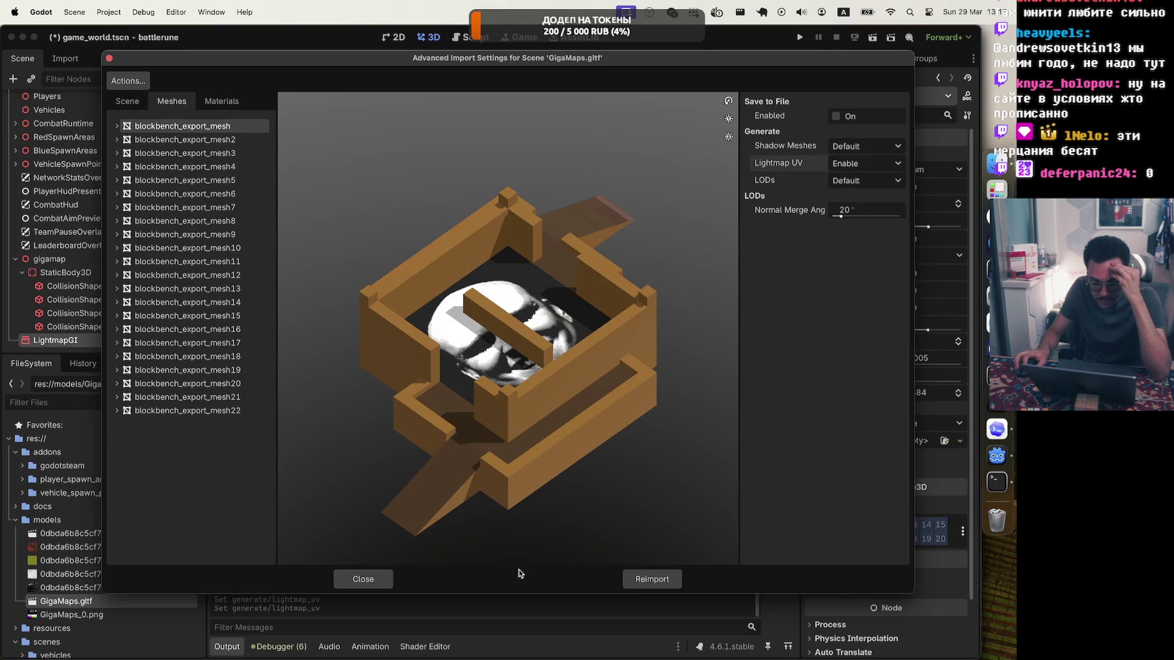
left_click(635, 581)
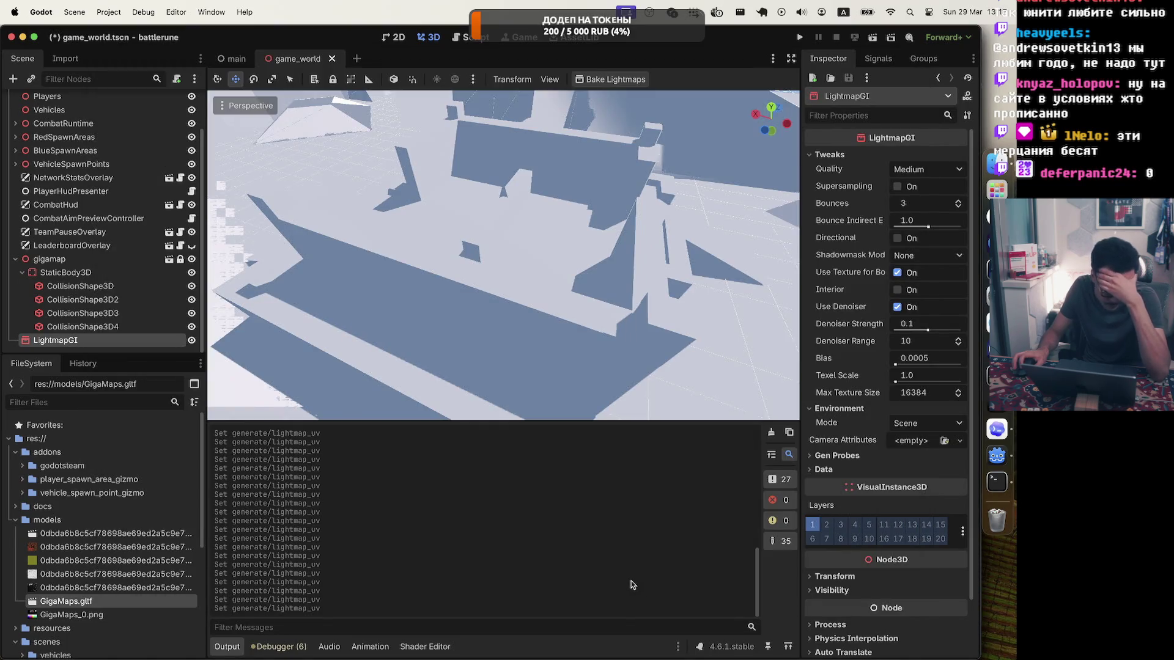
Bake lightmaps again, save the lightmap data, and dismiss the no-meshes warning
left_click(612, 78)
left_click(612, 513)
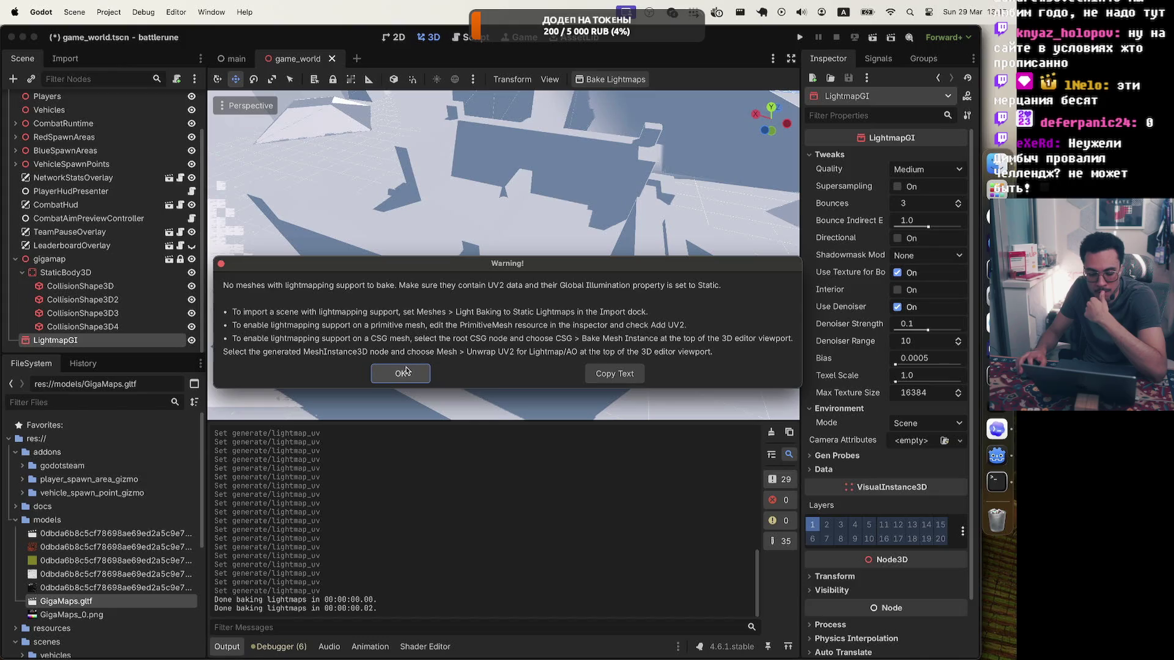
left_click(404, 372)
Inspect the LightmapGI and gigamap nodes, then reopen GigaMaps.gltf's import settings
double_click(28, 346)
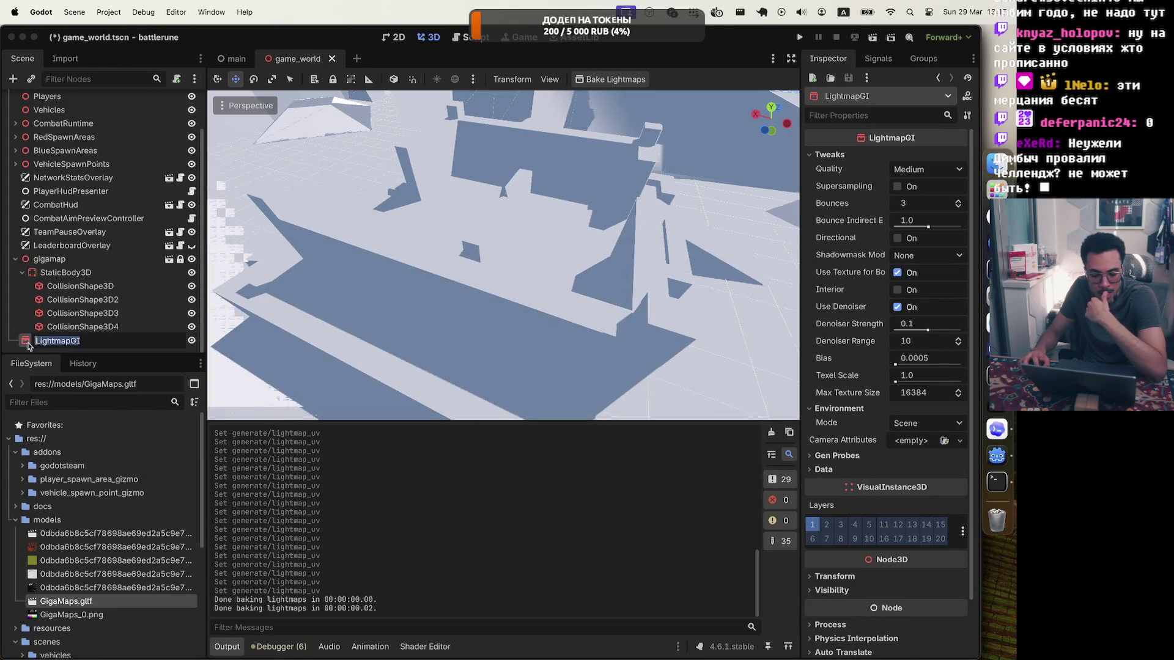
left_click(26, 260)
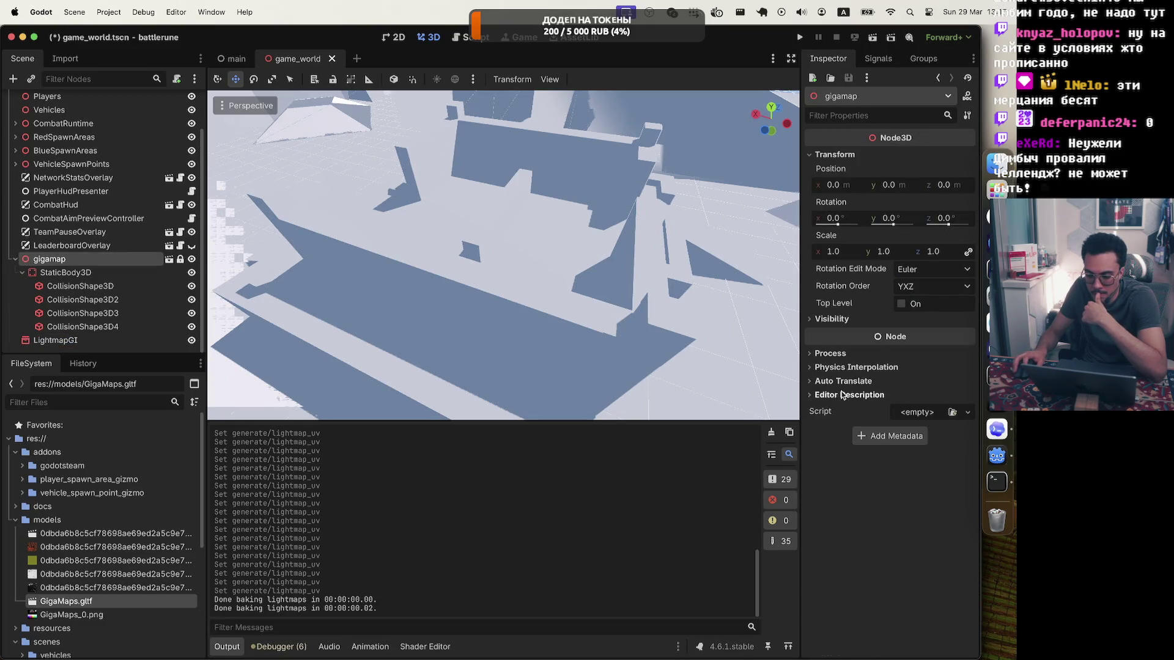
left_click(813, 368)
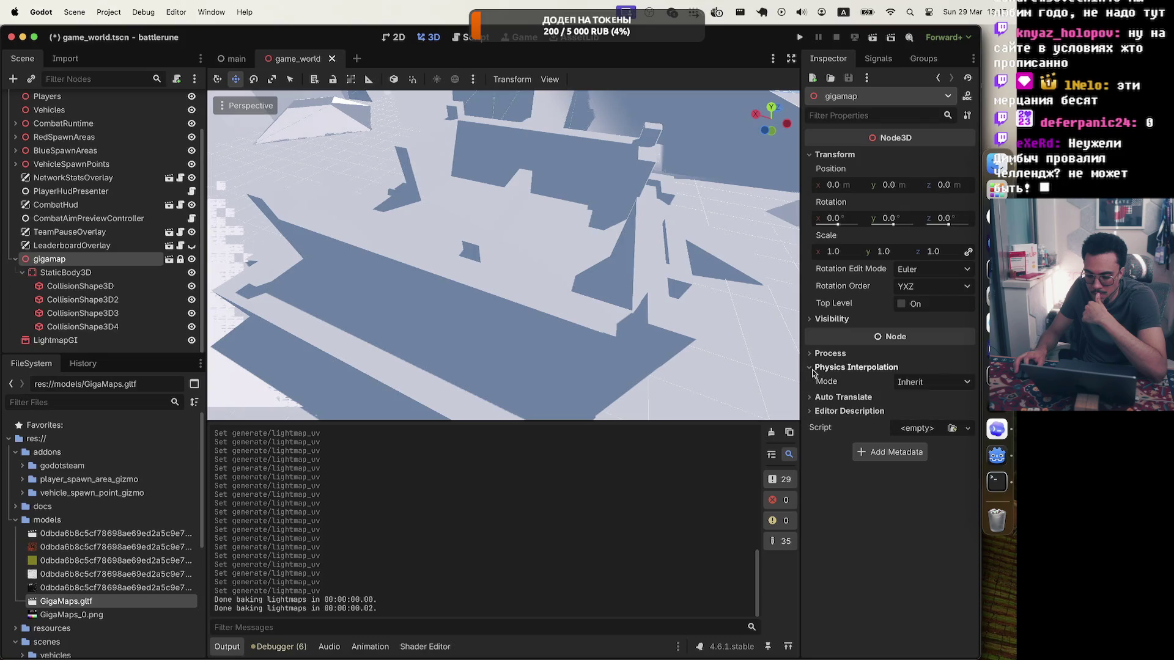
left_click(813, 369)
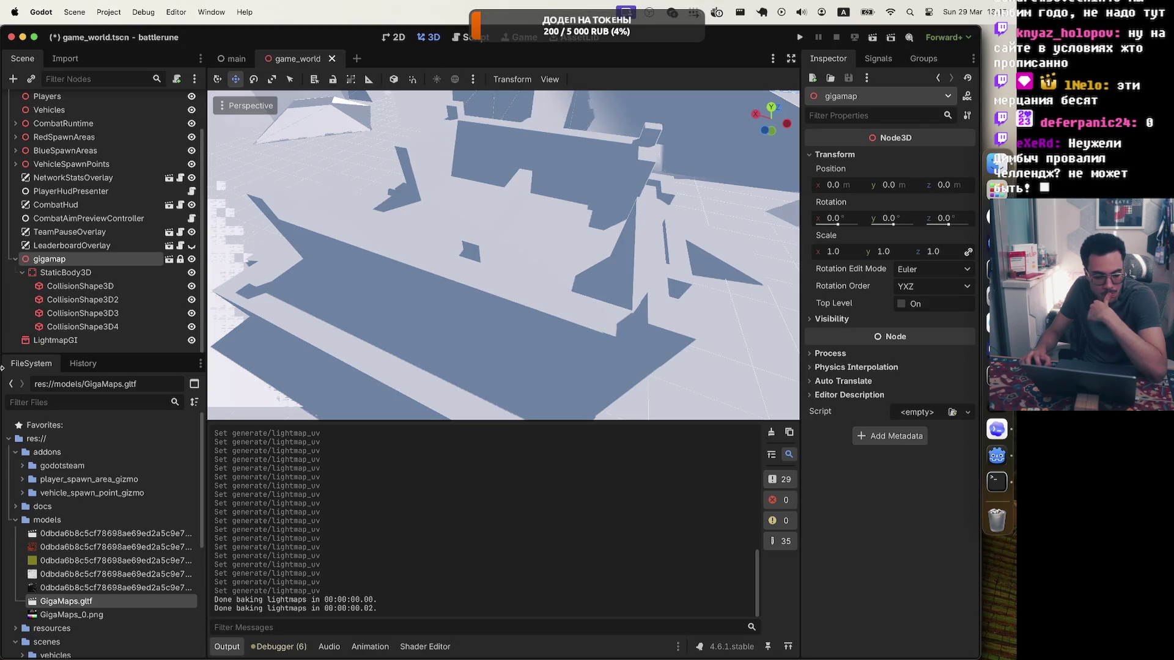
double_click(32, 601)
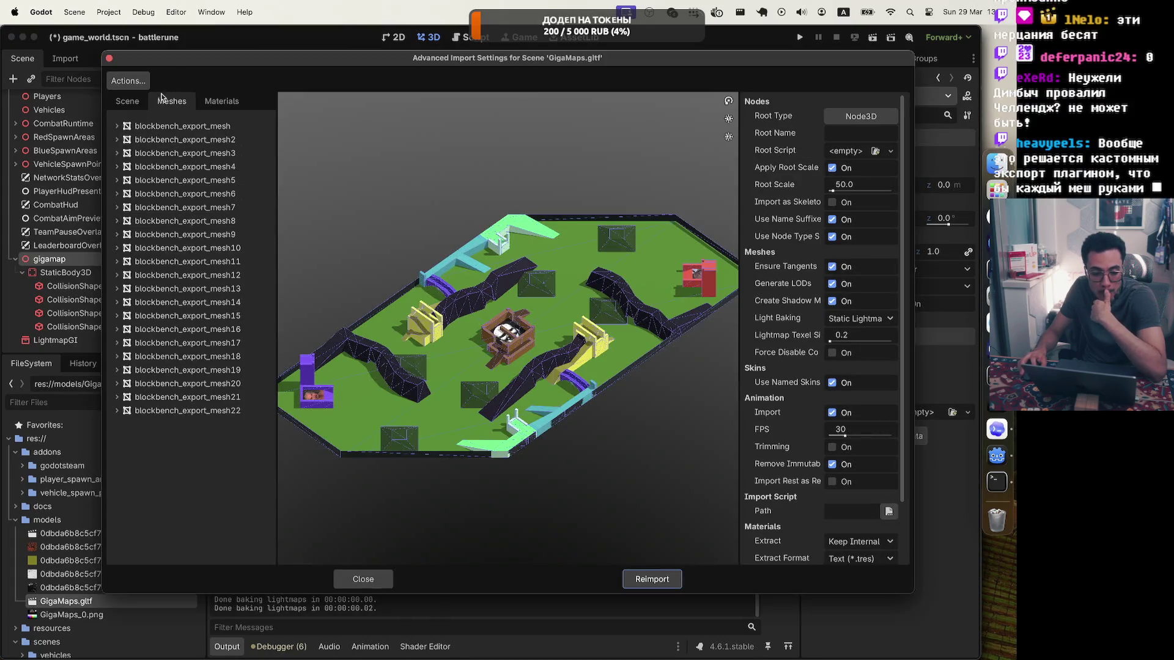
Select blockbench_export_mesh2 to confirm its Lightmap UV is set to Enable
left_click(151, 141)
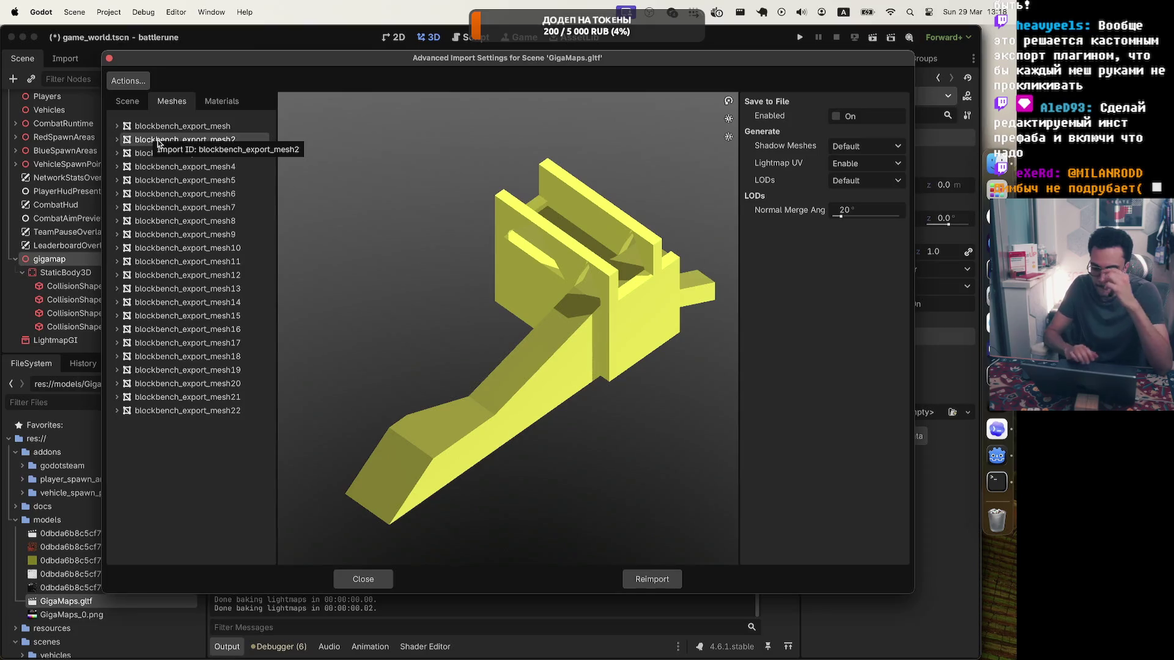
Review TowerHard1's Physics settings (StaticBody3D body, Automatic shape) and open the Actions list
left_click(127, 101)
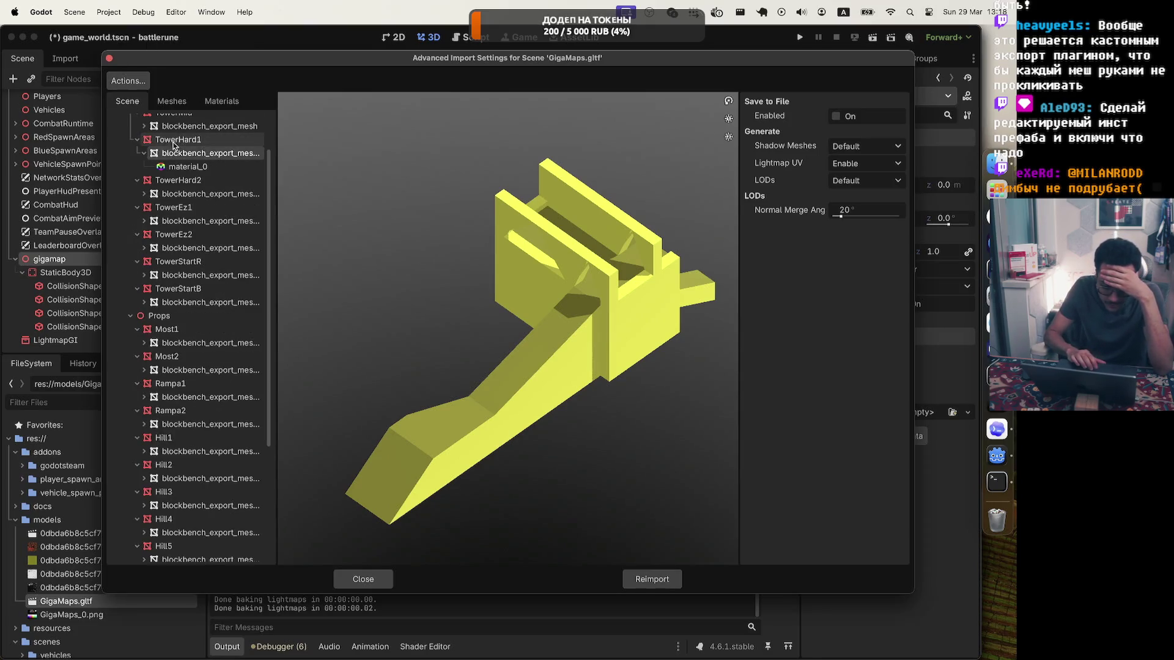
left_click(176, 140)
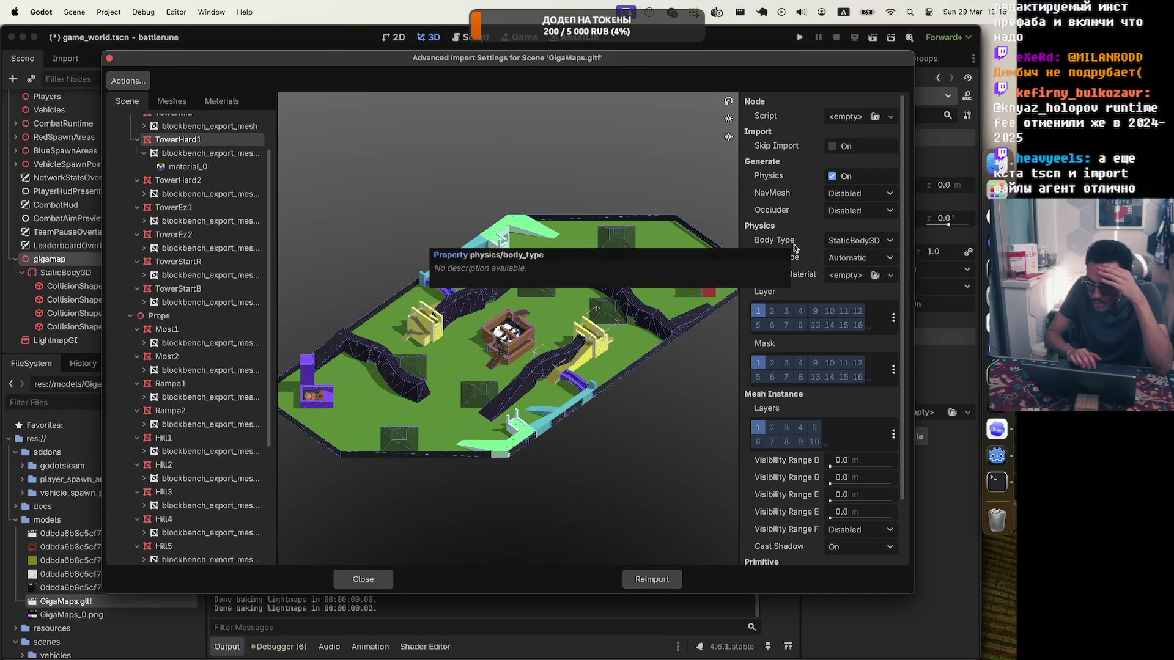
scroll(779, 143, "down", 3)
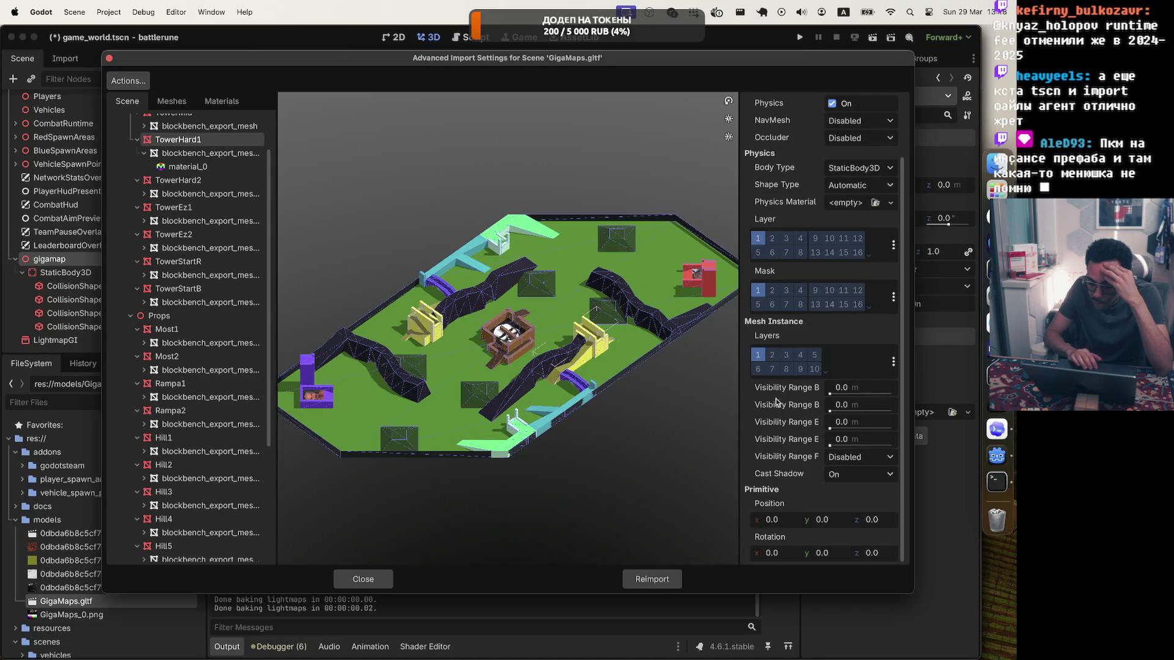
scroll(776, 401, "up", 3)
scroll(775, 402, "down", 1)
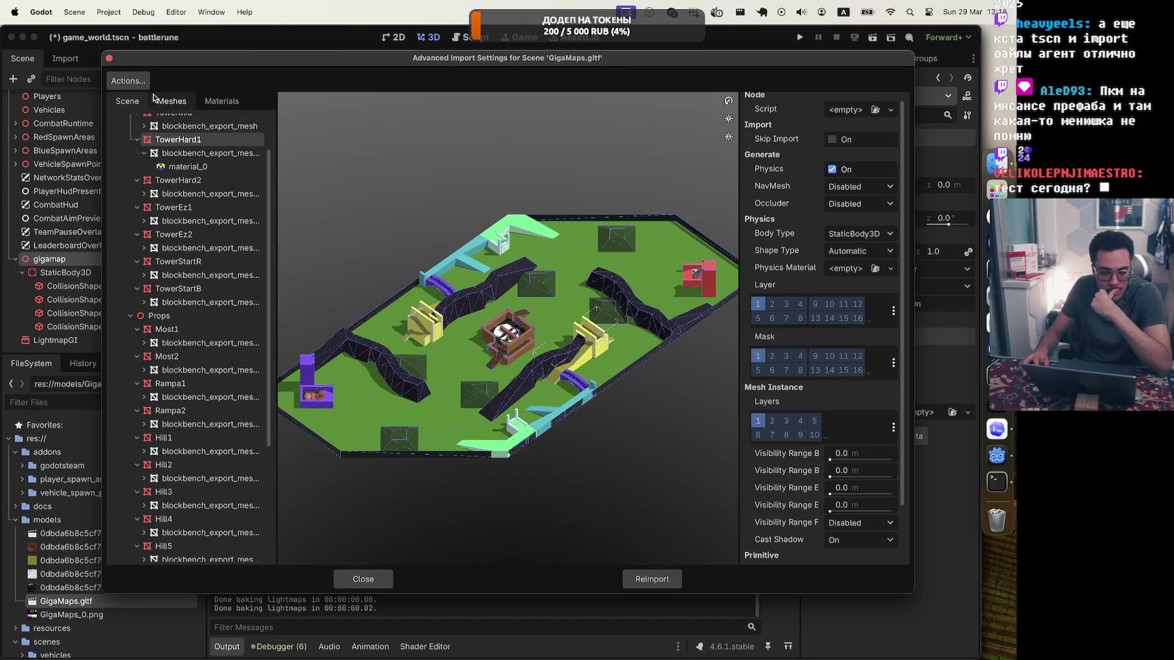
left_click(128, 86)
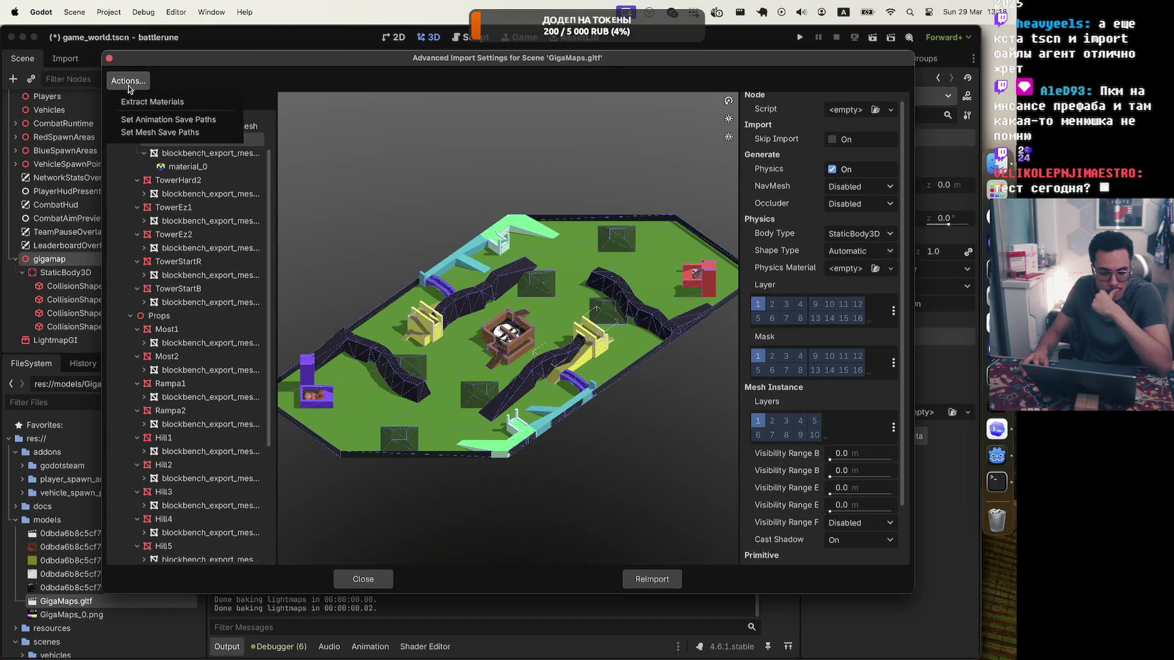
Keep the root Scene's material extraction at Keep Internal and reimport GigaMaps.gltf
key("Escape")
scroll(184, 183, "up", 3)
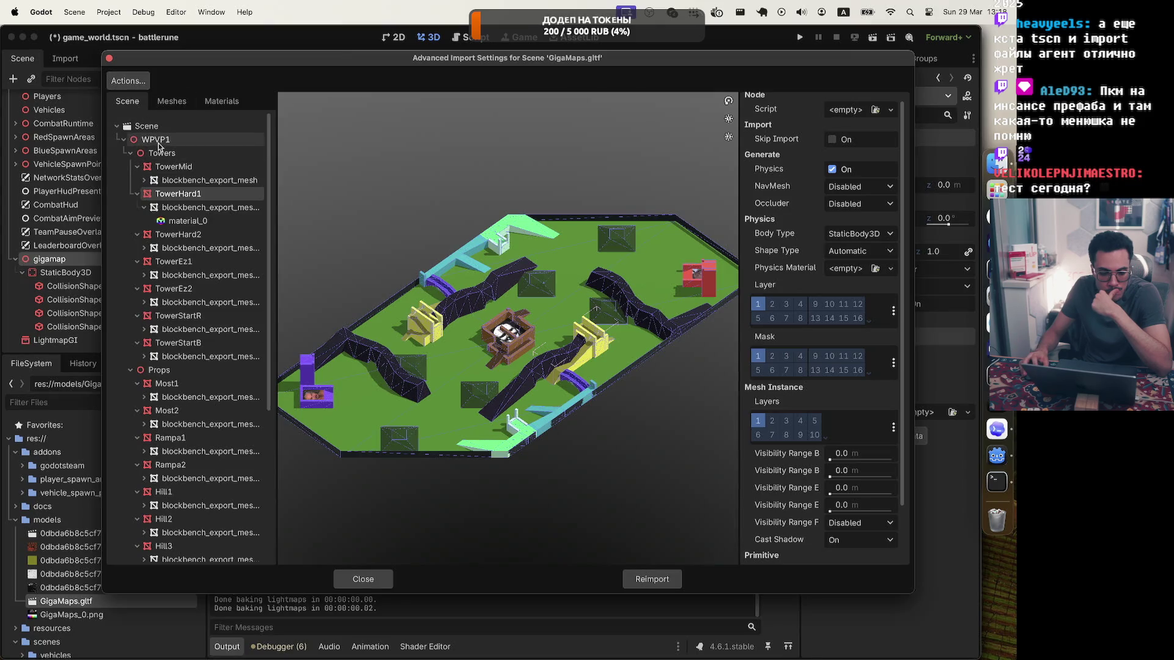
left_click(160, 153)
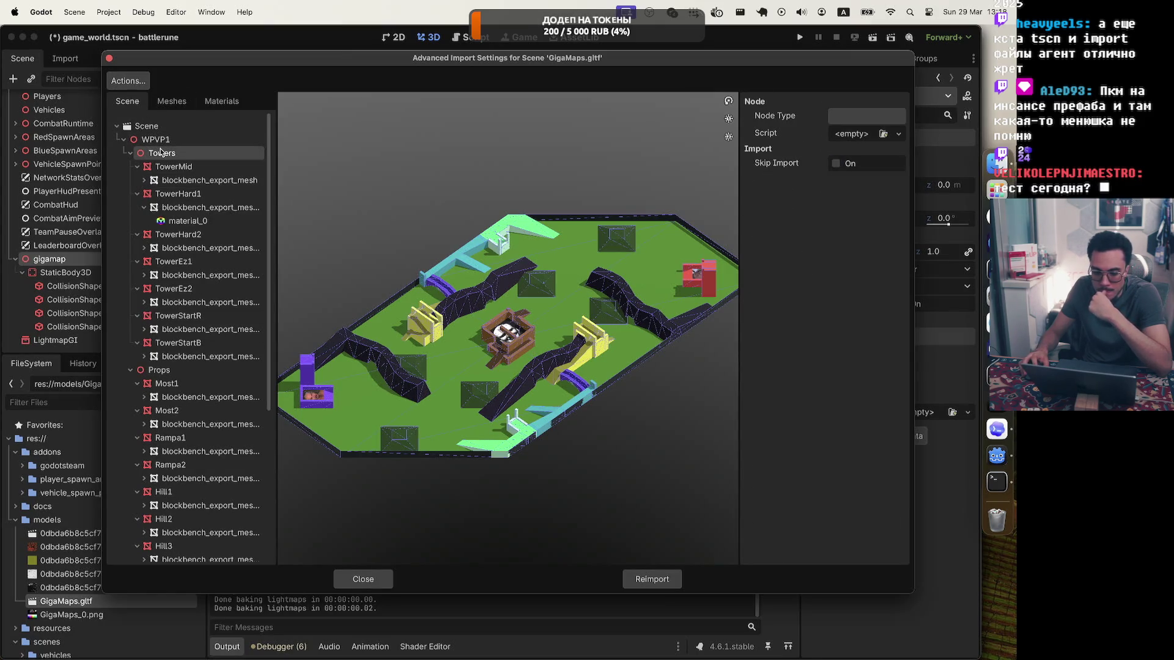
left_click(152, 127)
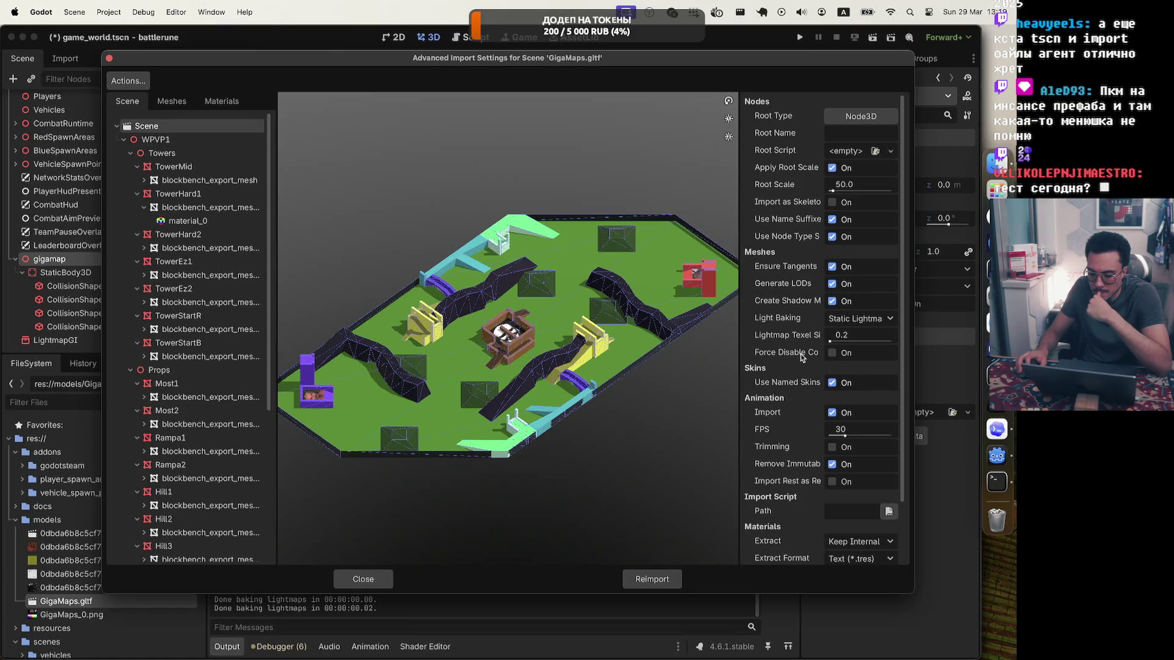
scroll(794, 437, "down", 3)
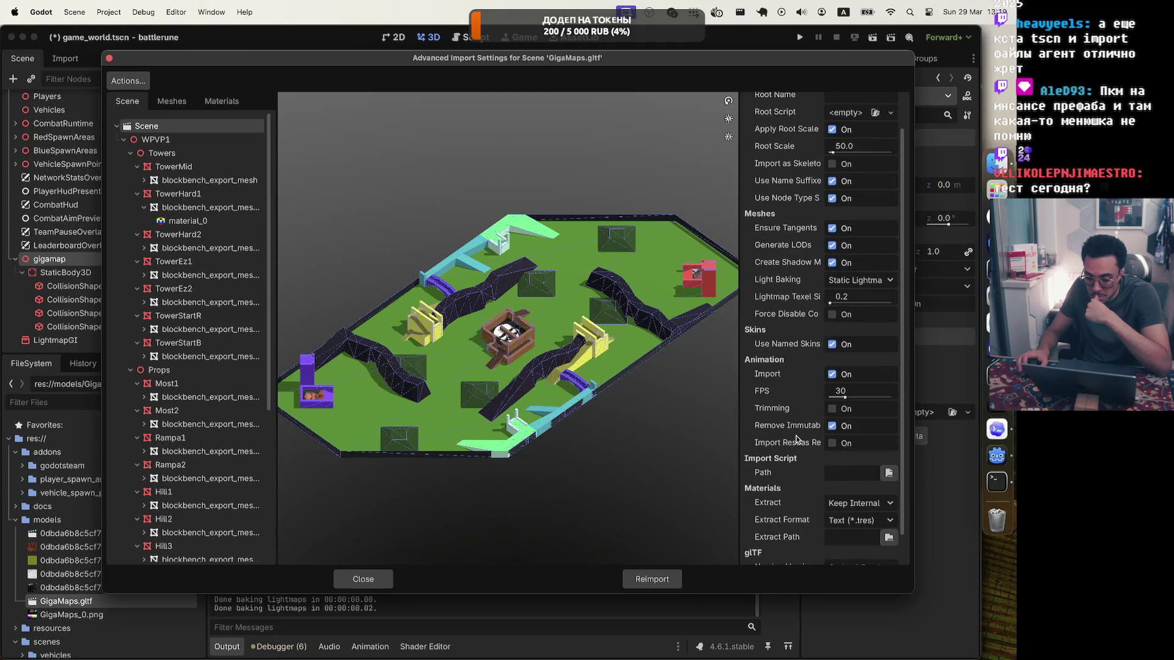
left_click(880, 474)
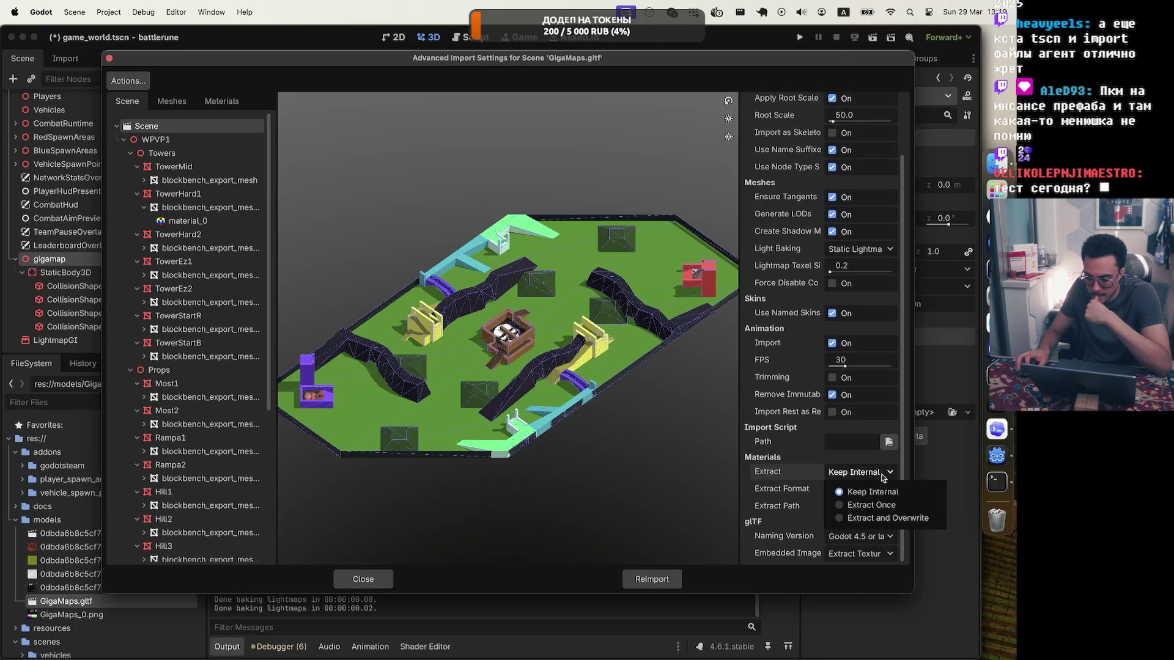
left_click(862, 491)
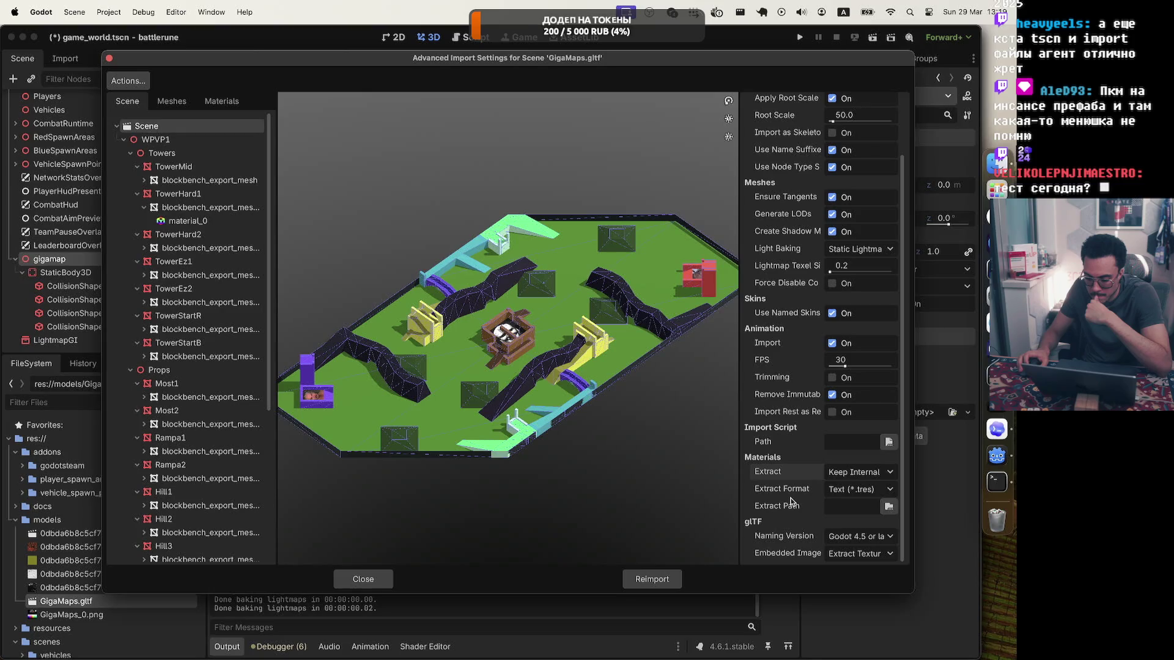
left_click(652, 579)
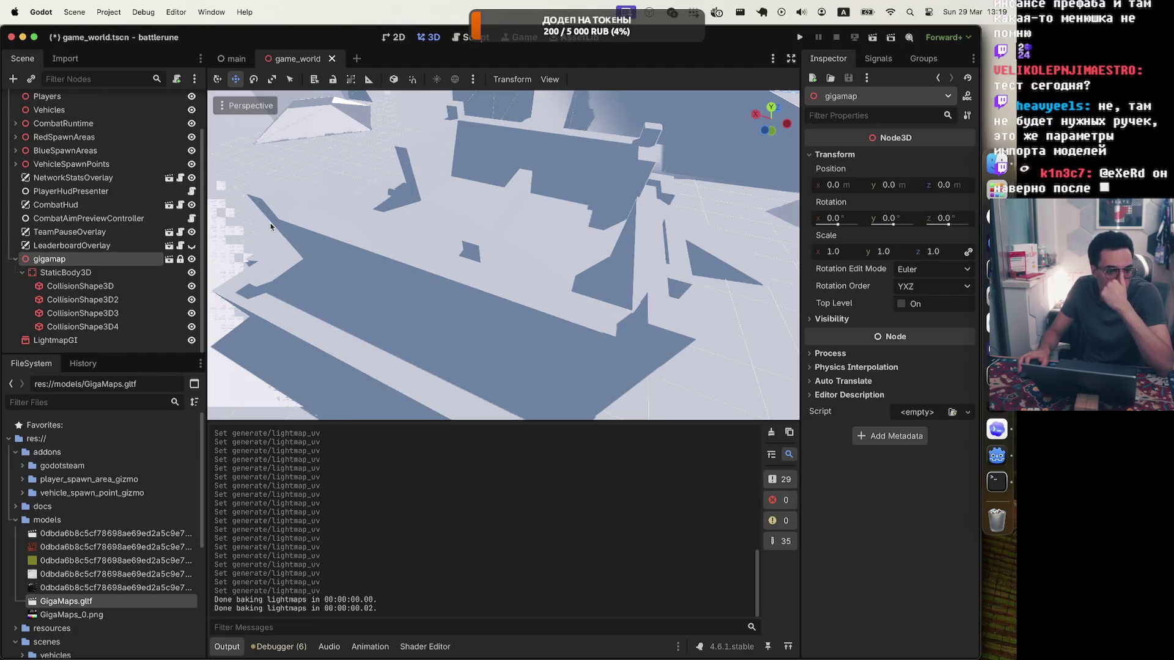
Turn on Editable Children for gigamap and select its WPVP1 node
right_click(31, 260)
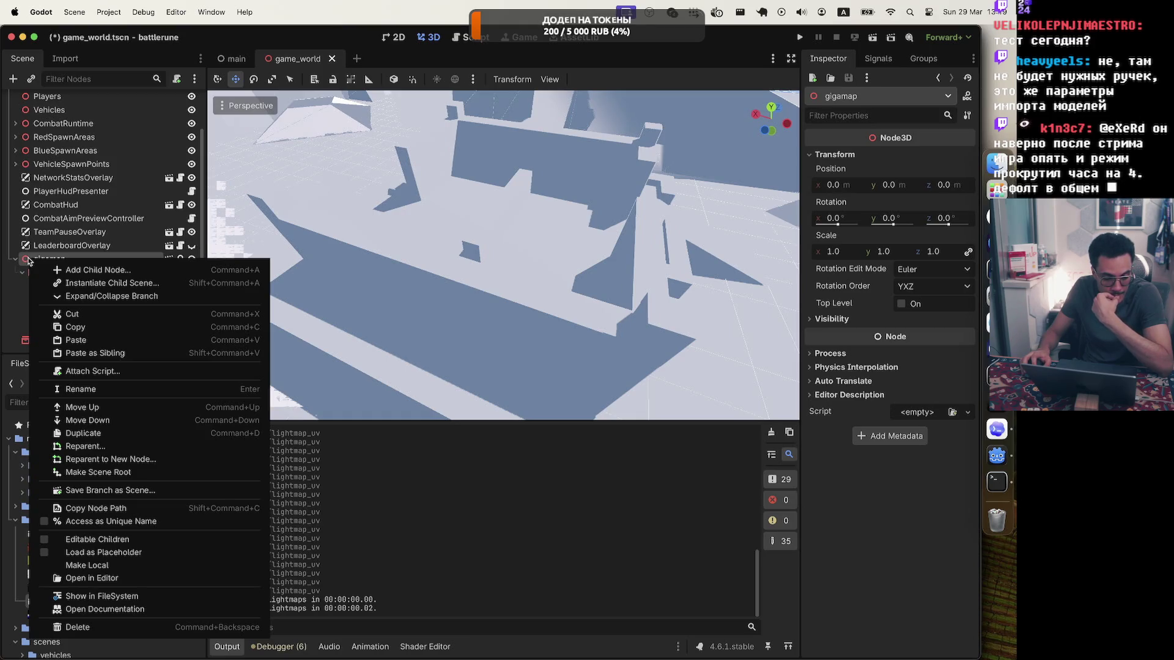
left_click(47, 540)
scroll(45, 263, "down", 2)
scroll(45, 266, "down", 10)
scroll(69, 236, "up", 12)
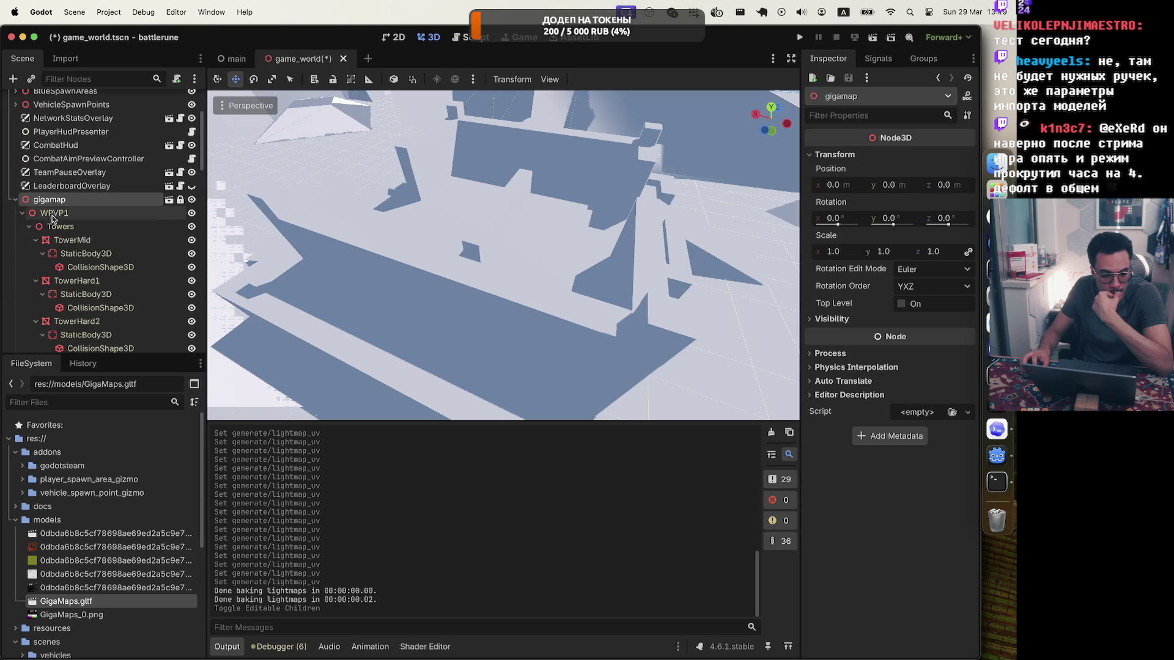
left_click(52, 215)
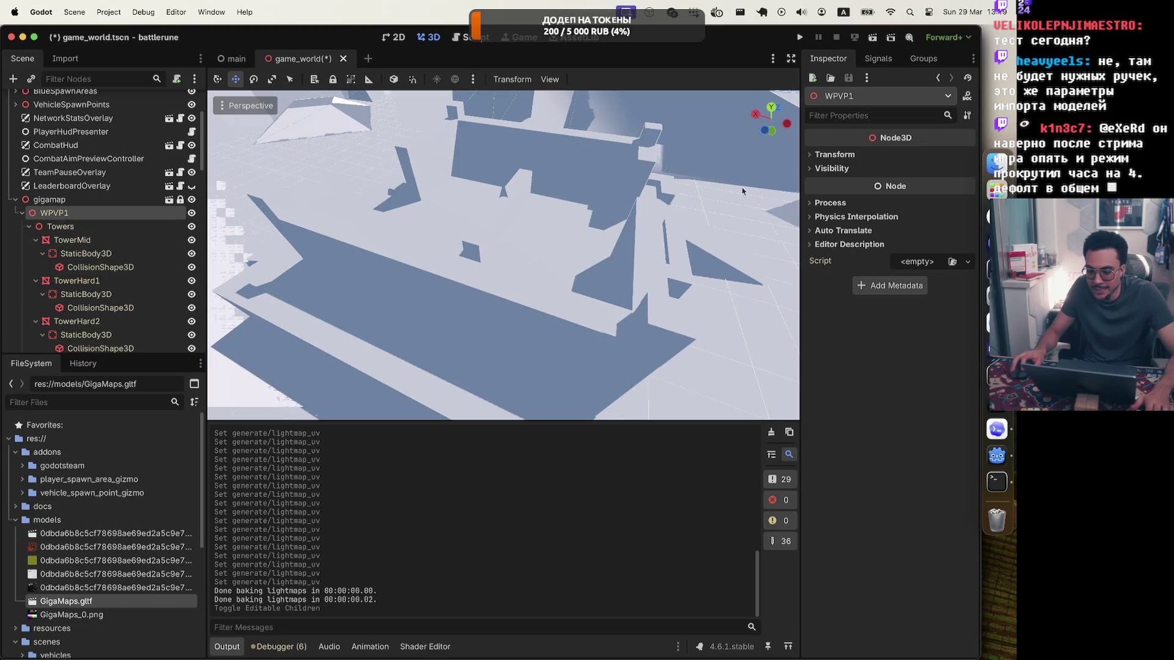
Inspect WPVP1's Transform and Visibility properties, then select the TowerMid mesh under Towers
left_click(833, 155)
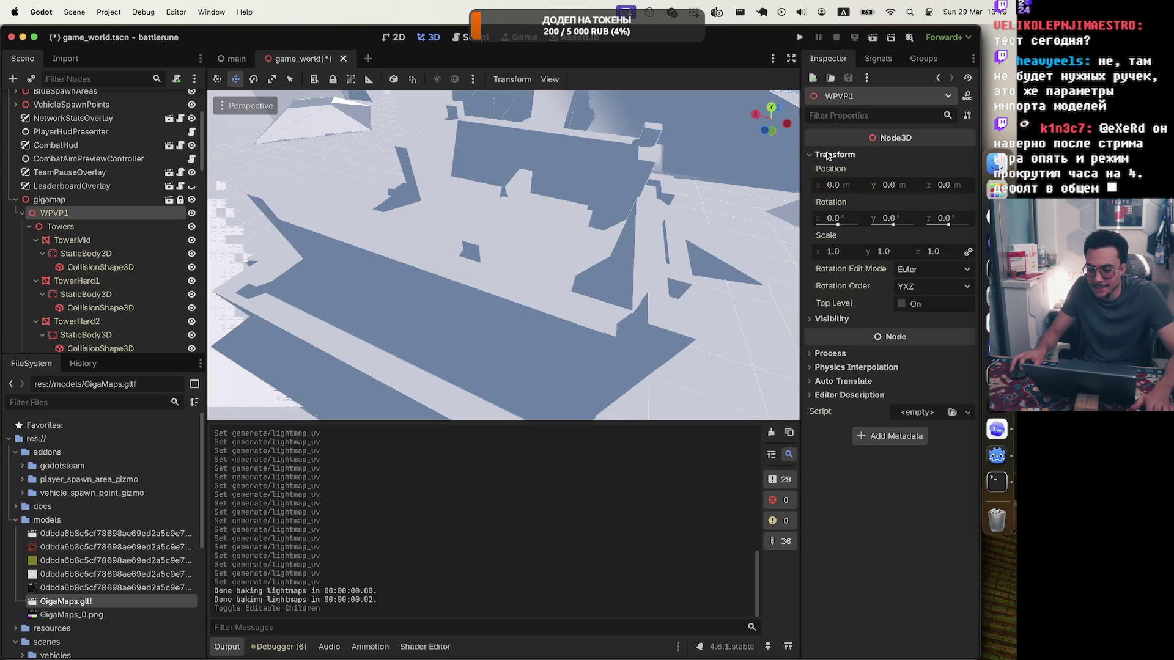
left_click(824, 319)
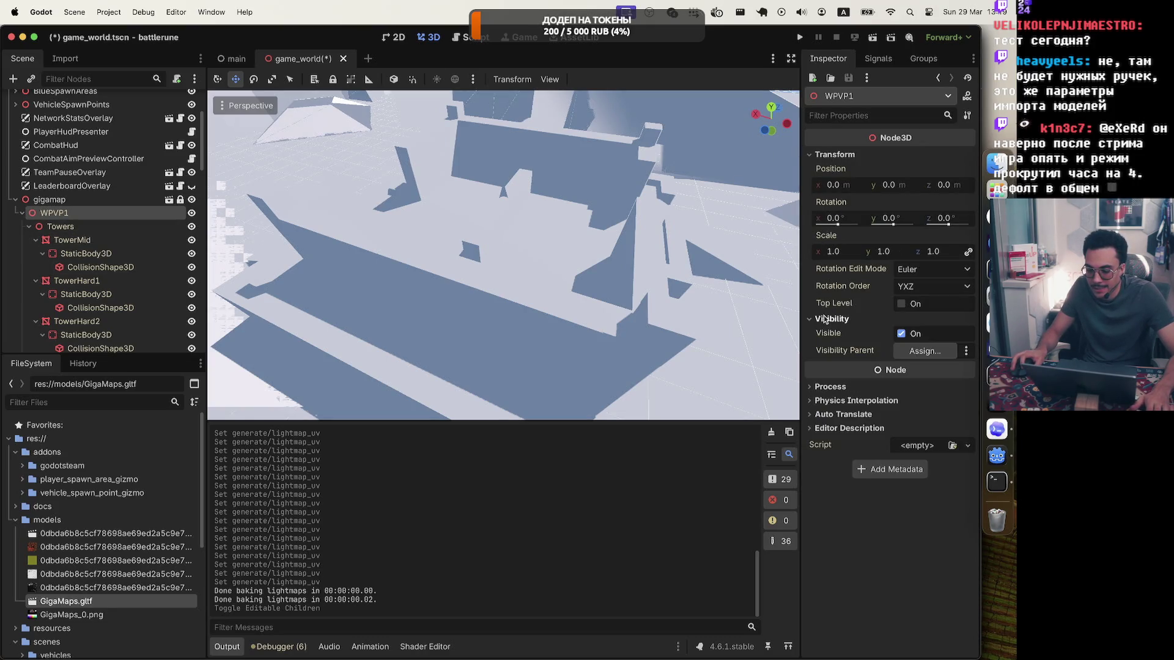
left_click(61, 226)
left_click(73, 241)
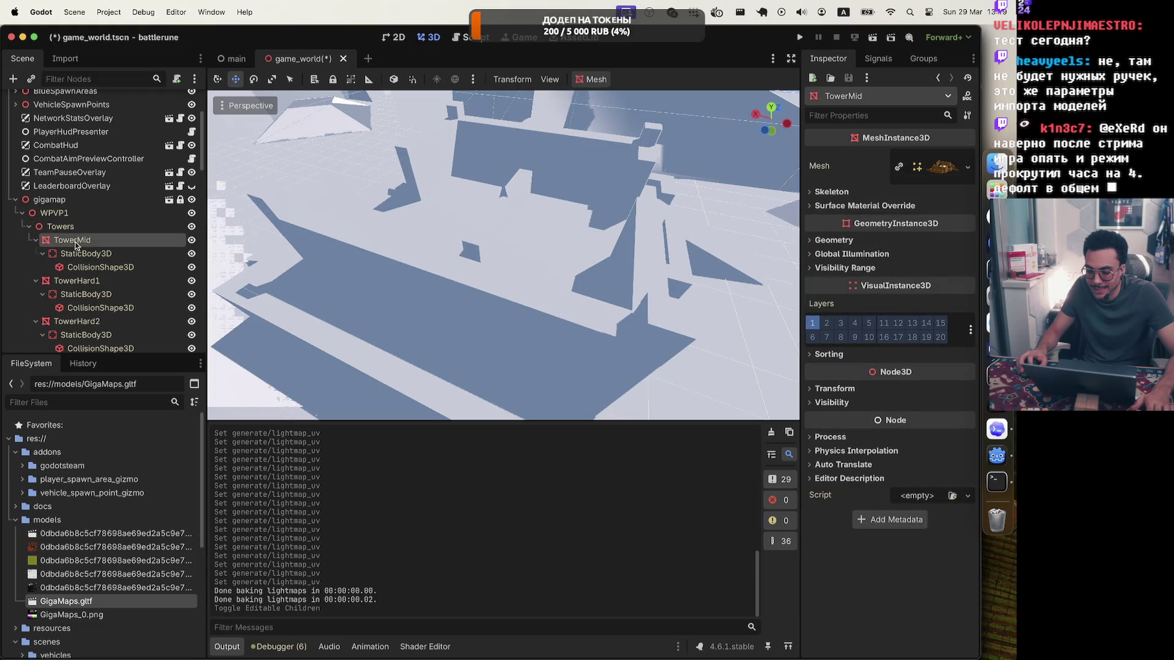
Confirm TowerMid's Geometry > Global Illumination mode stays Static, then collapse gigamap
left_click(849, 243)
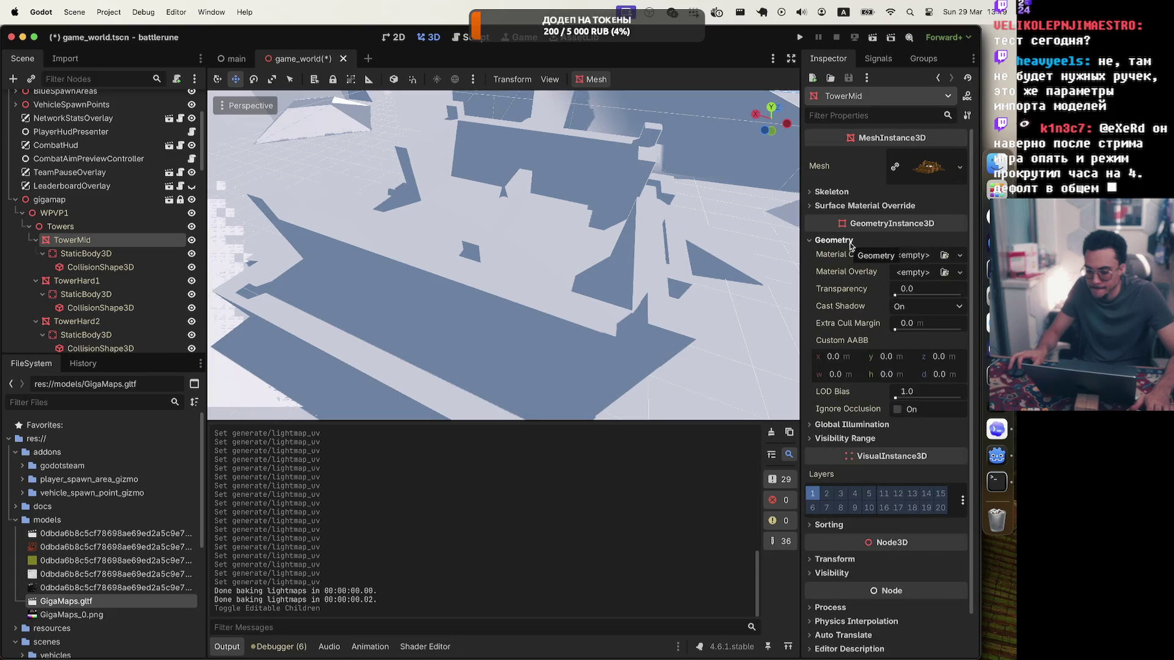
left_click(851, 423)
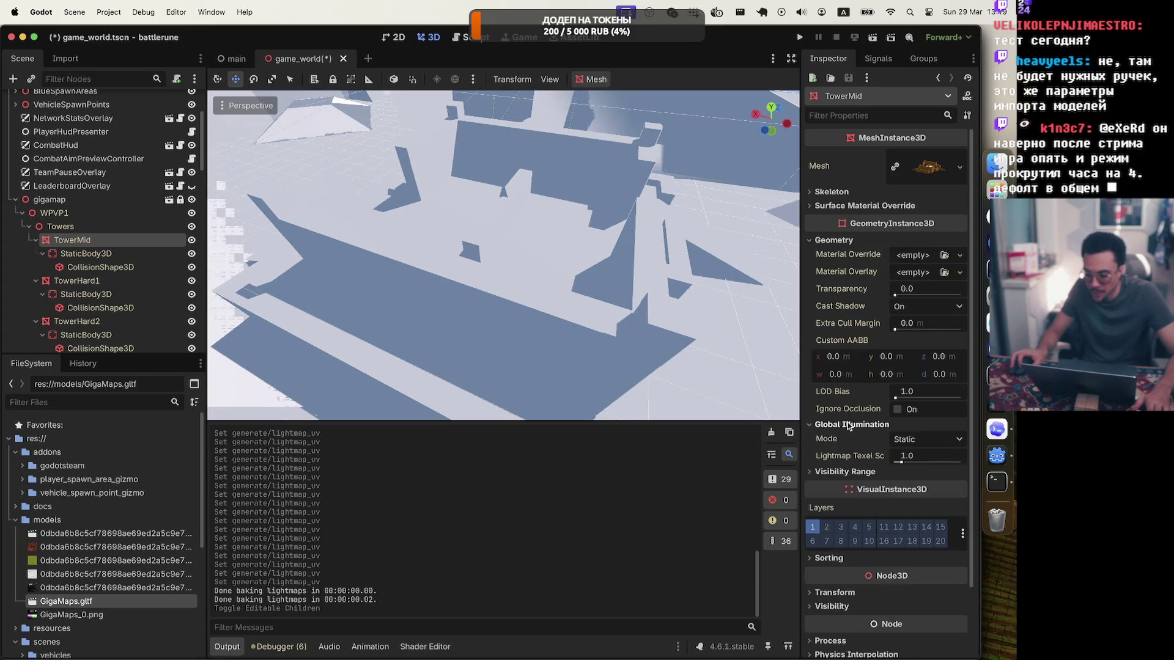
left_click(914, 441)
left_click(914, 442)
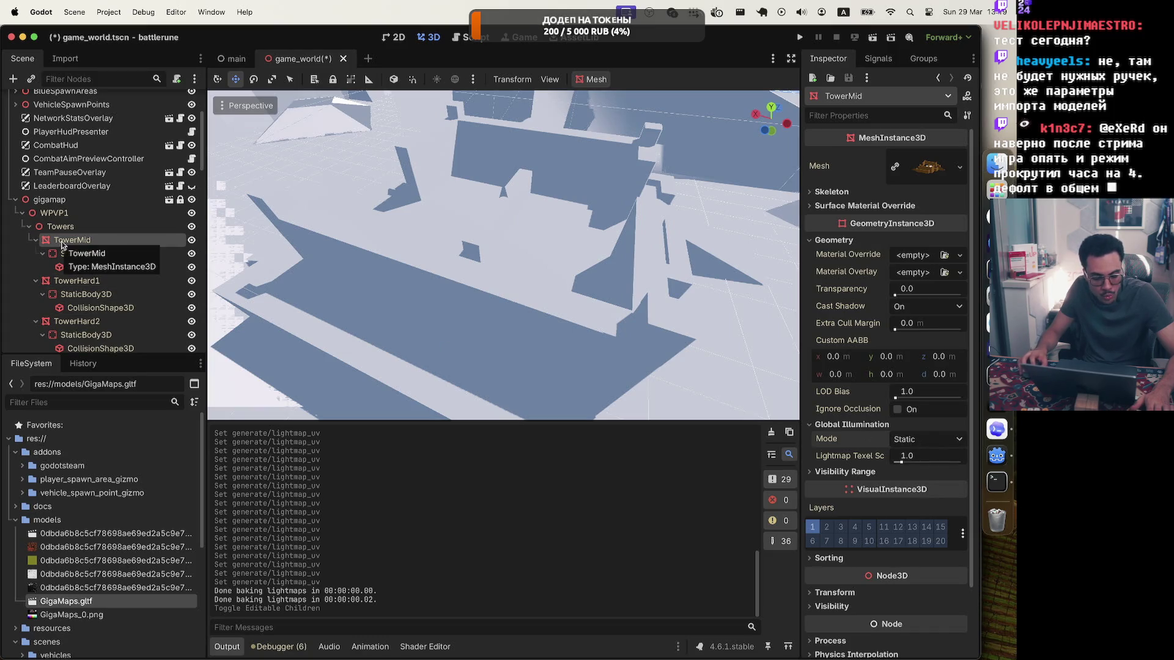
left_click(16, 199)
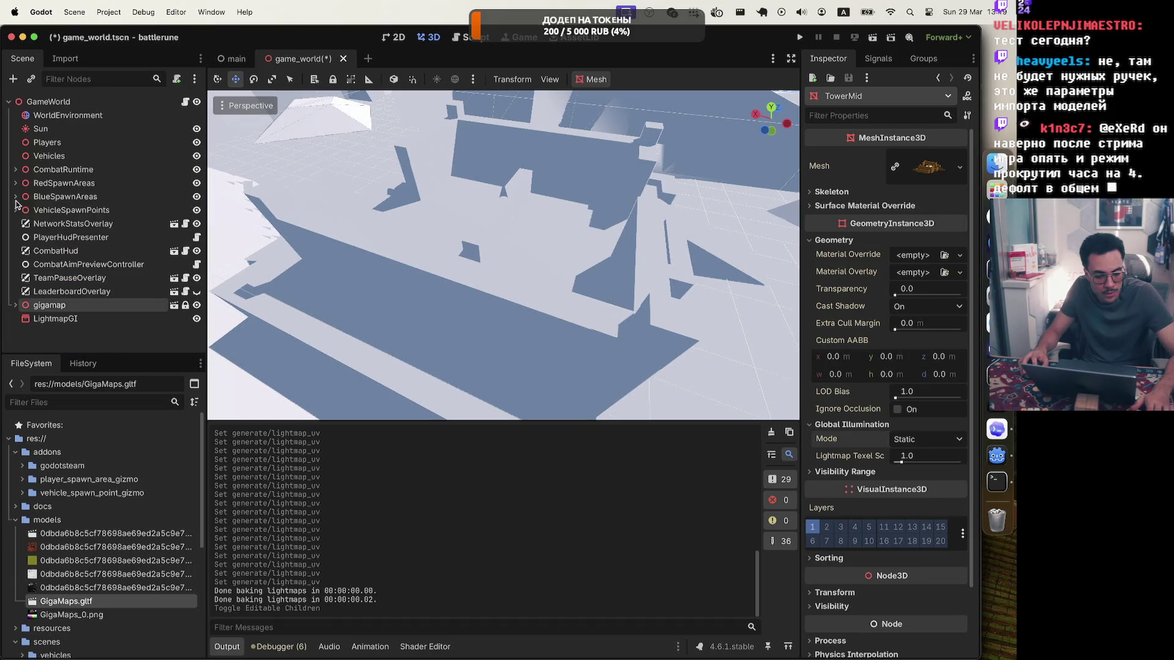
Bake LightmapGI into game_world.lmbake and dismiss the warning that no meshes support UV2 lightmapping
left_click(55, 319)
left_click(610, 78)
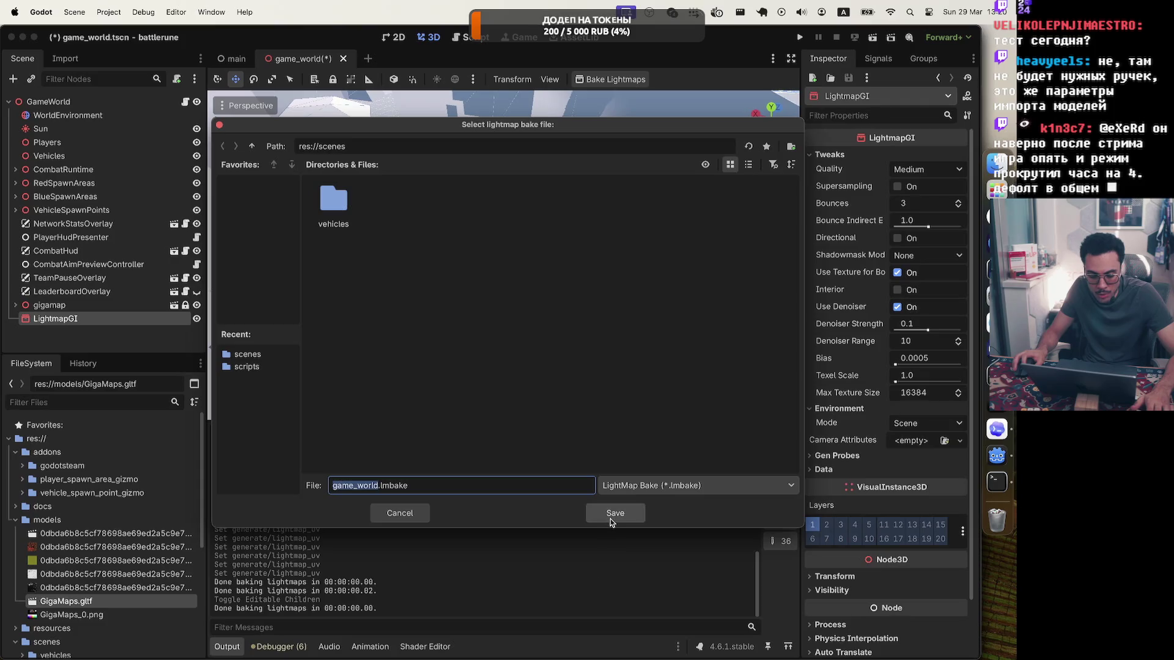
left_click(612, 514)
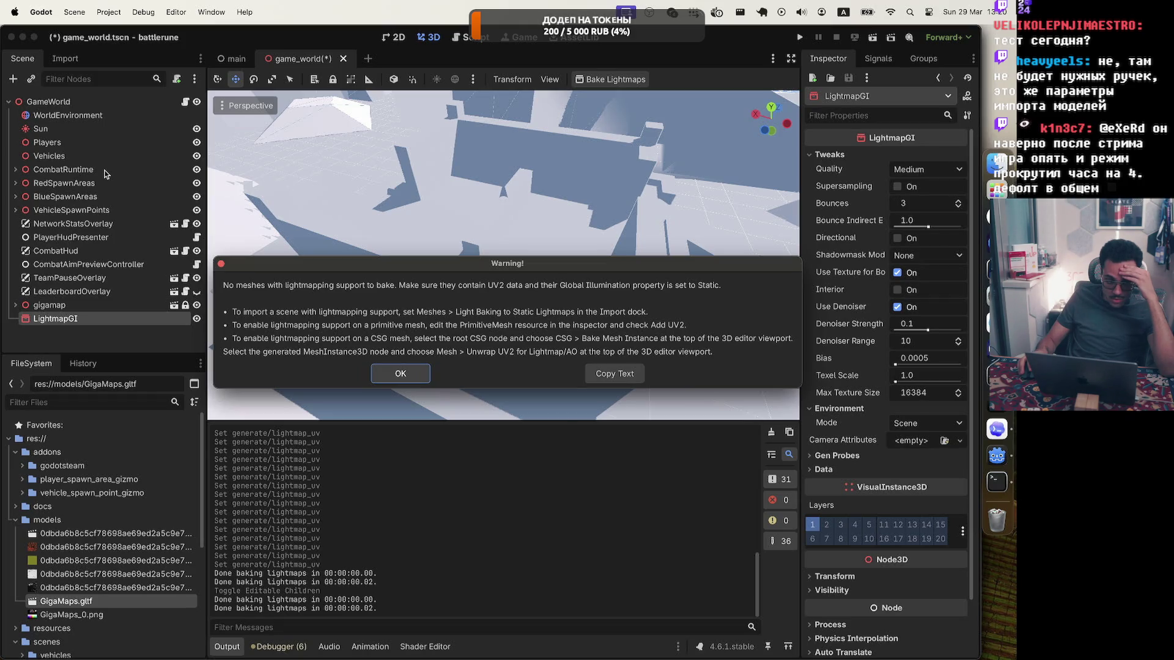
key("Caps_Lock")
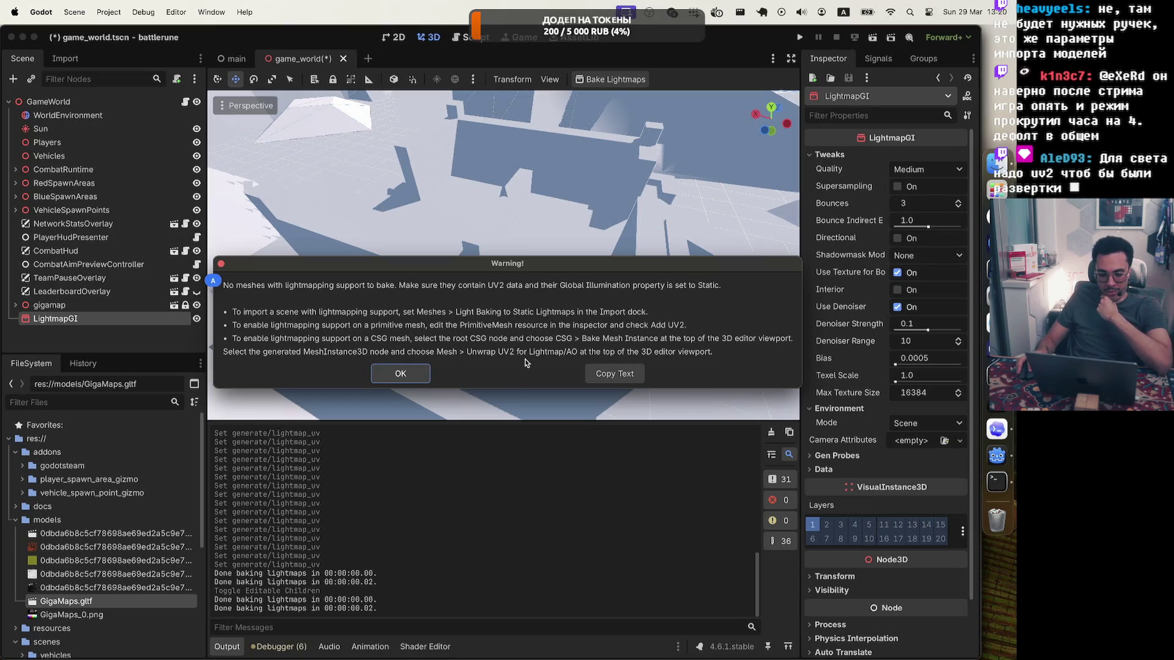
key("Return")
left_click(16, 305)
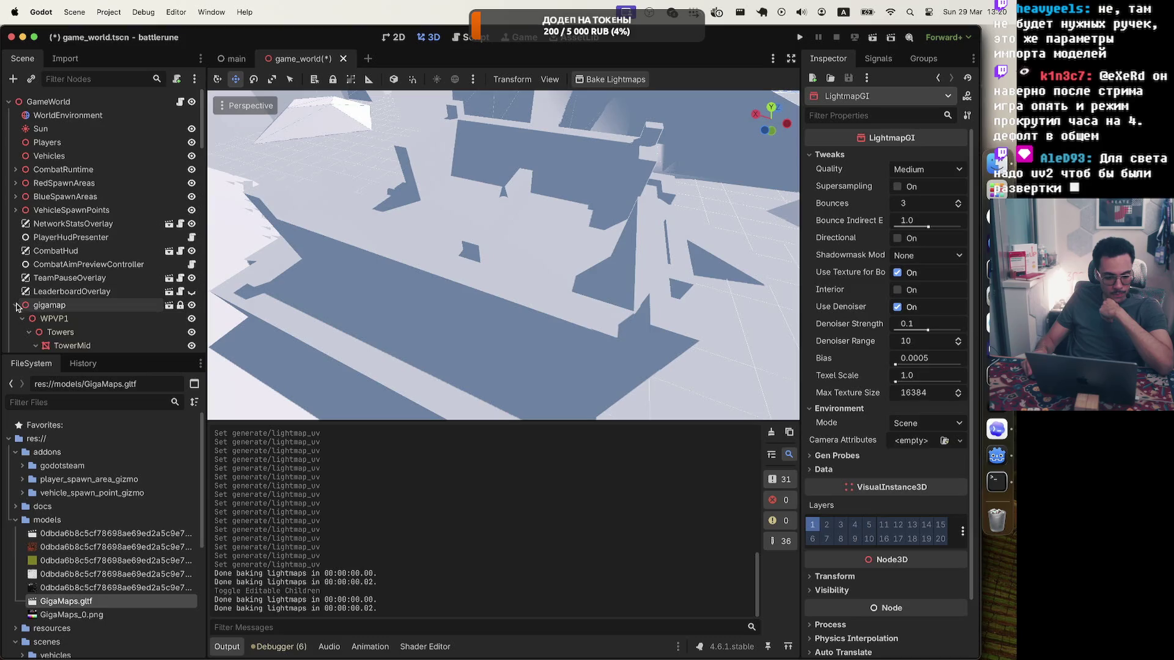
left_click(23, 317)
left_click(29, 332)
left_click(52, 345)
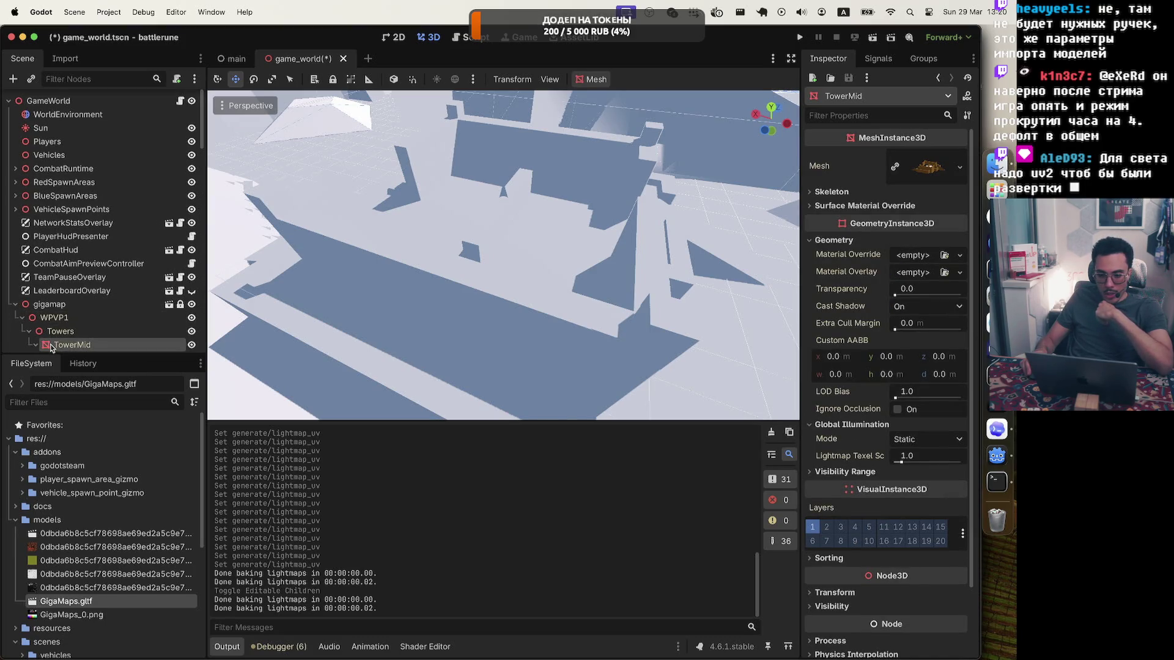
left_click(773, 58)
left_click(774, 58)
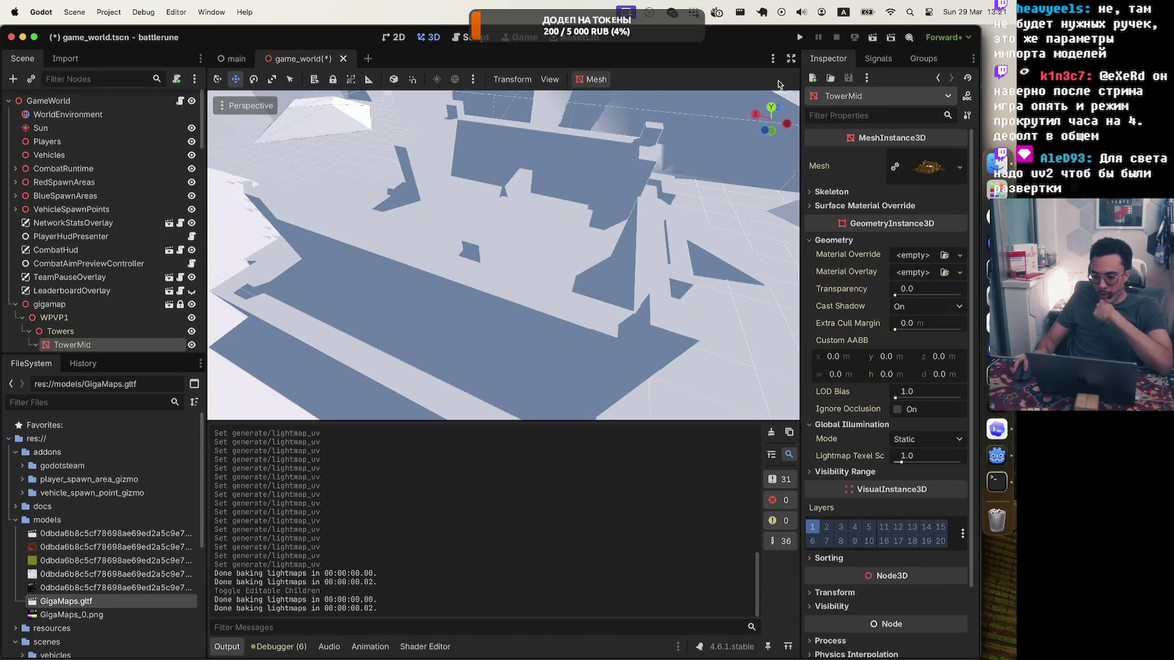
left_click(474, 79)
left_click(475, 79)
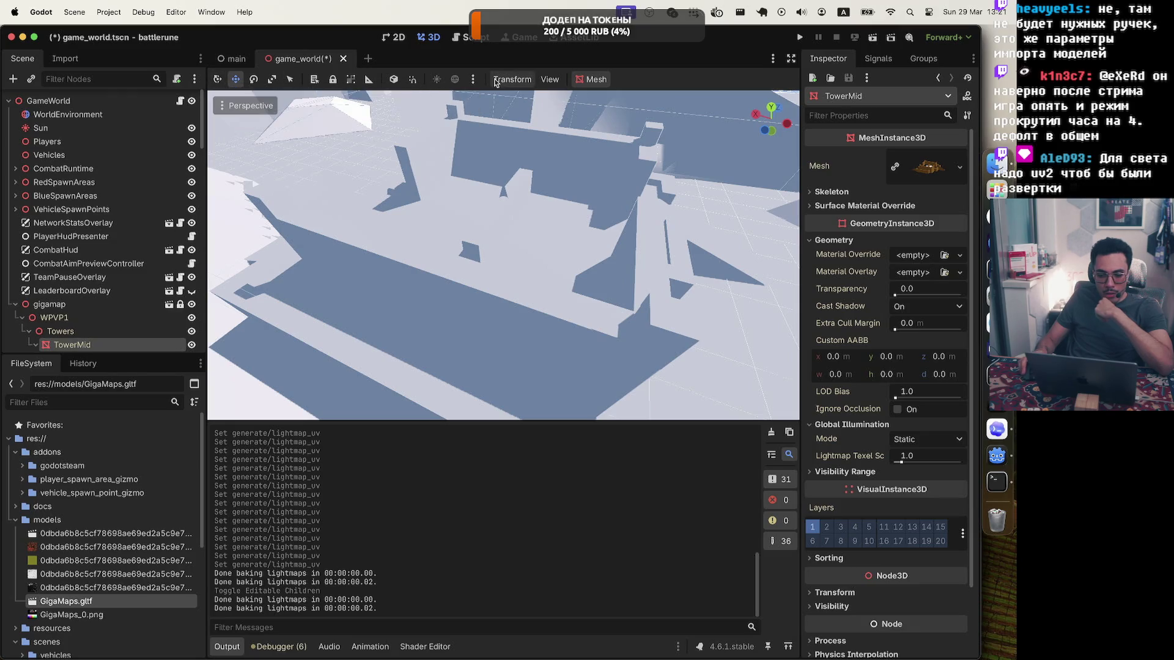
left_click(474, 80)
left_click(475, 80)
left_click(512, 80)
left_click(550, 79)
left_click(555, 82)
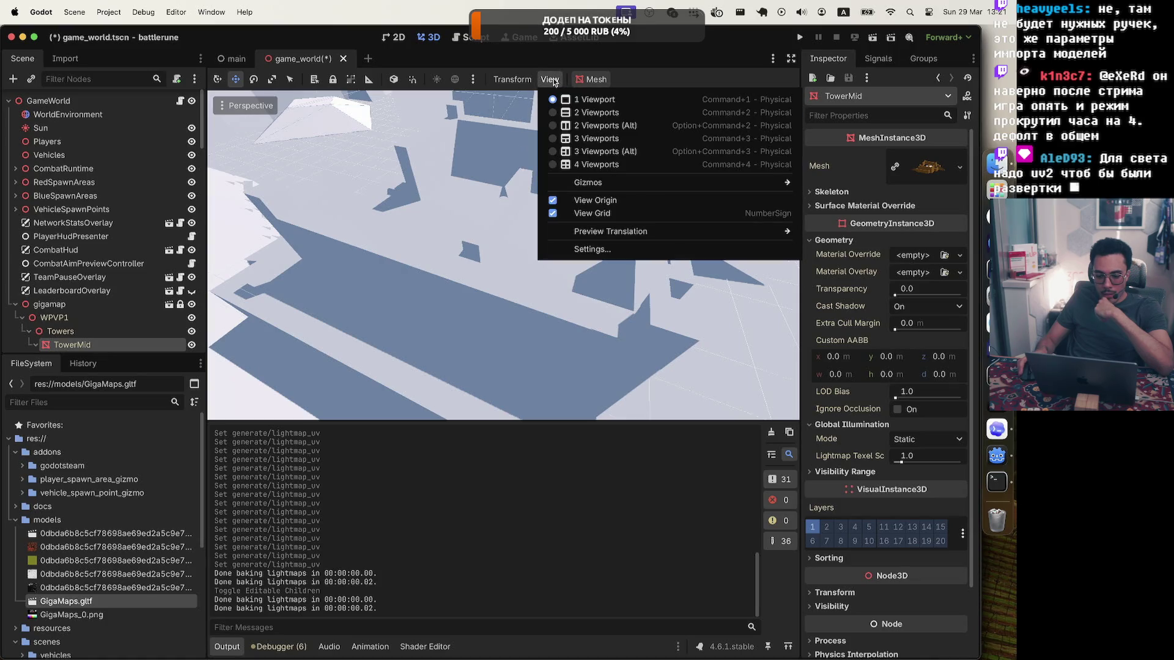
left_click(592, 82)
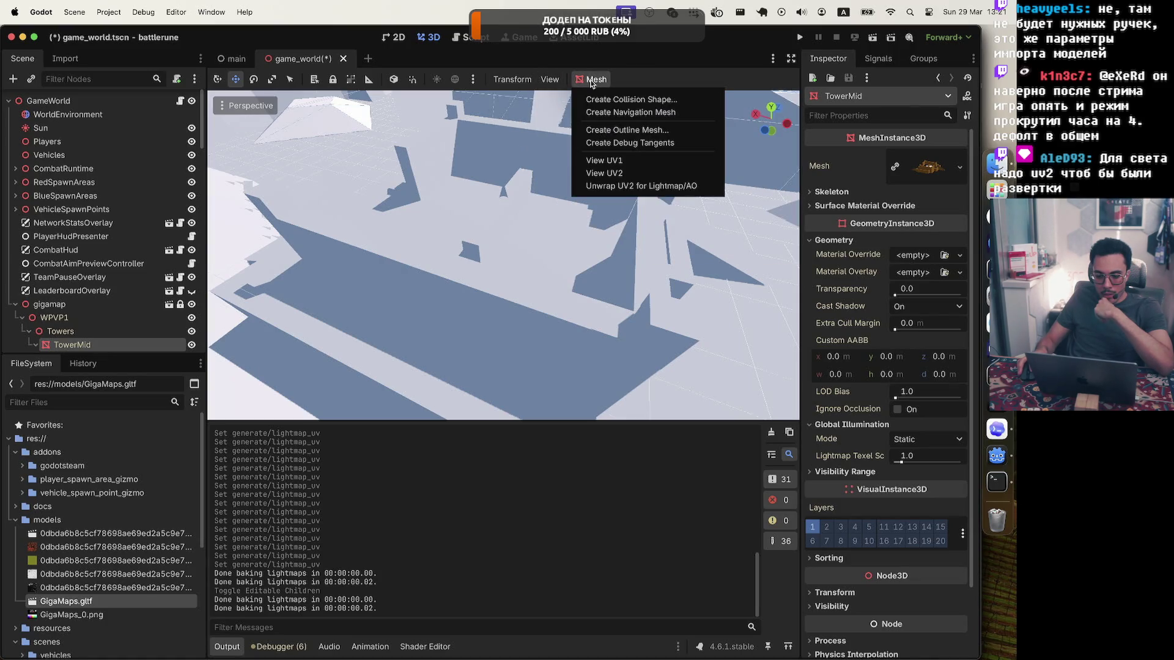
left_click(633, 187)
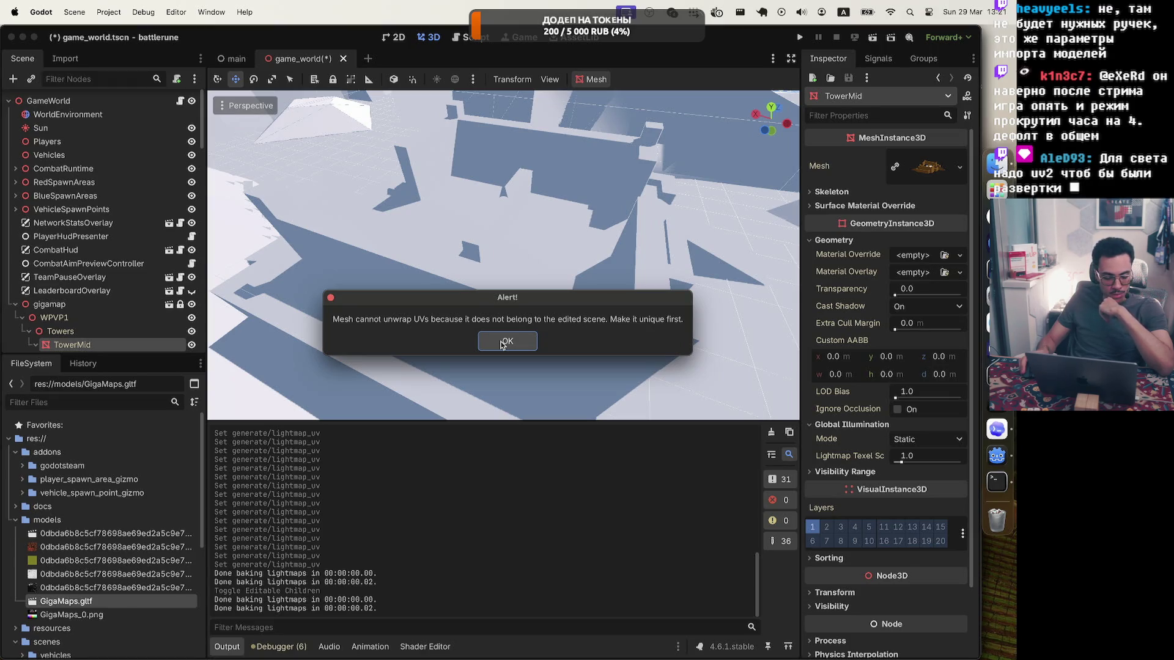
left_click(502, 344)
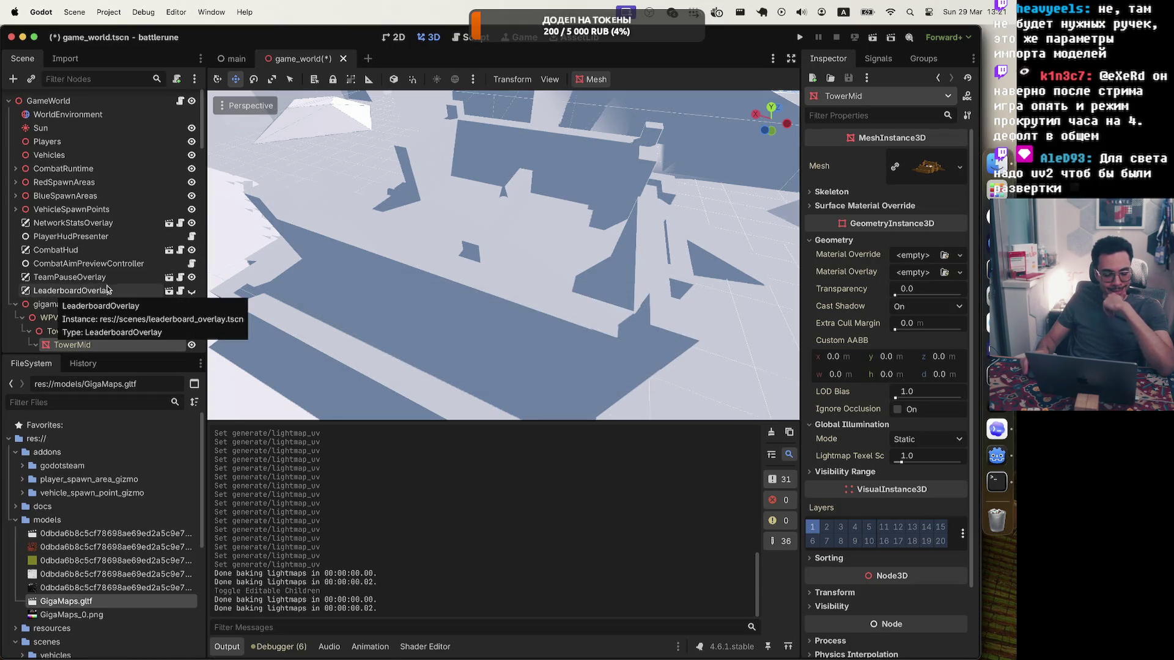
Select the gigamap node in the Scene dock to show its Node3D transform in the Inspector
scroll(73, 248, "down", 1)
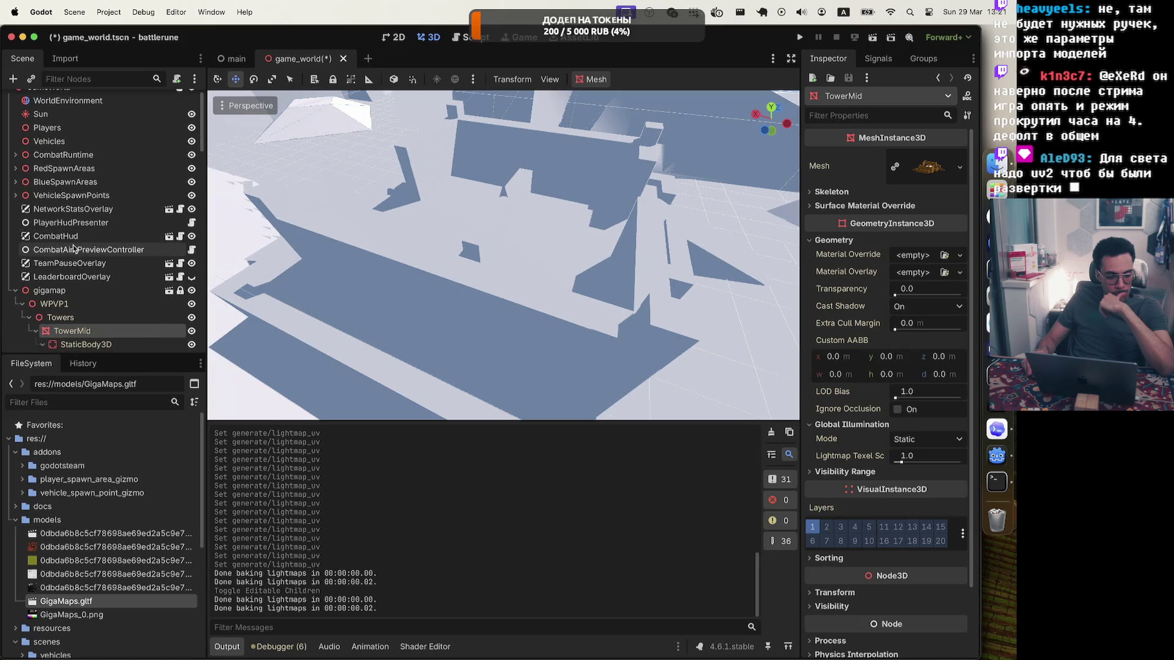
scroll(73, 247, "down", 5)
left_click(24, 225)
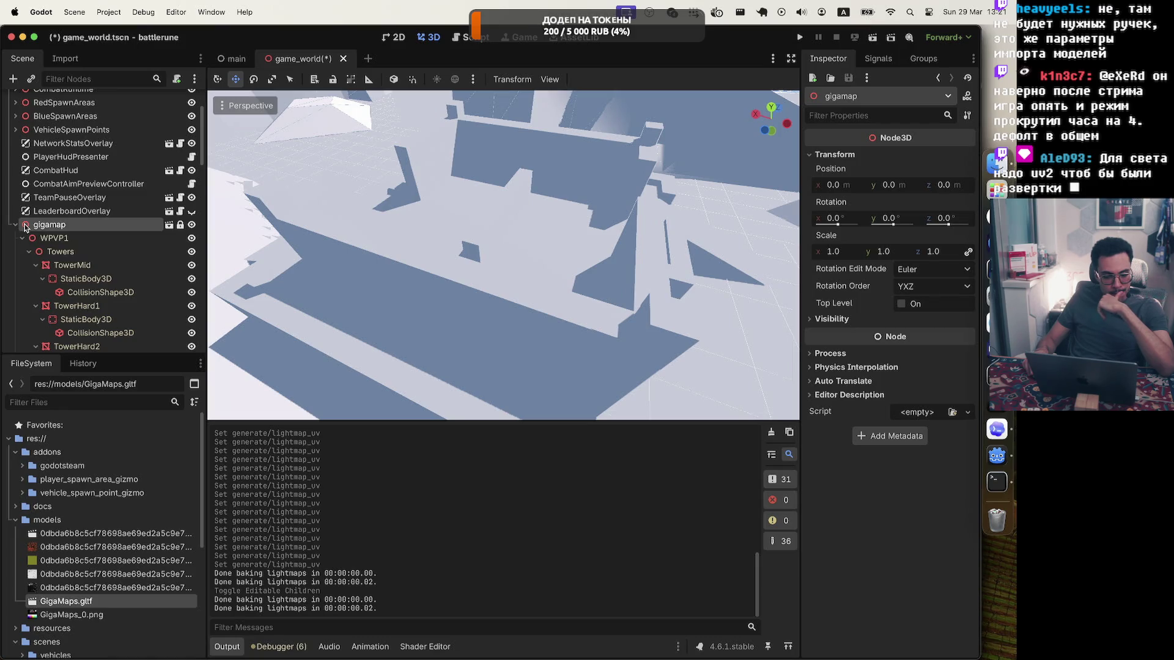
scroll(71, 541, "down", 4)
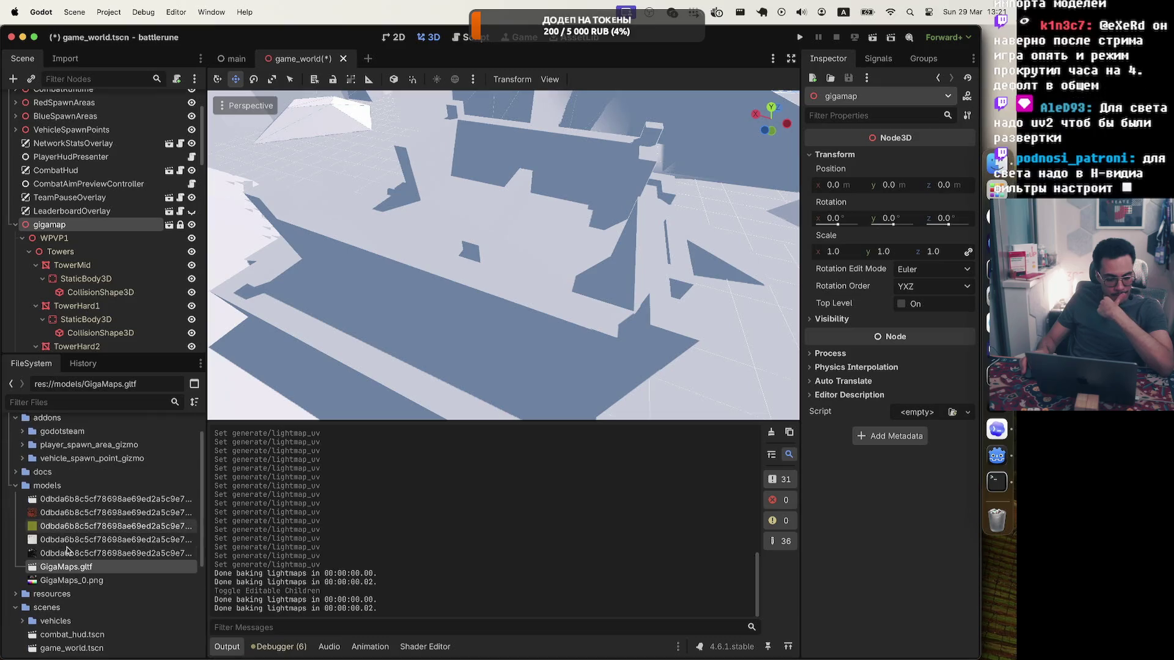
Open gigamap.tscn from the FileSystem dock and select its TowerMid mesh
scroll(67, 550, "down", 4)
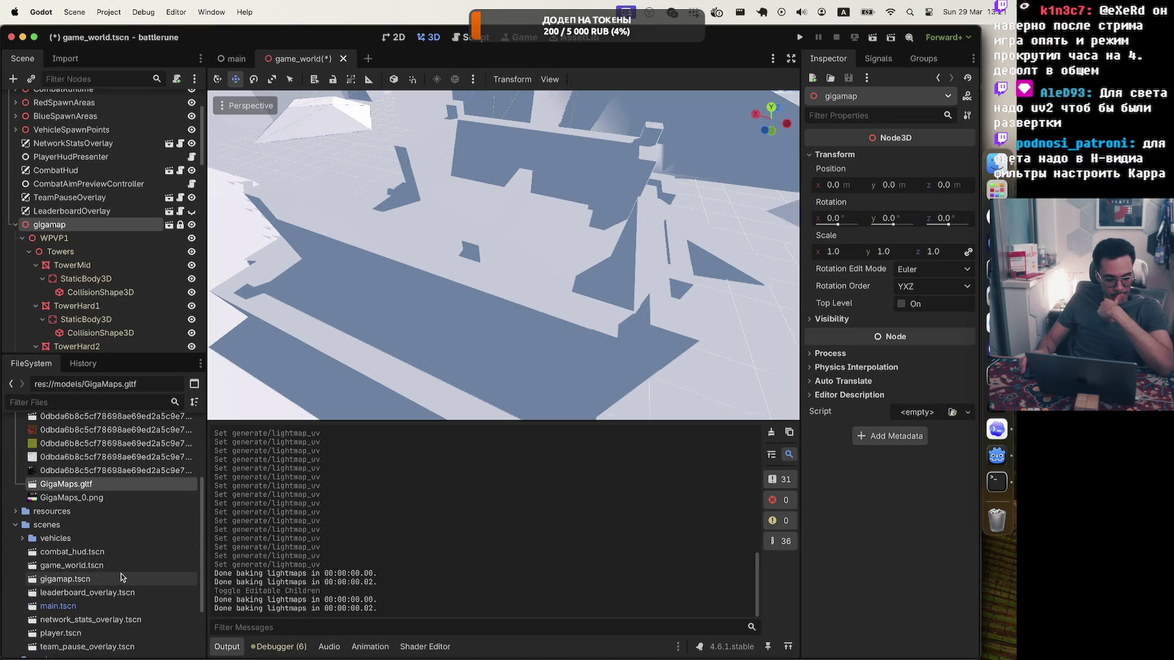
double_click(45, 579)
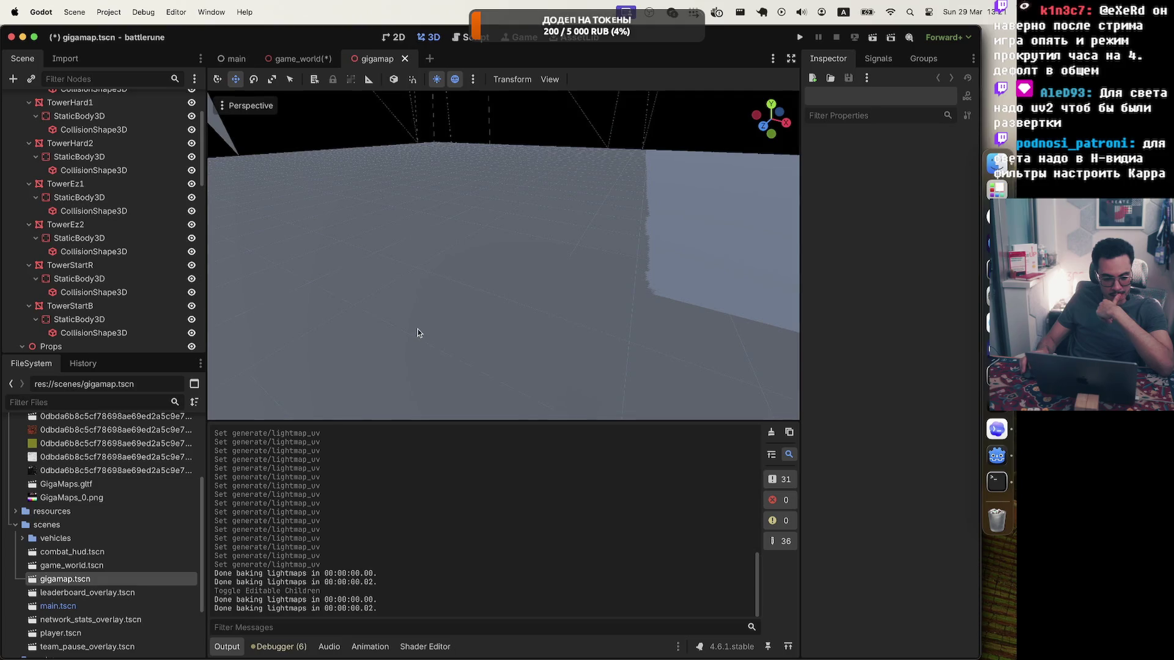
scroll(418, 333, "down", 3)
scroll(82, 241, "up", 3)
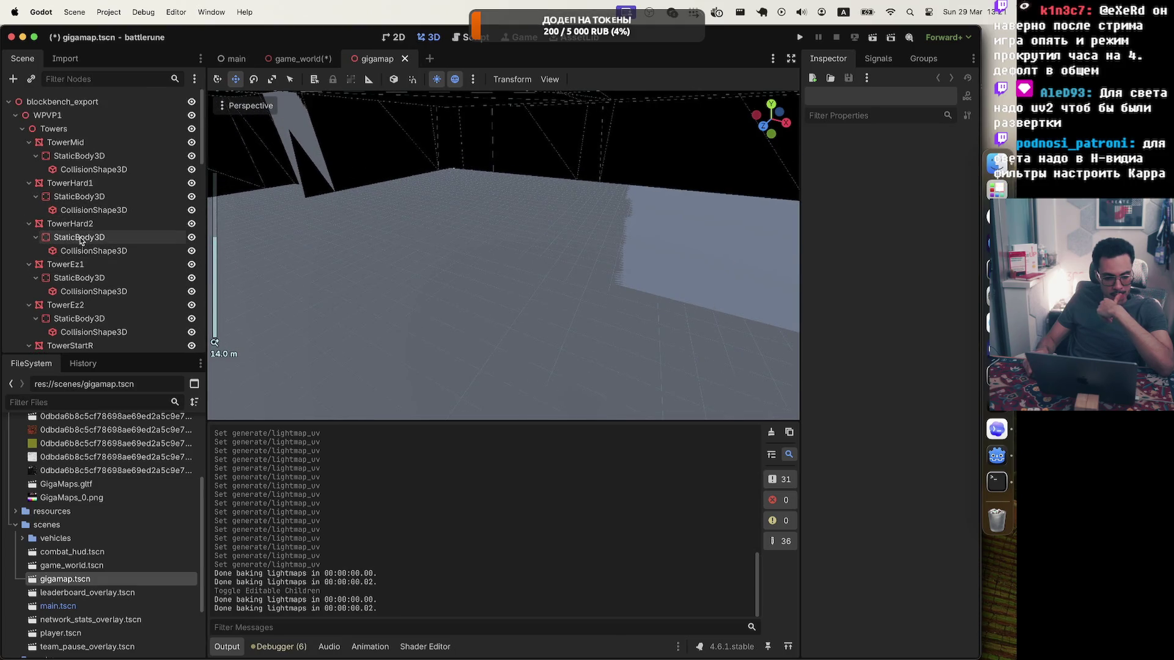
left_click(57, 145)
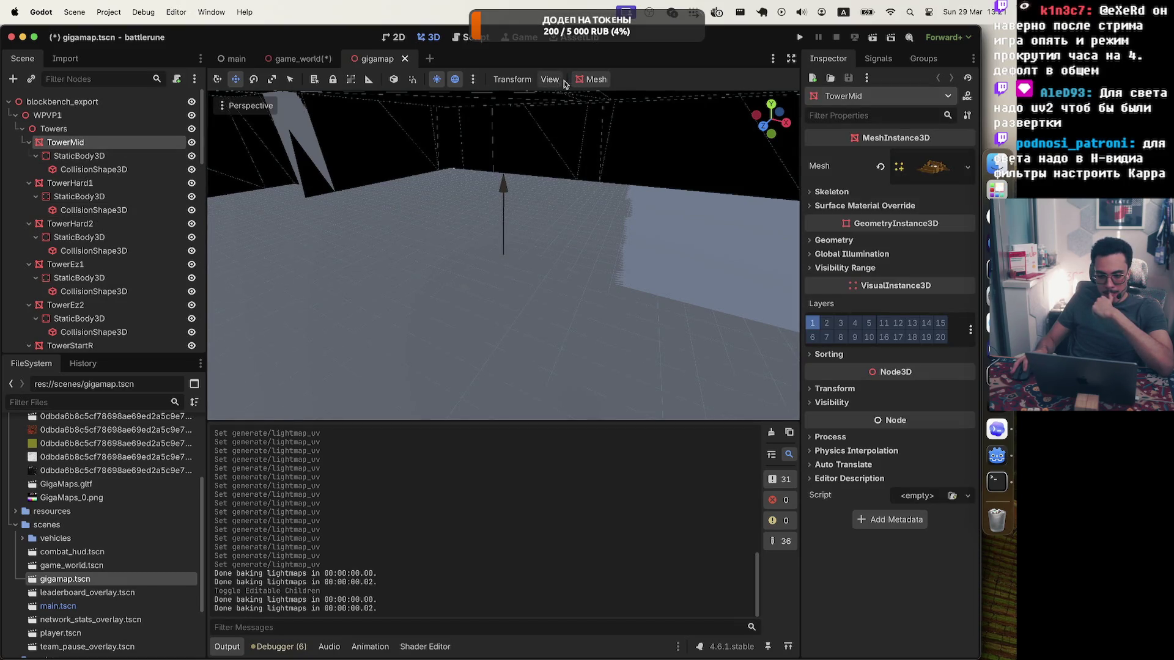
Unwrap UV2 for lightmaps on TowerMid, TowerHard1, TowerHard2 and TowerEz1
left_click(591, 79)
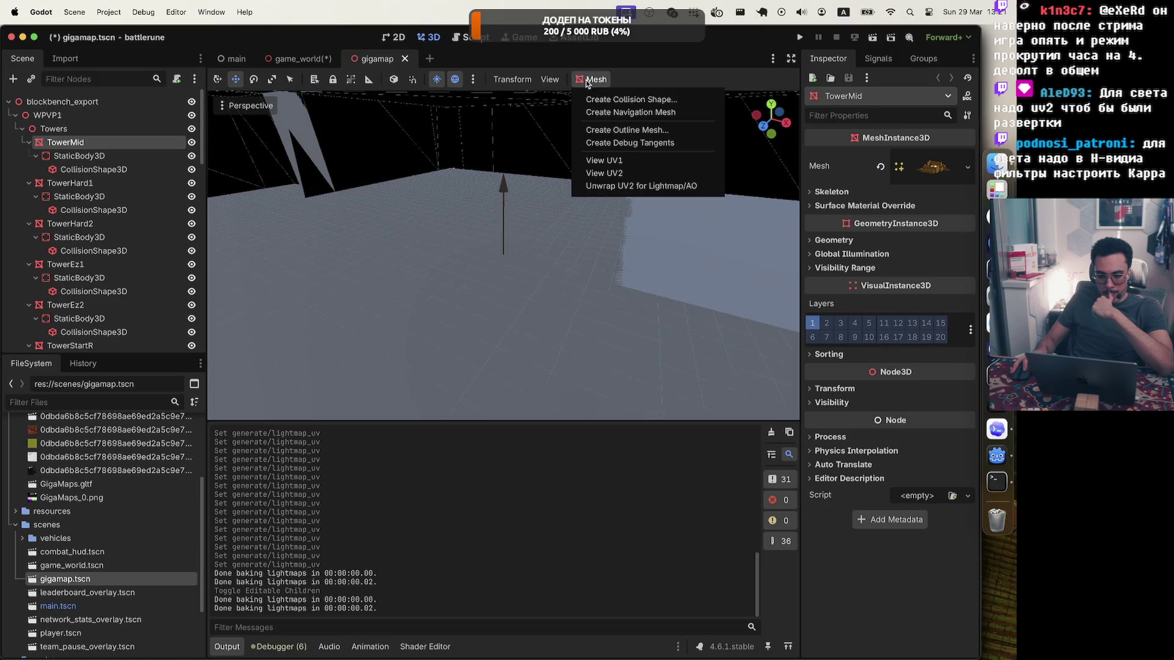
left_click(601, 186)
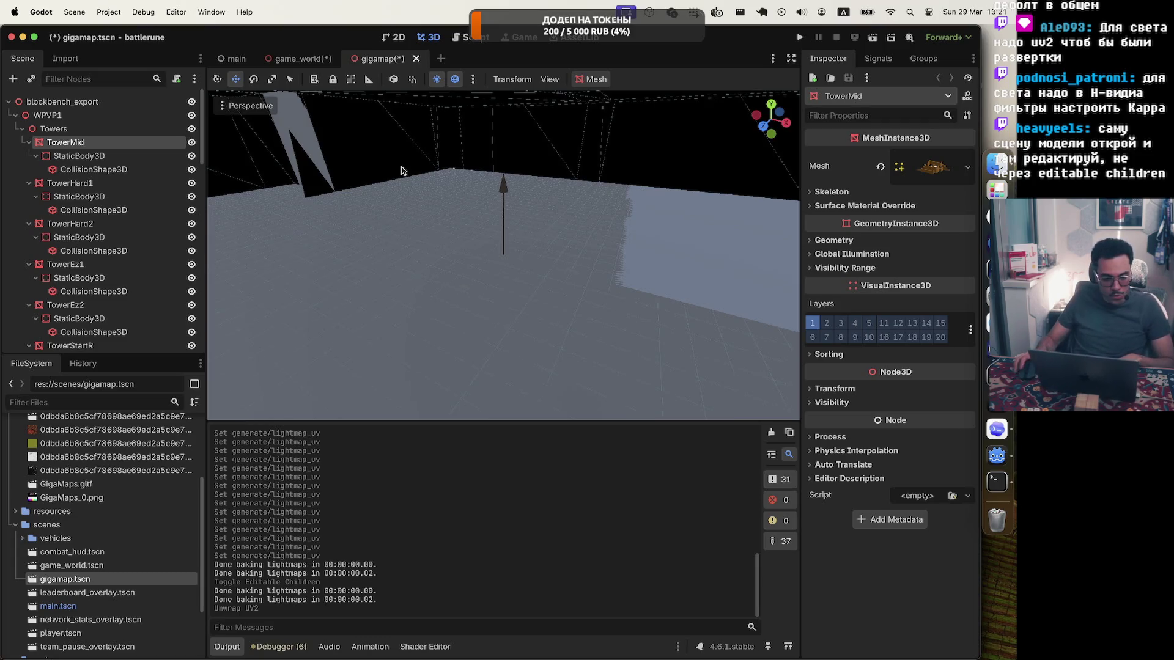
left_click(160, 183)
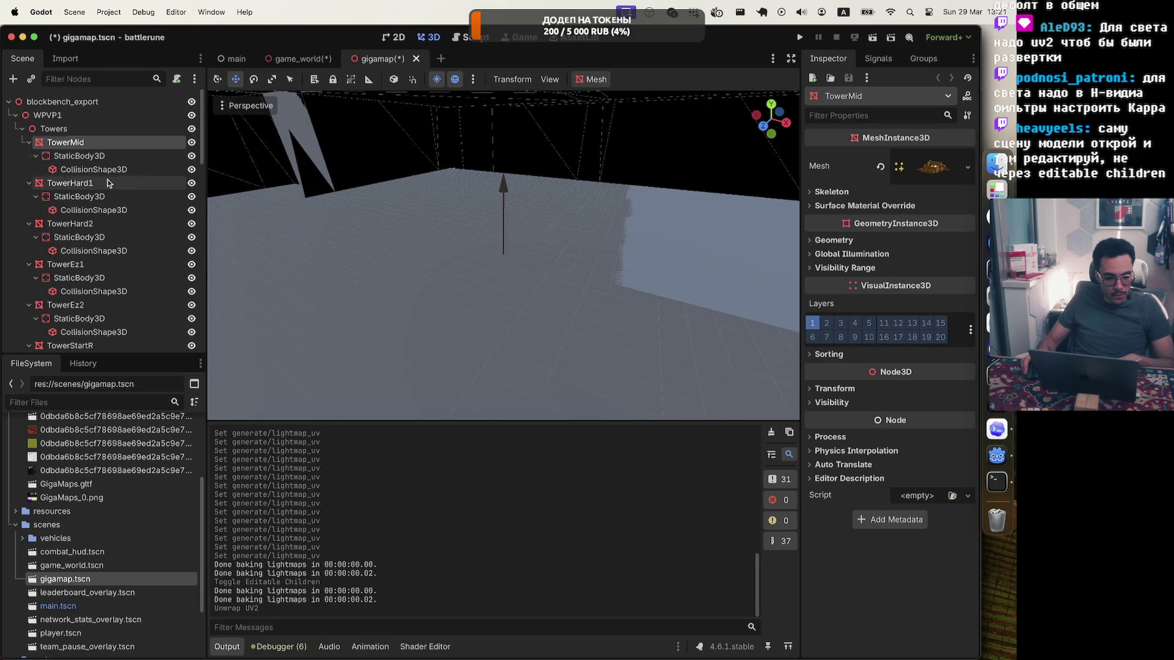
left_click(602, 82)
left_click(596, 187)
left_click(335, 244)
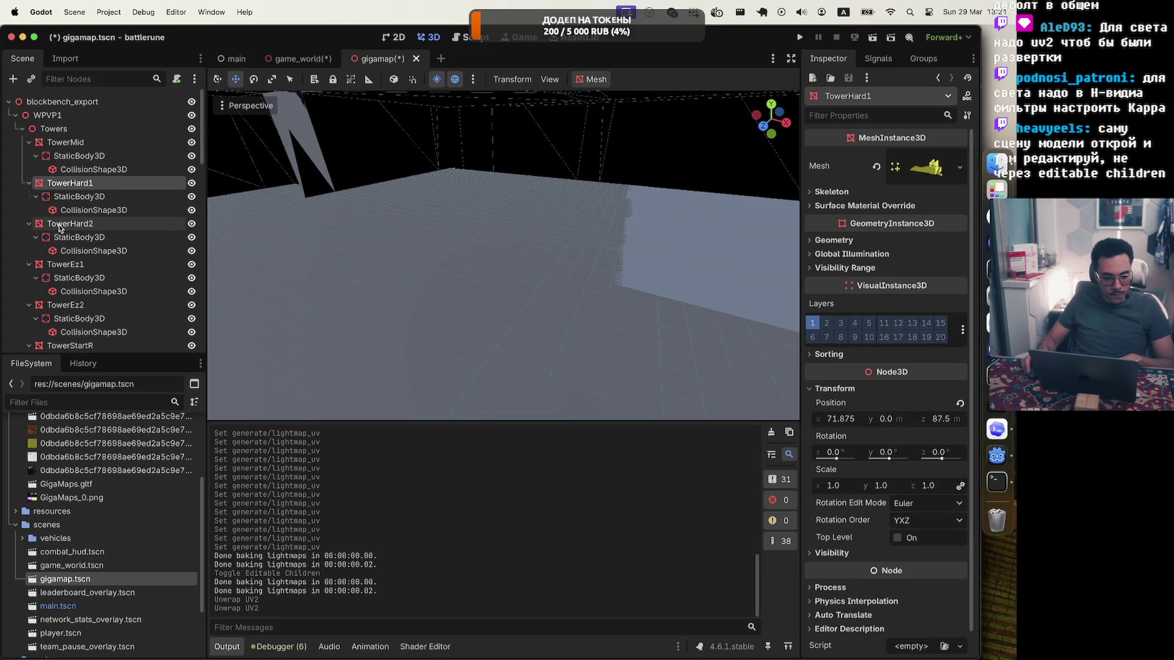
left_click(591, 76)
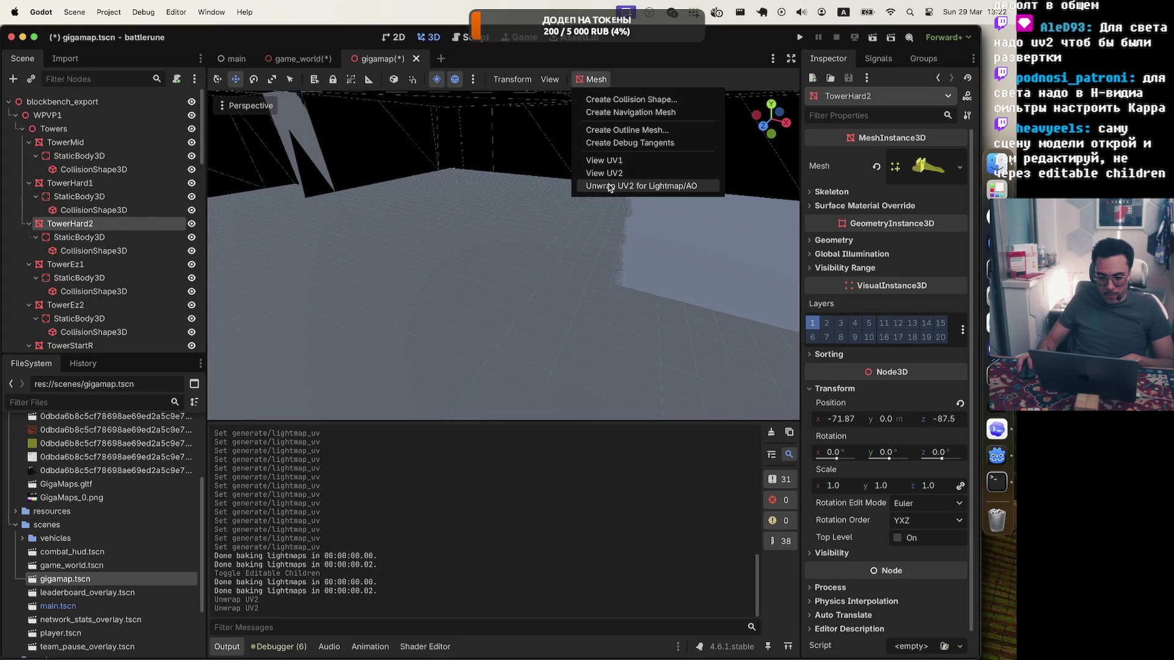
left_click(611, 185)
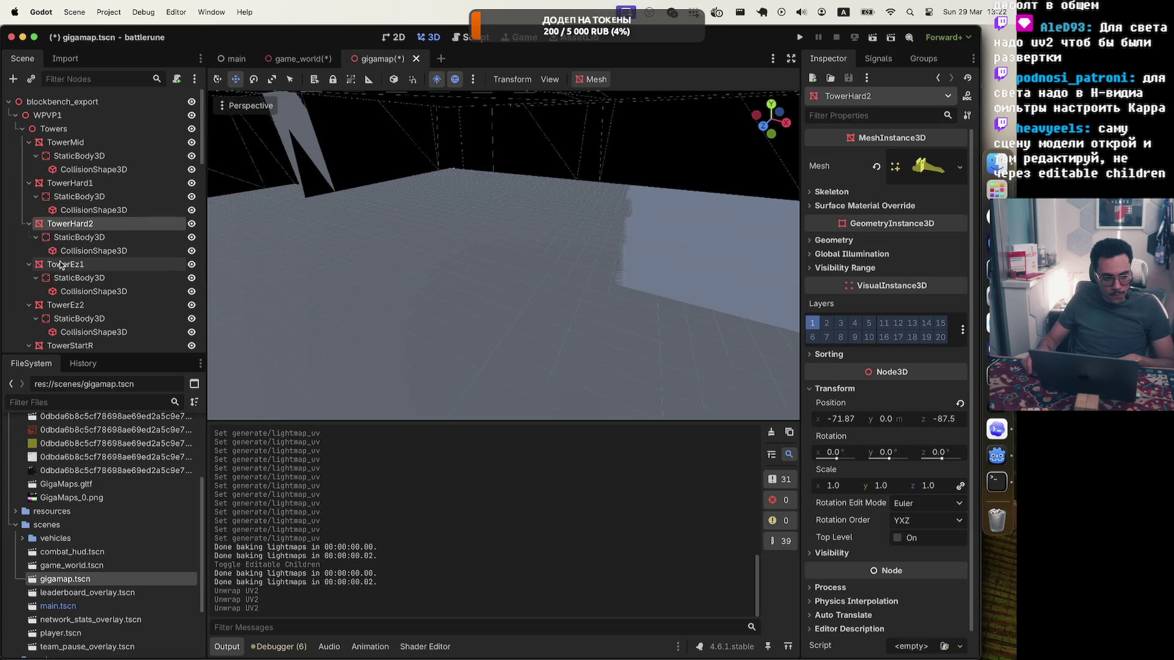
left_click(80, 264)
left_click(607, 84)
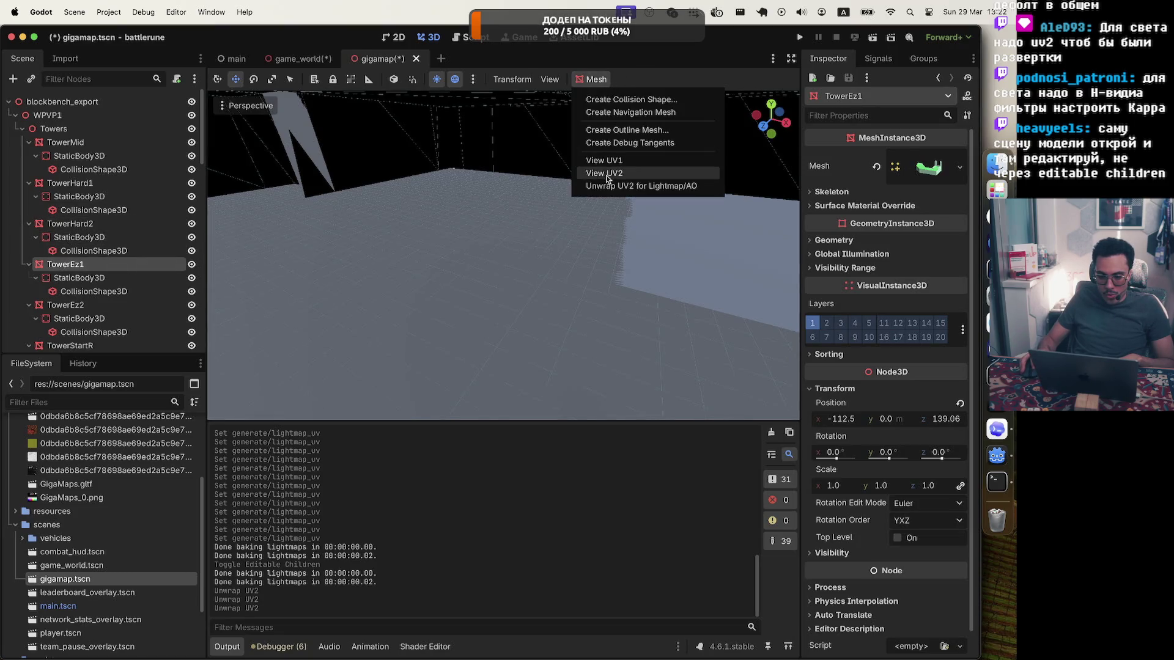
left_click(610, 185)
Unwrap UV2 for lightmaps on TowerEz2, TowerStartR and TowerStartB
scroll(113, 254, "down", 5)
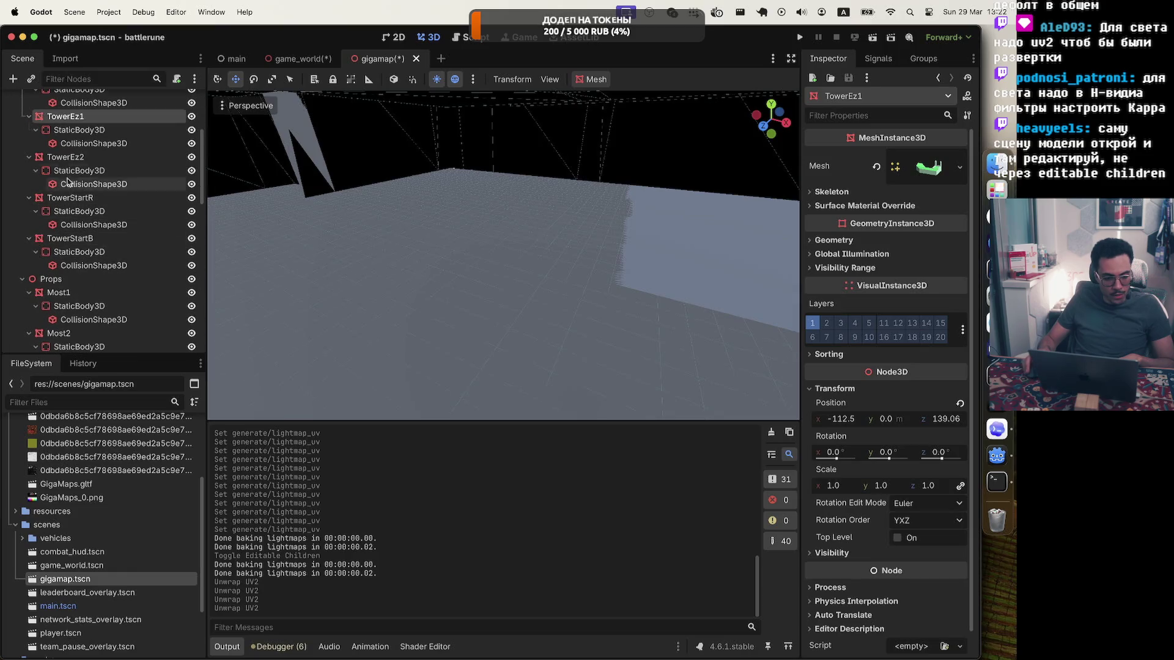
left_click(65, 157)
left_click(592, 82)
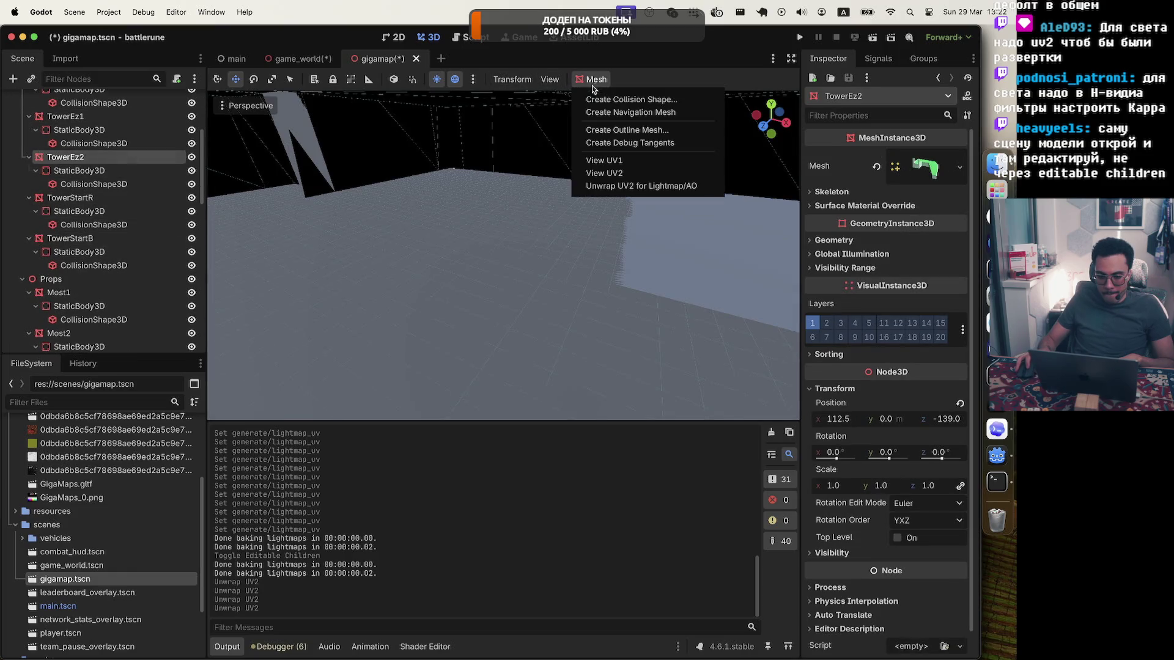
left_click(610, 186)
left_click(266, 189)
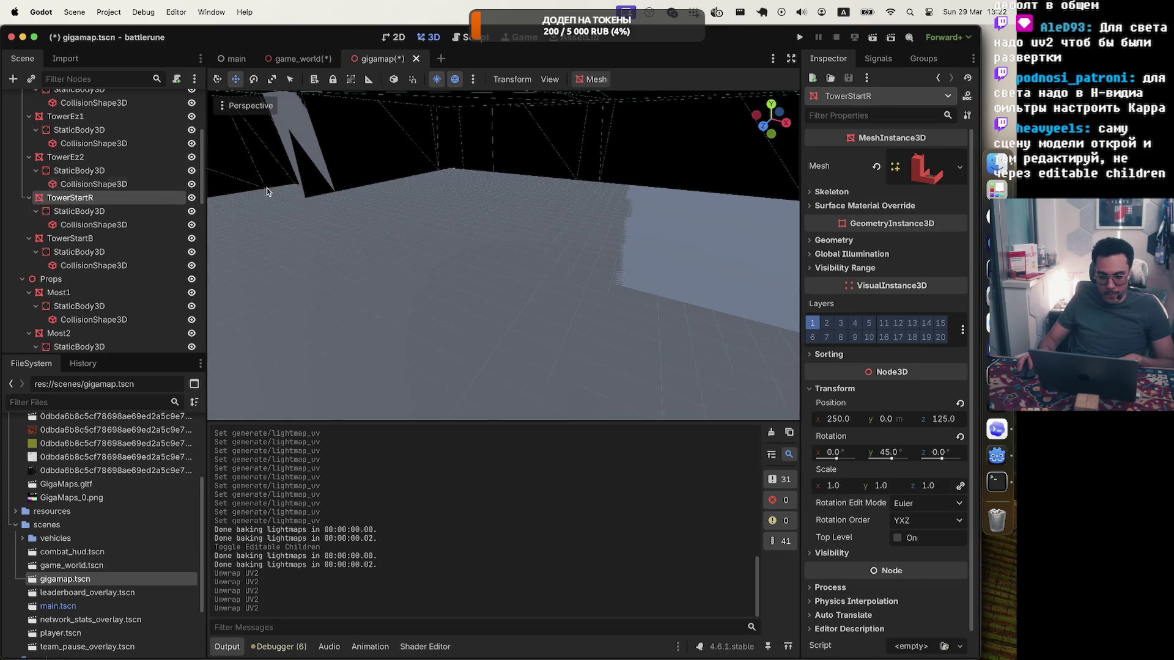
left_click(582, 78)
left_click(599, 185)
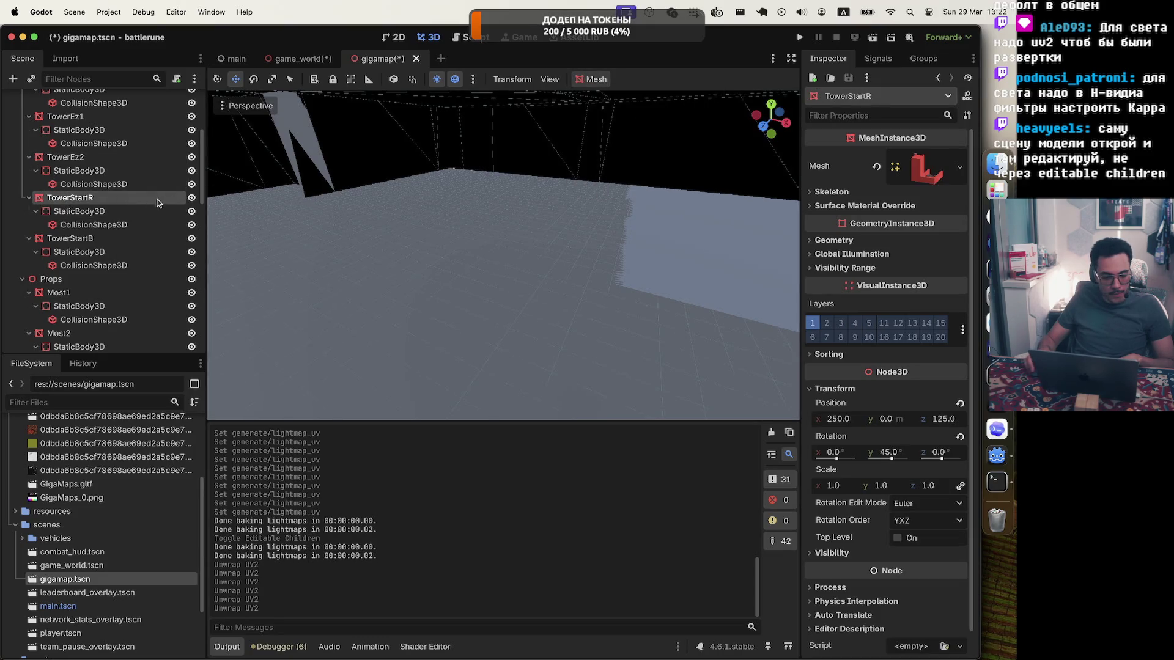
left_click(96, 243)
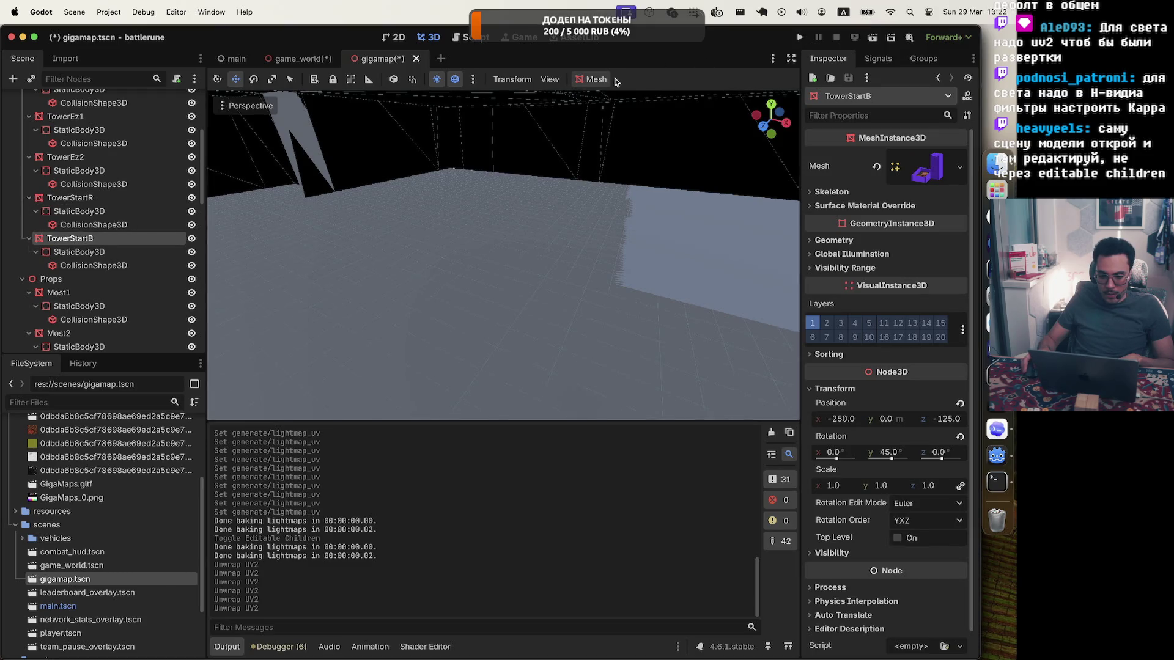
left_click(592, 79)
left_click(599, 185)
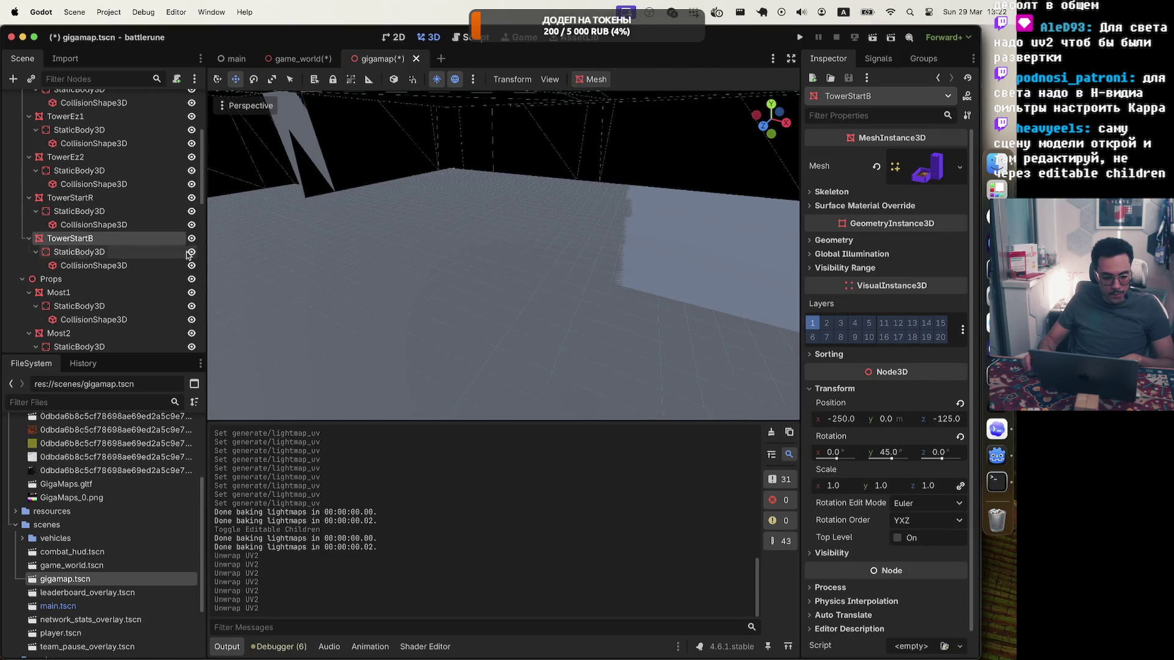
left_click(59, 293)
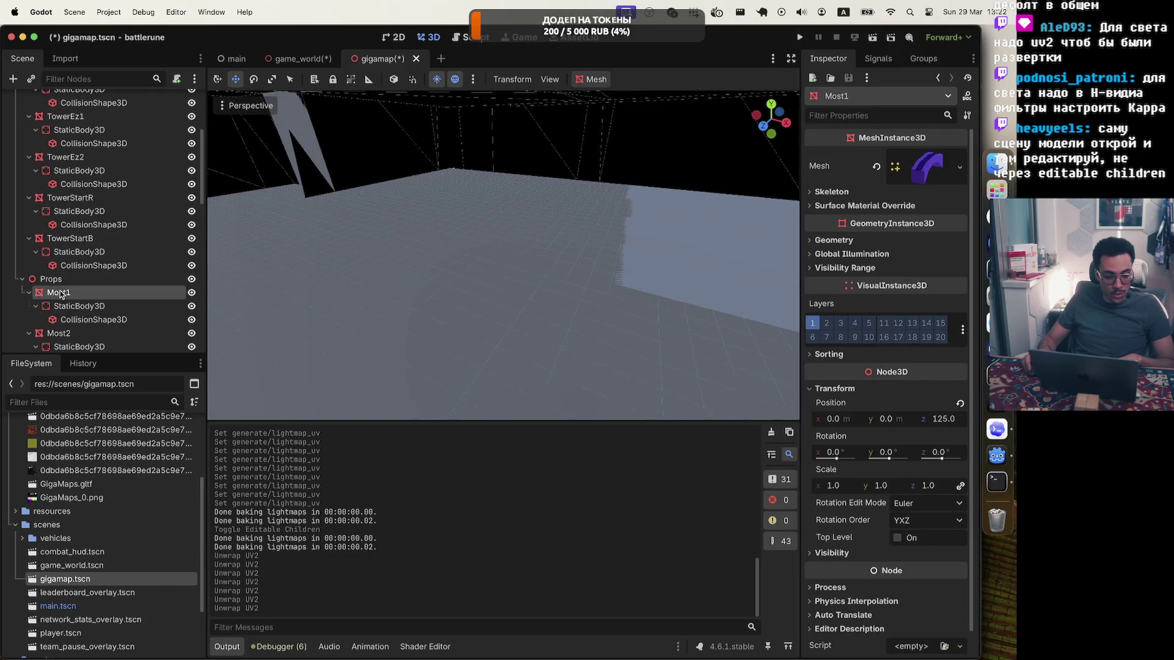
Unwrap UV2 for lightmaps on Most1, Most2, Rampa1 and Rampa2
left_click(586, 79)
left_click(599, 186)
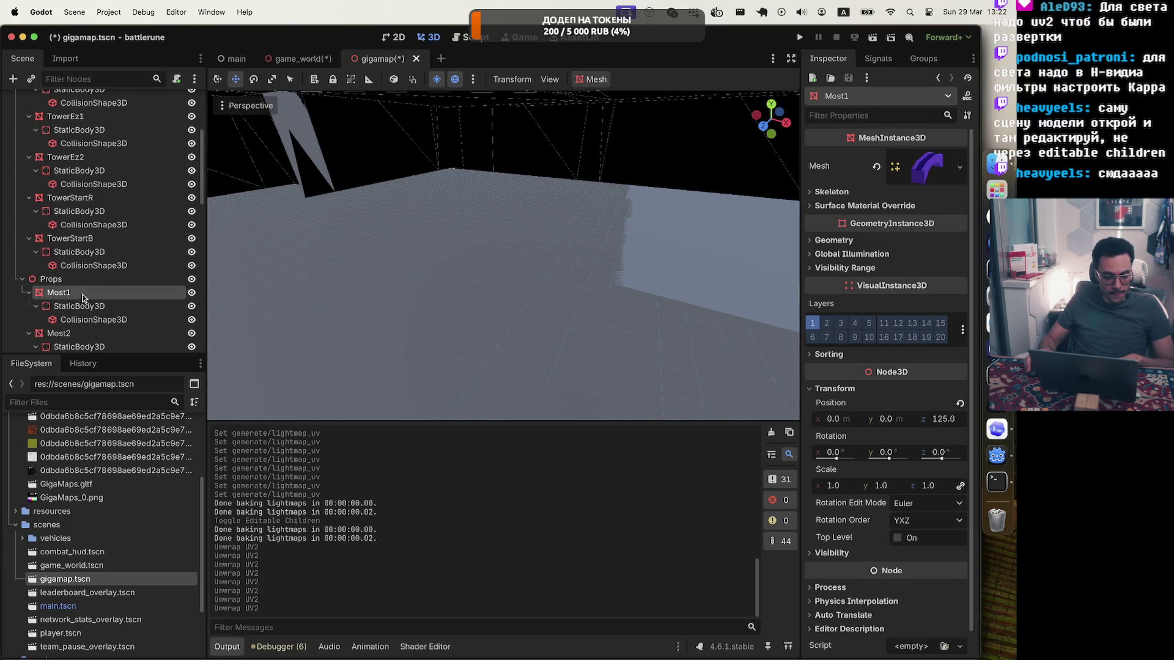
scroll(84, 298, "down", 5)
left_click(71, 191)
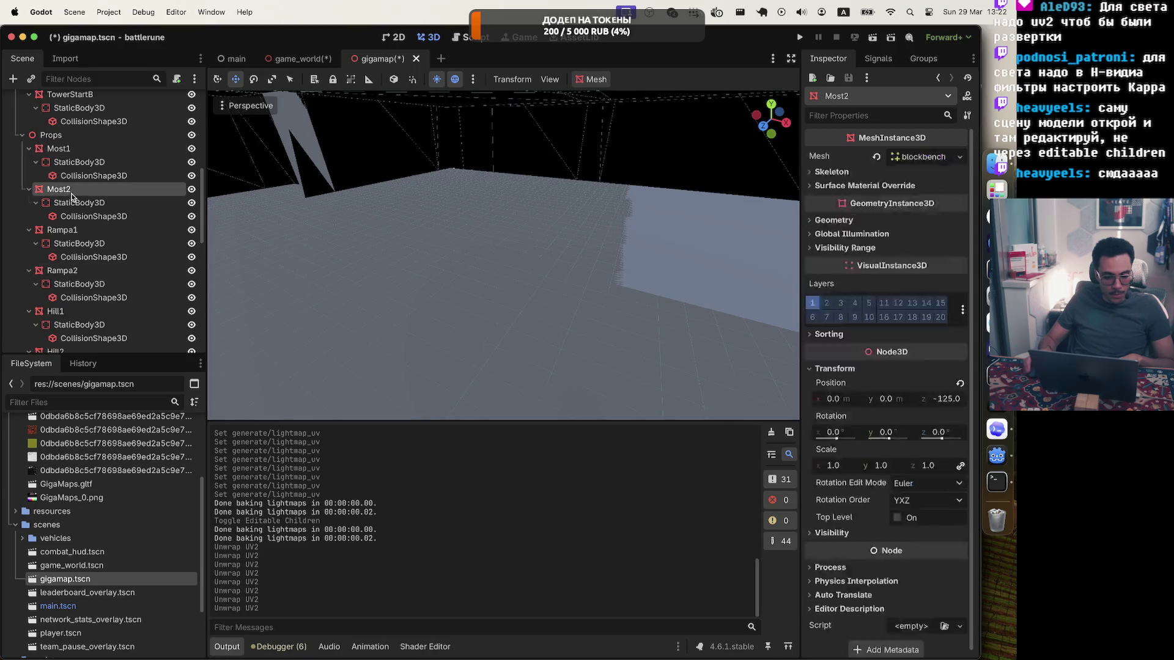
left_click(586, 79)
left_click(599, 185)
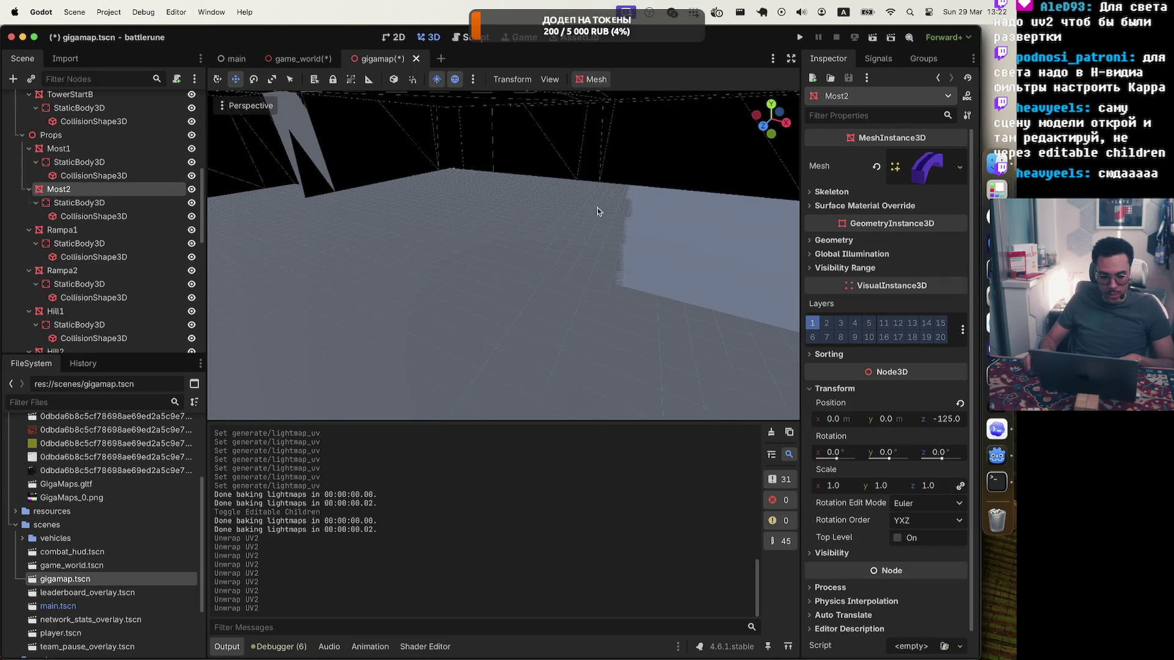
left_click(68, 230)
left_click(592, 79)
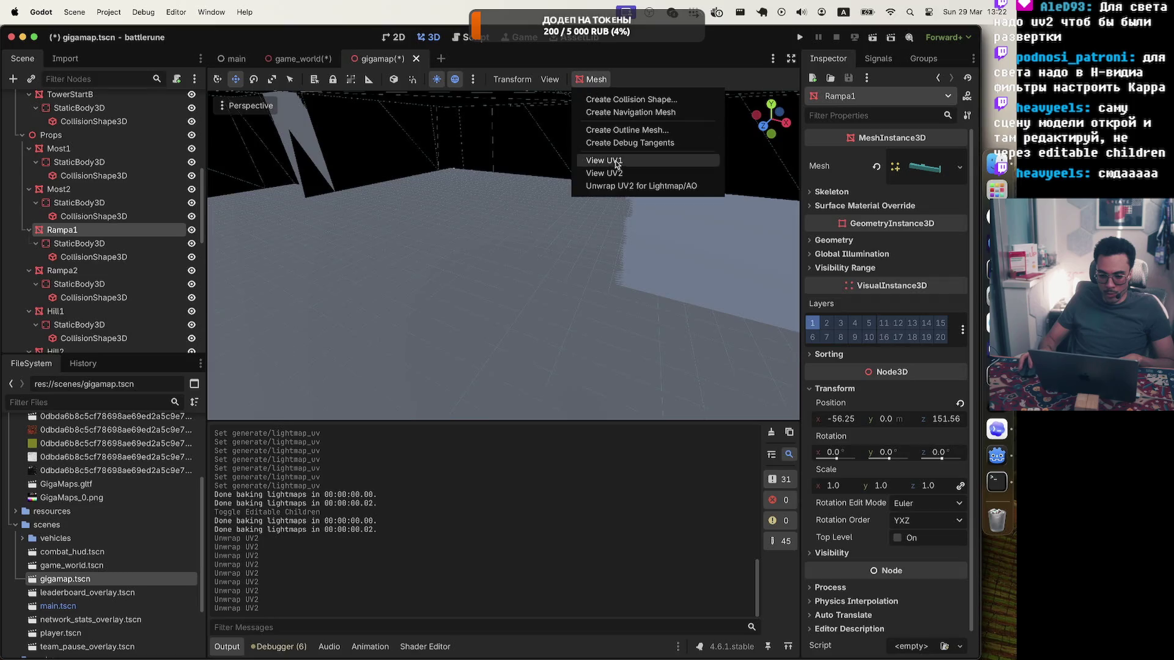
left_click(616, 186)
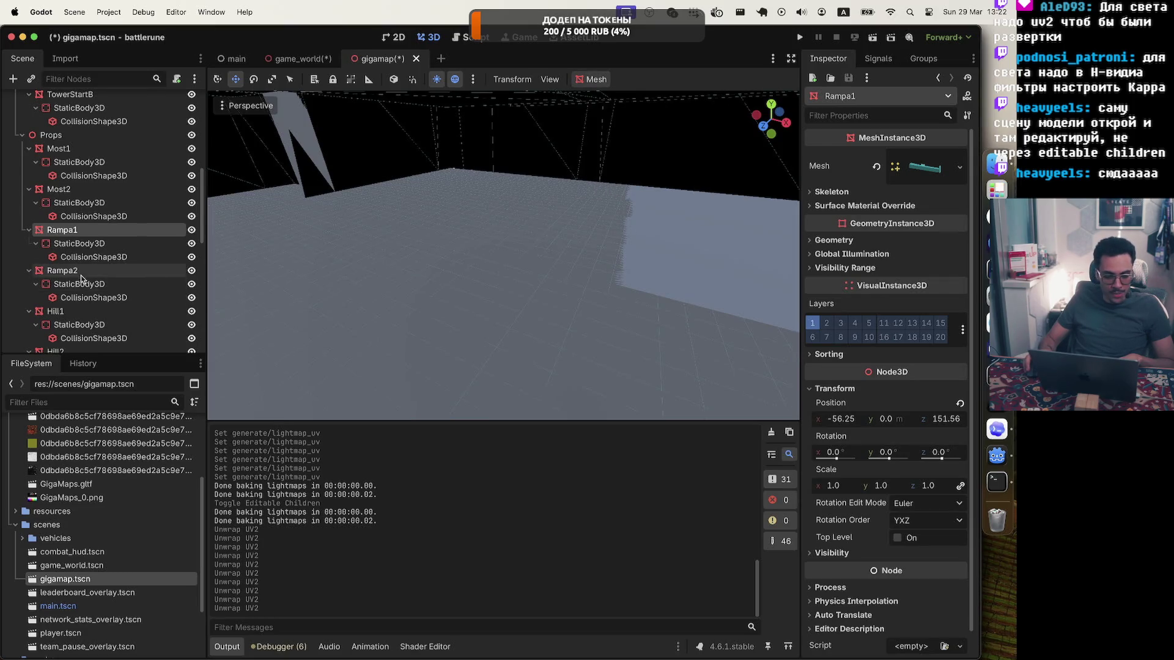
left_click(67, 270)
left_click(592, 78)
left_click(599, 184)
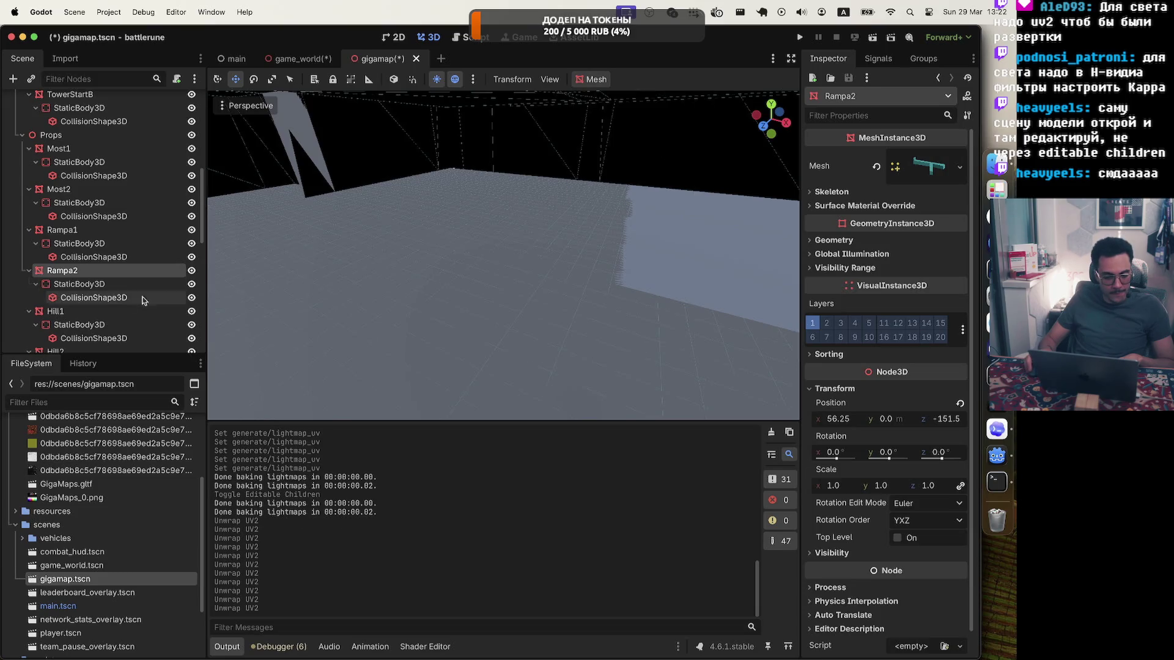
Unwrap UV2 for lightmaps on Hill1, Hill2 and Hill3
left_click(55, 312)
left_click(591, 79)
left_click(615, 184)
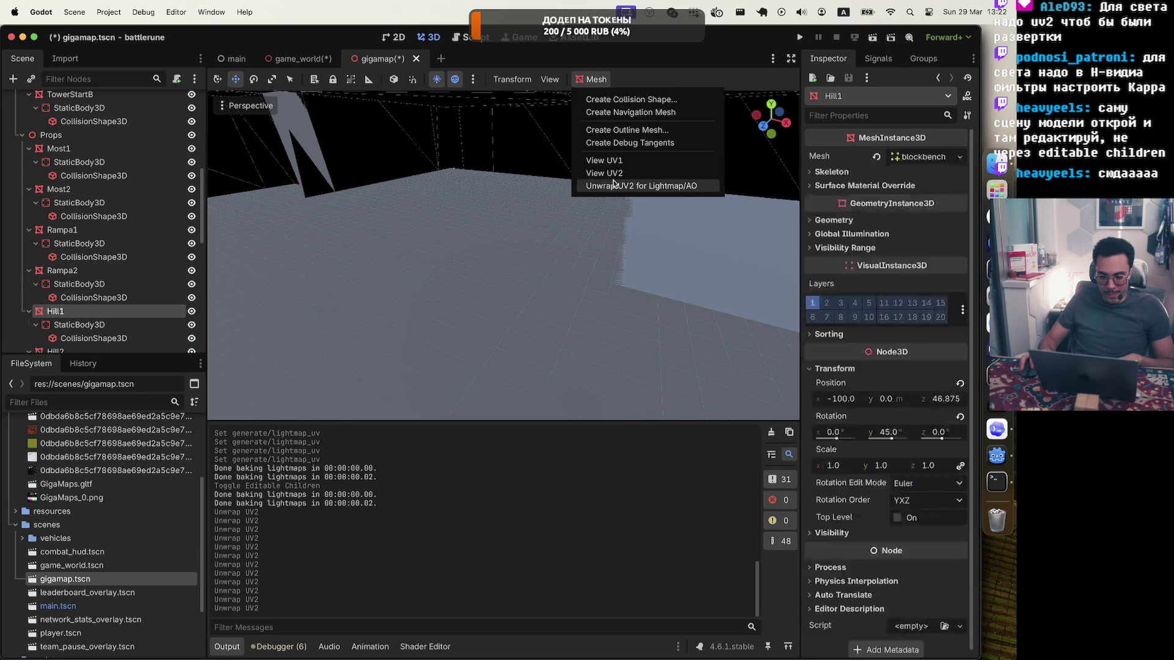
left_click(613, 183)
scroll(86, 162, "down", 5)
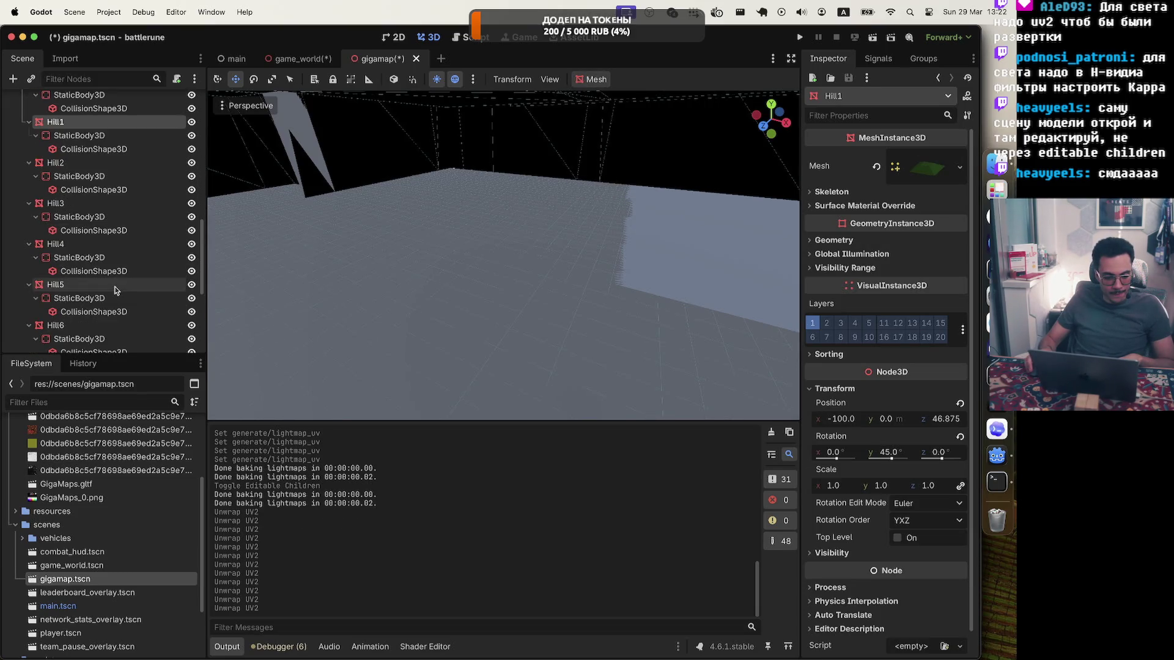
left_click(85, 162)
left_click(592, 79)
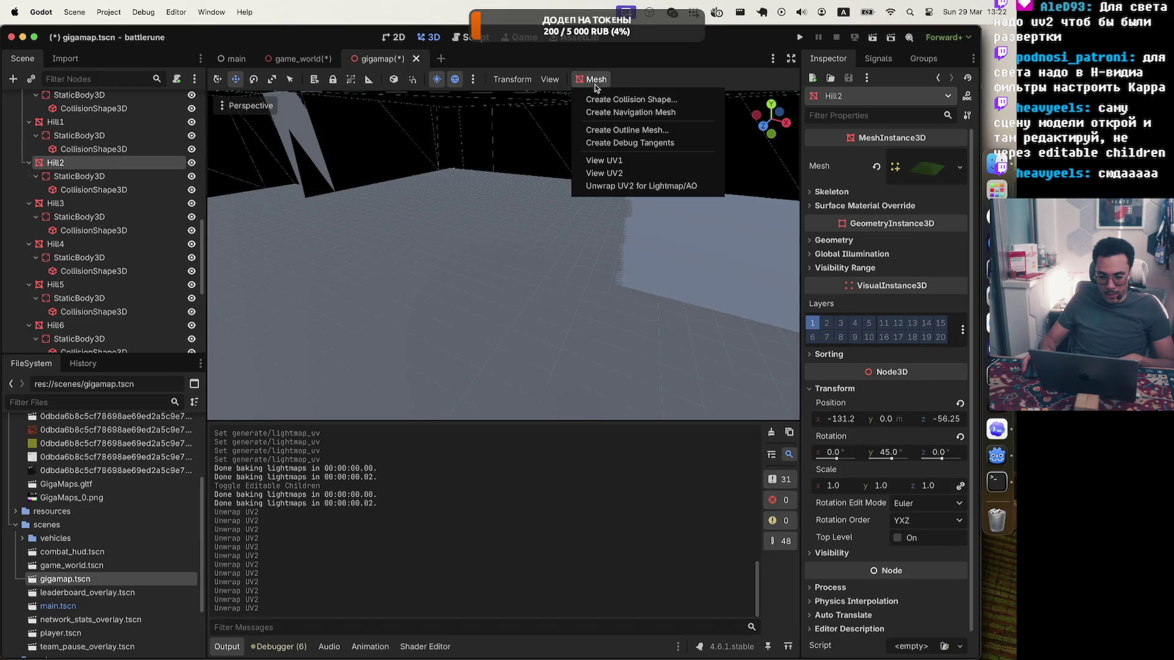
left_click(609, 185)
left_click(55, 203)
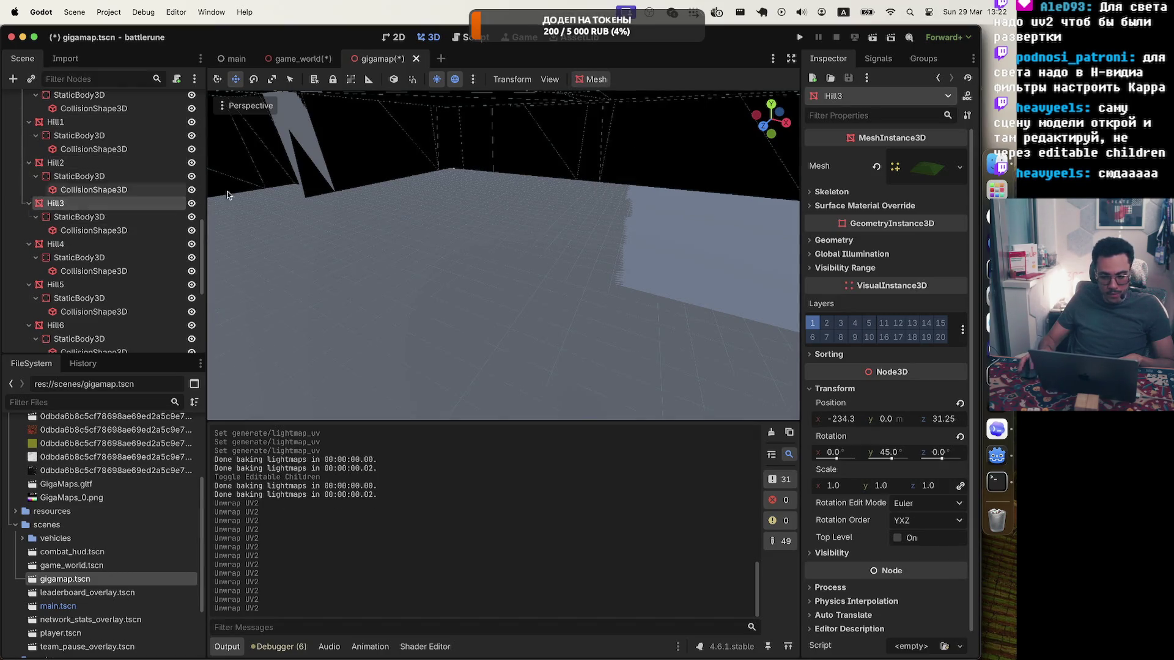
left_click(591, 79)
left_click(610, 186)
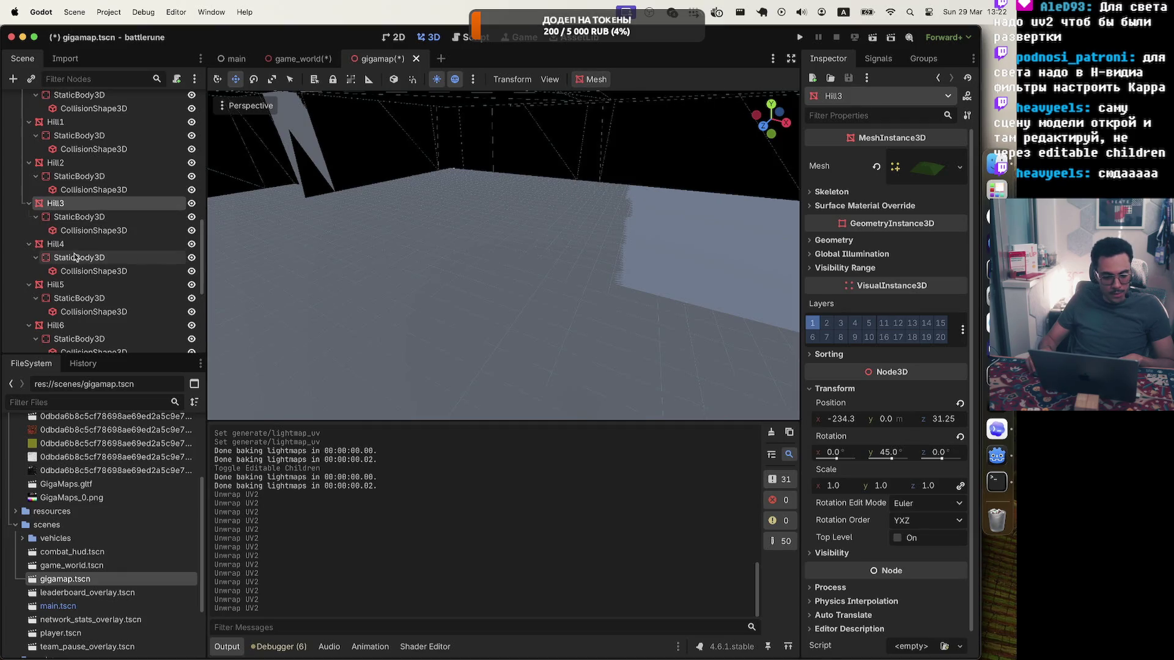
Unwrap UV2 for lightmaps on Hill4, Hill5 and Hill6
left_click(56, 244)
left_click(591, 79)
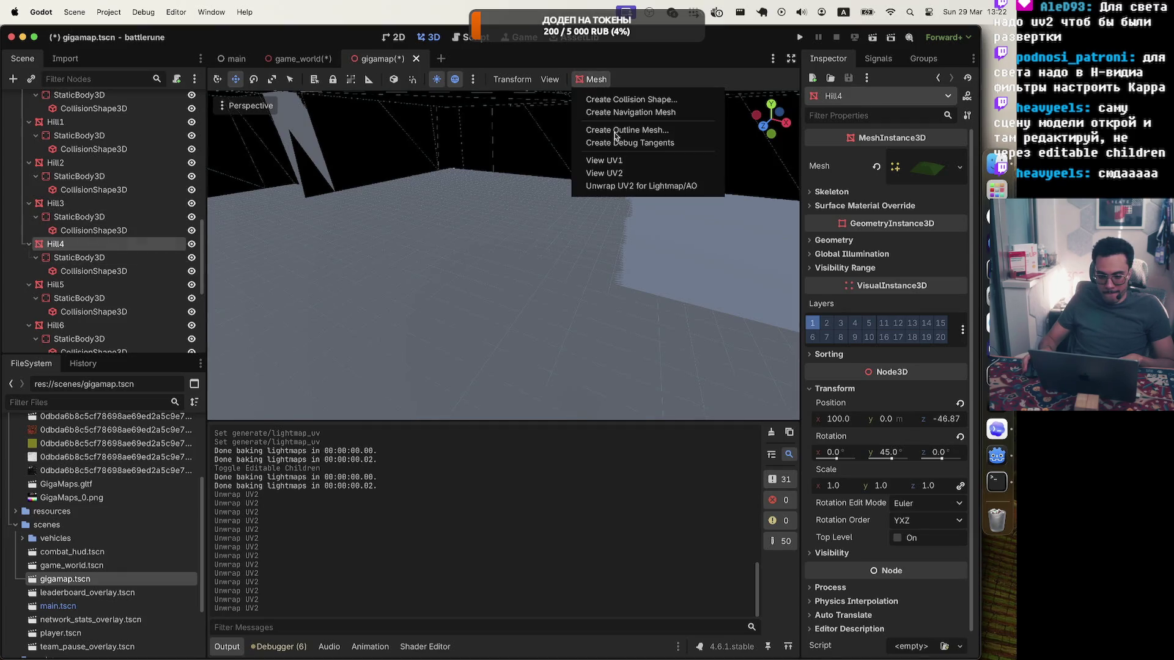
left_click(626, 190)
left_click(55, 285)
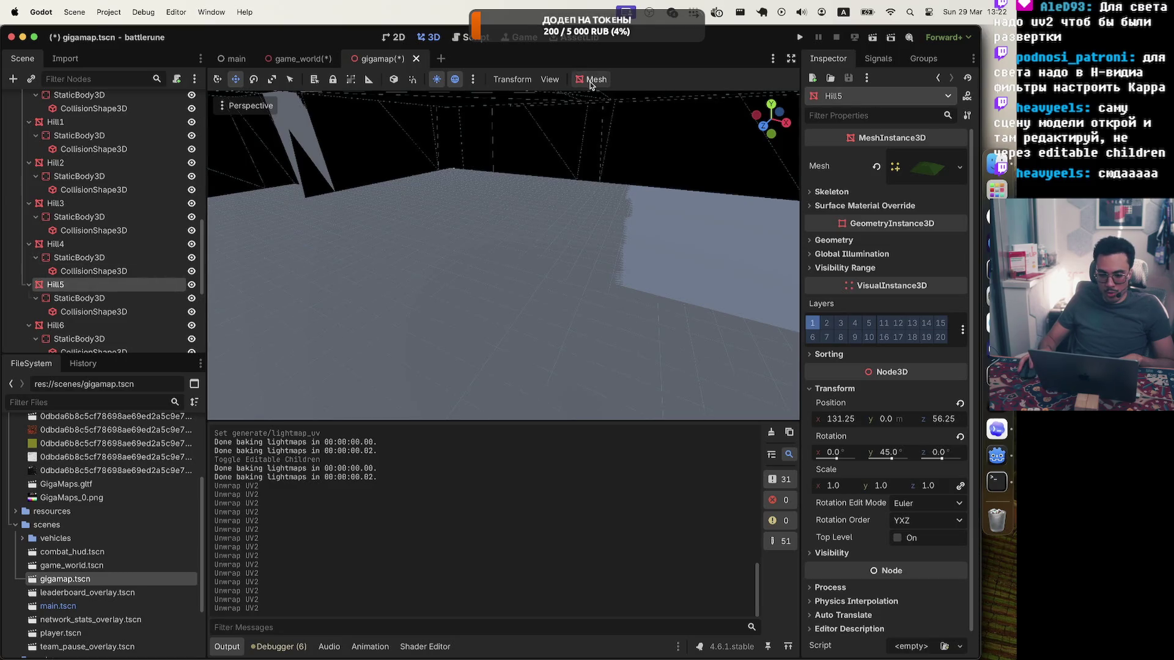
left_click(590, 84)
left_click(617, 183)
scroll(71, 285, "down", 5)
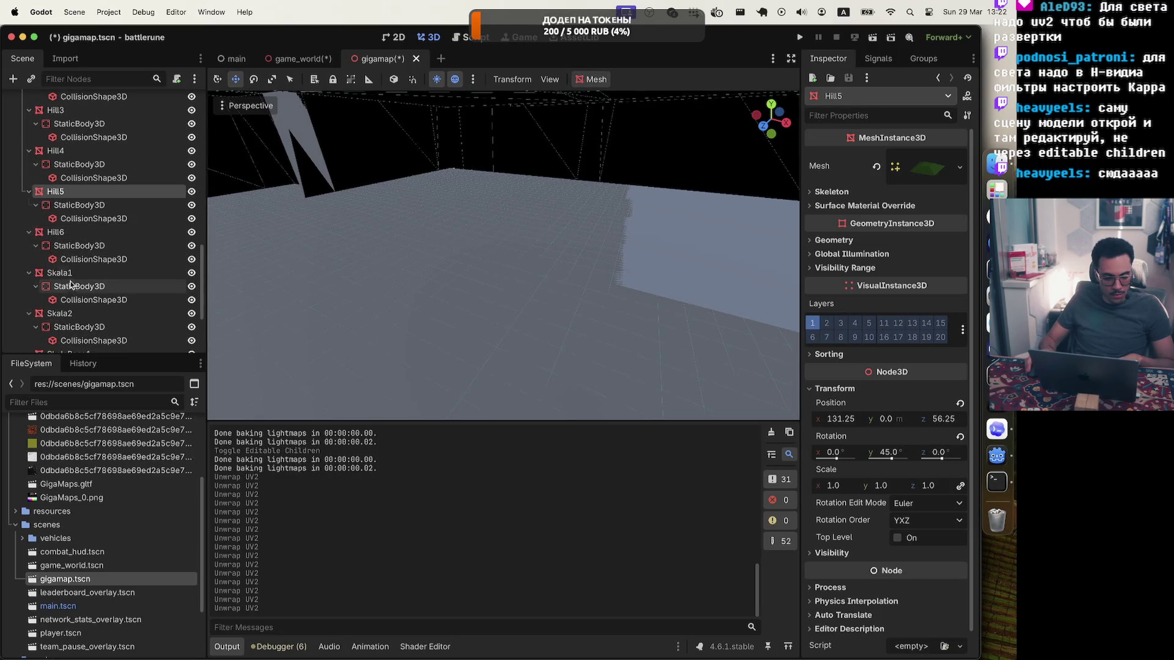
left_click(55, 232)
left_click(591, 79)
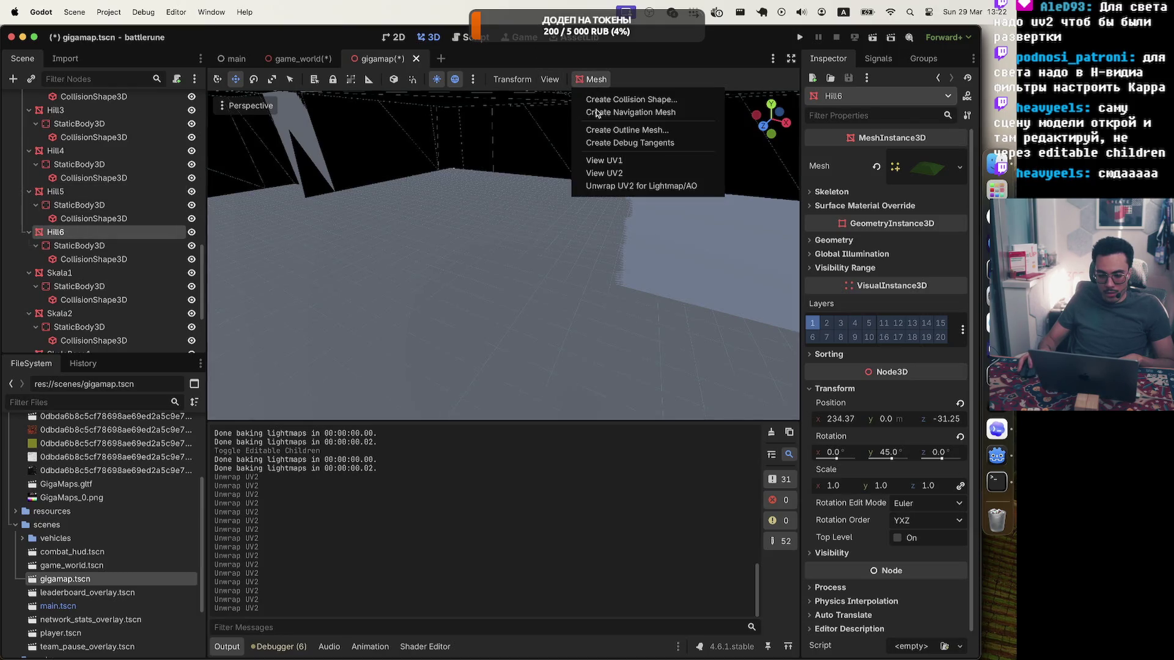
left_click(618, 186)
Unwrap UV2 for lightmaps on Skala1, Skala2 and SkalaBase1
left_click(60, 273)
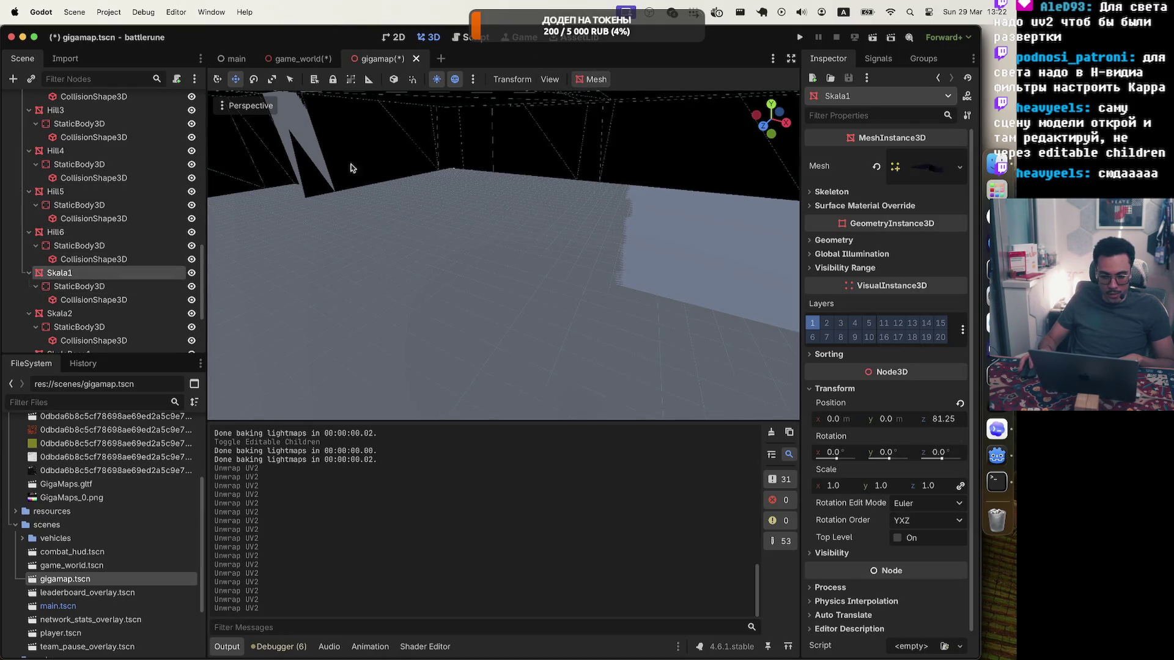
left_click(590, 79)
left_click(618, 185)
scroll(59, 280, "down", 2)
scroll(59, 279, "down", 3)
left_click(59, 191)
left_click(591, 79)
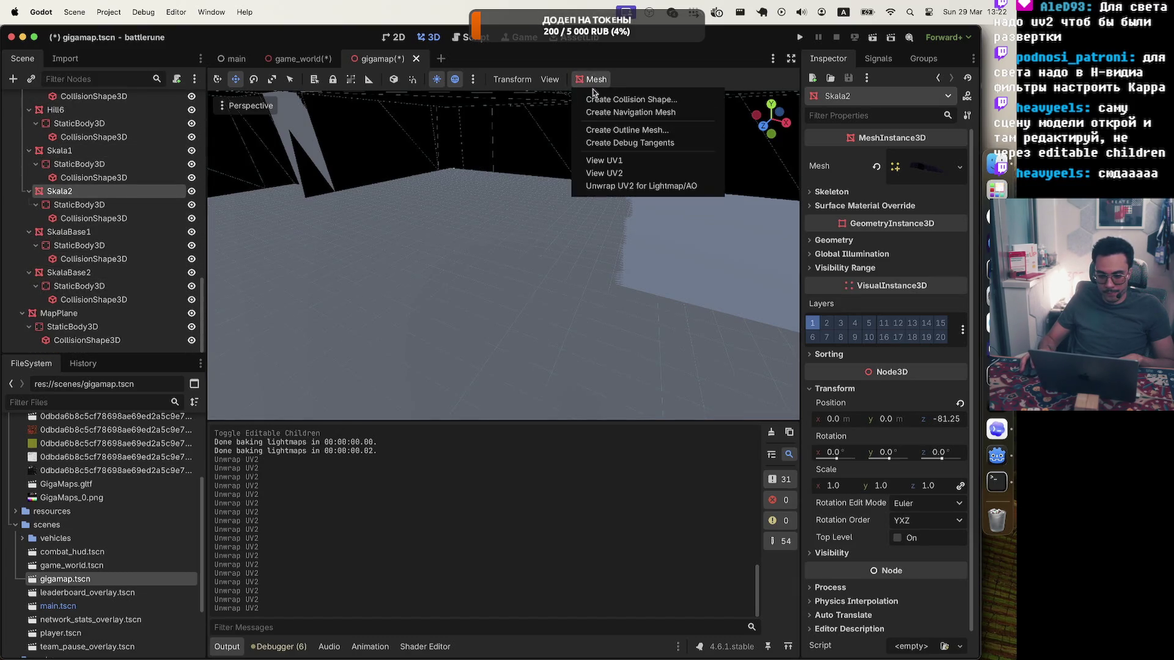
left_click(608, 185)
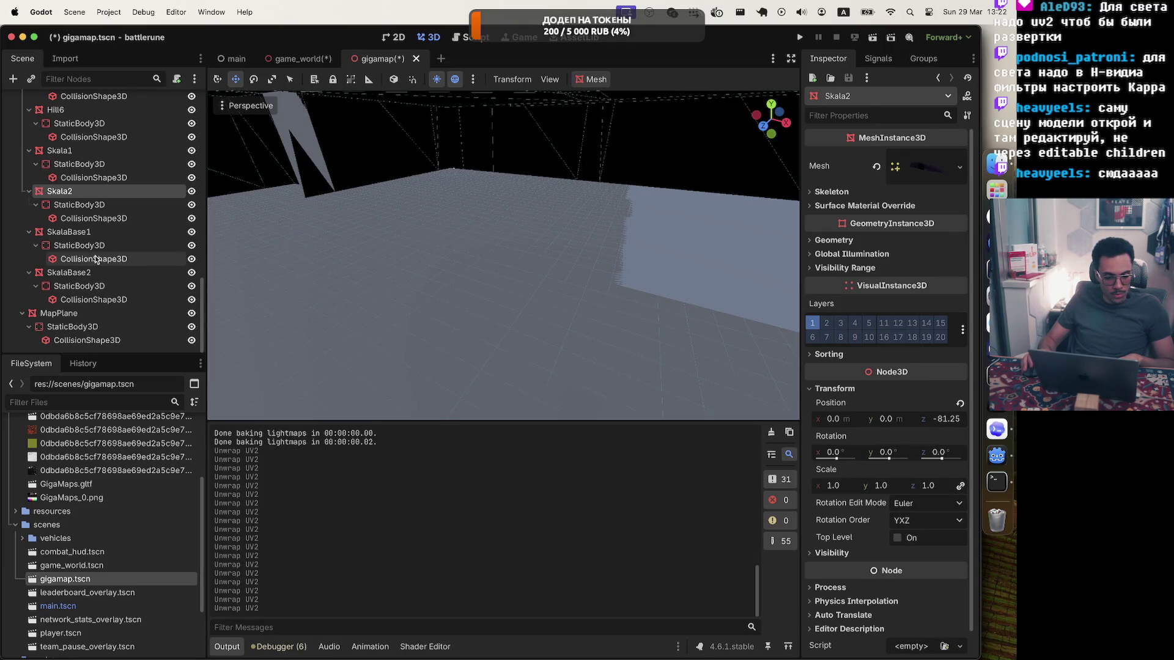
left_click(67, 232)
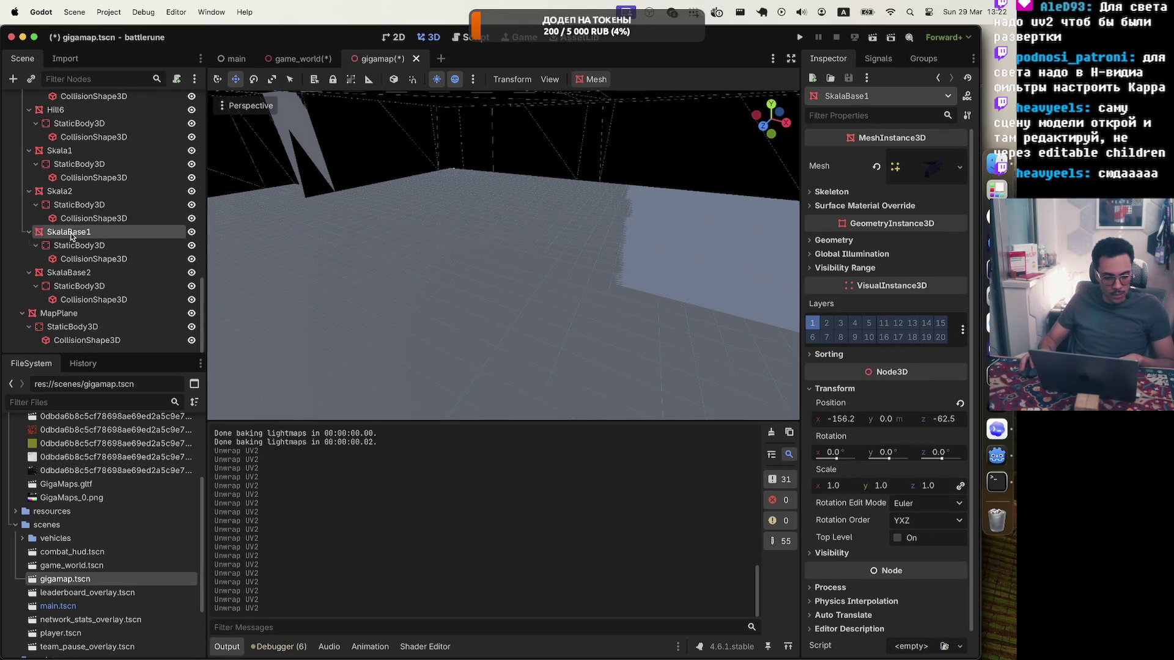
left_click(593, 79)
left_click(607, 186)
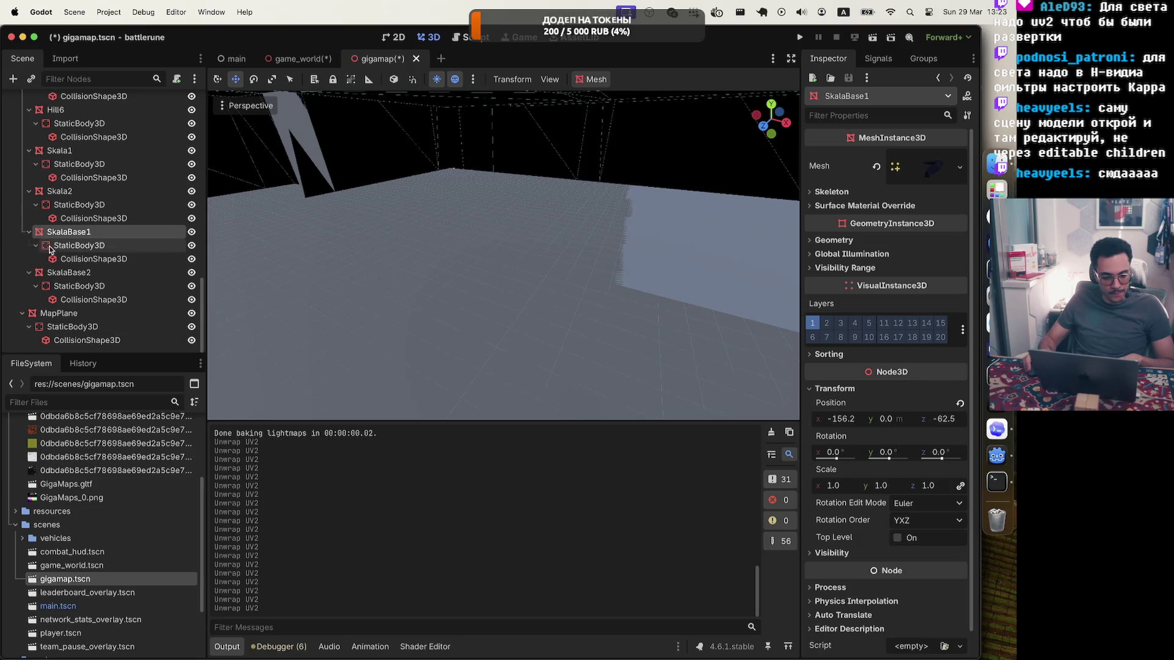
Unwrap UV2 on SkalaBase2 and MapPlane, then save gigamap.tscn
left_click(67, 272)
left_click(593, 79)
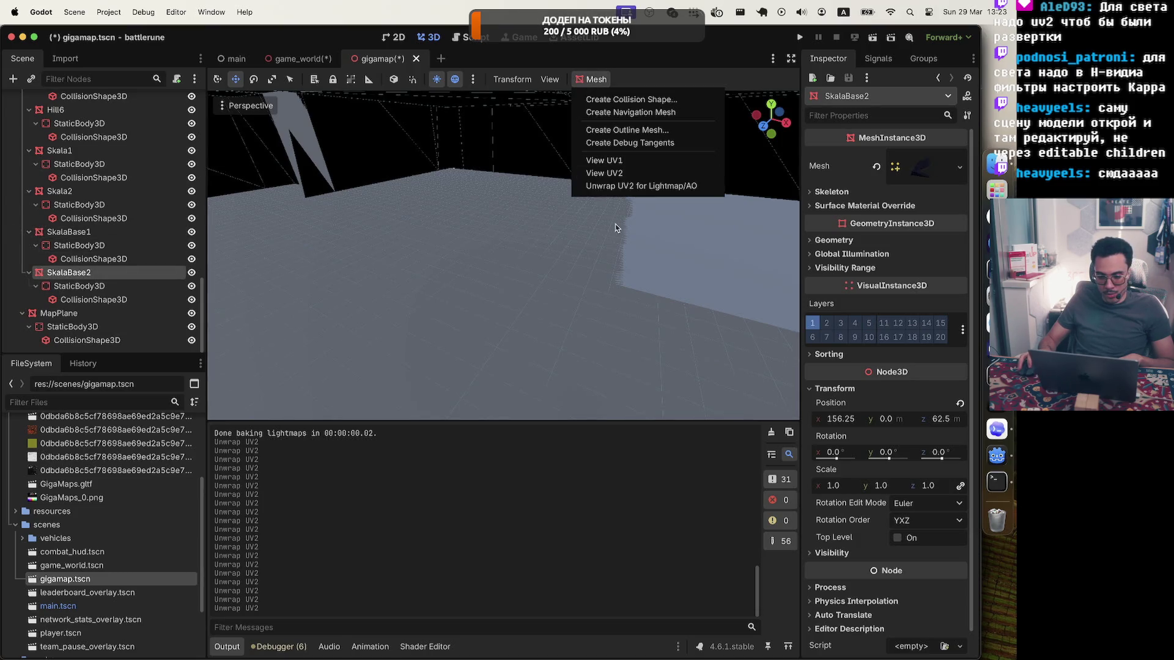
left_click(617, 185)
left_click(58, 313)
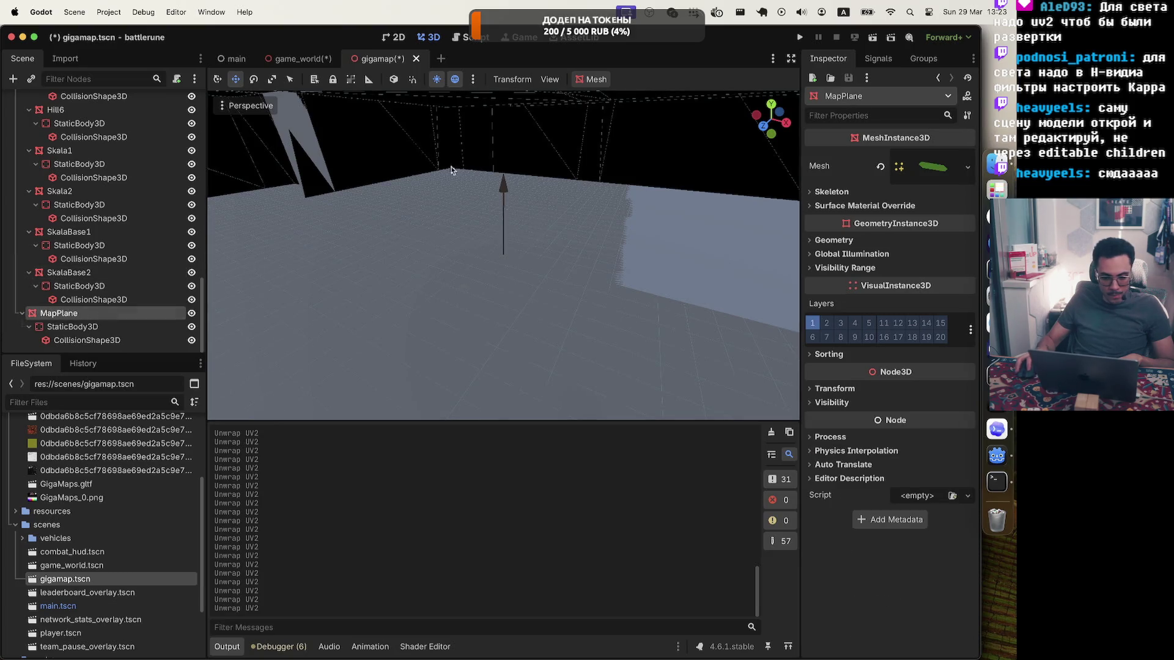
left_click(592, 80)
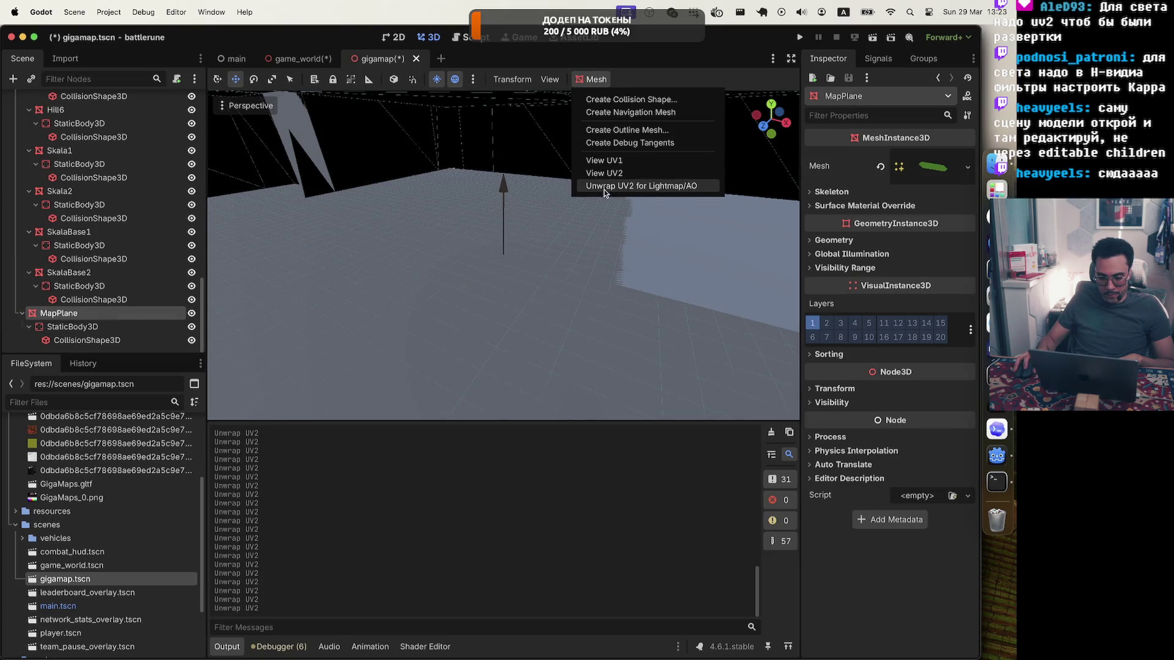
left_click(604, 186)
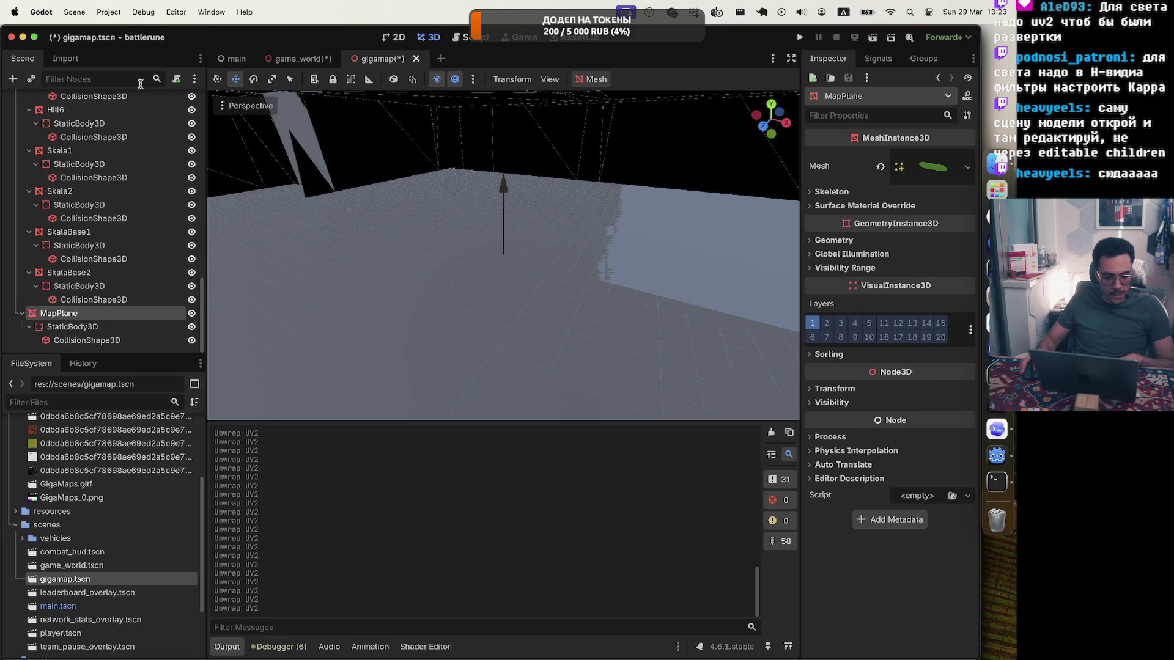
key("super+s")
Back in game_world, cancel turning off Editable Children on the gigamap instance and collapse it
left_click(299, 60)
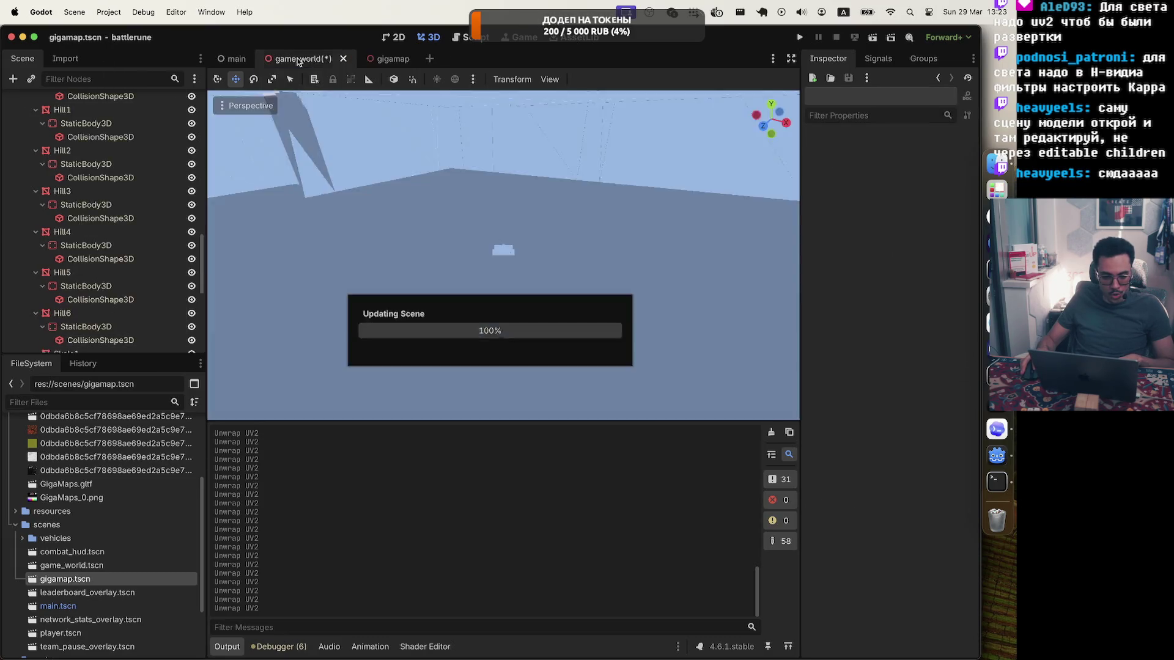
scroll(555, 207, "down", 5)
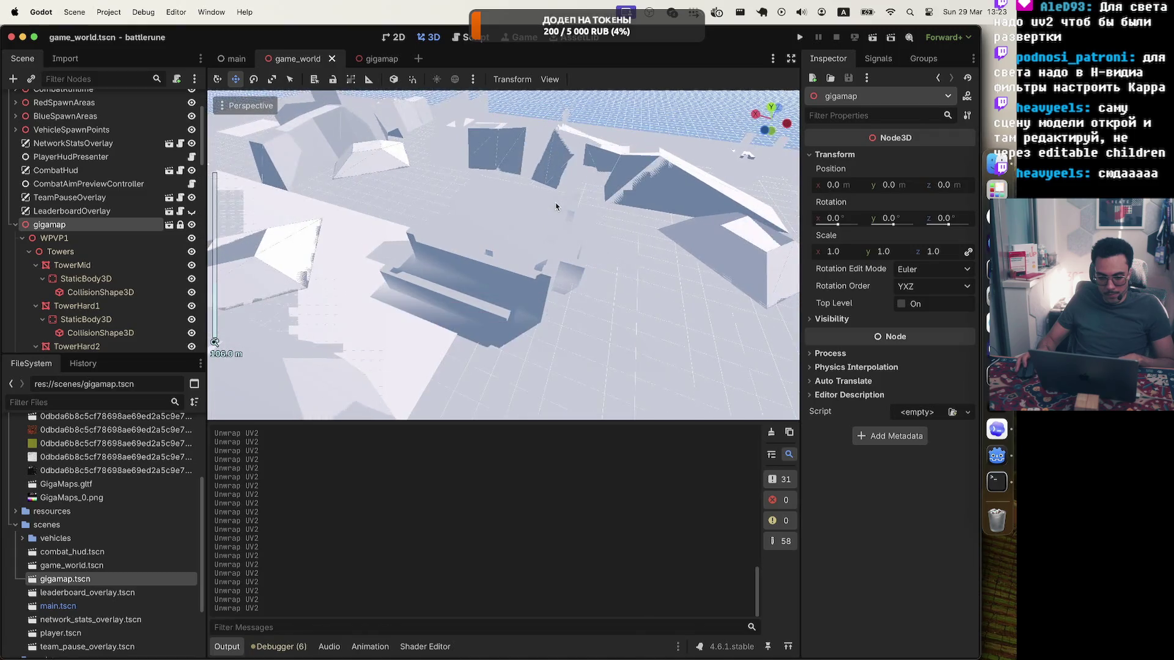
right_click(49, 224)
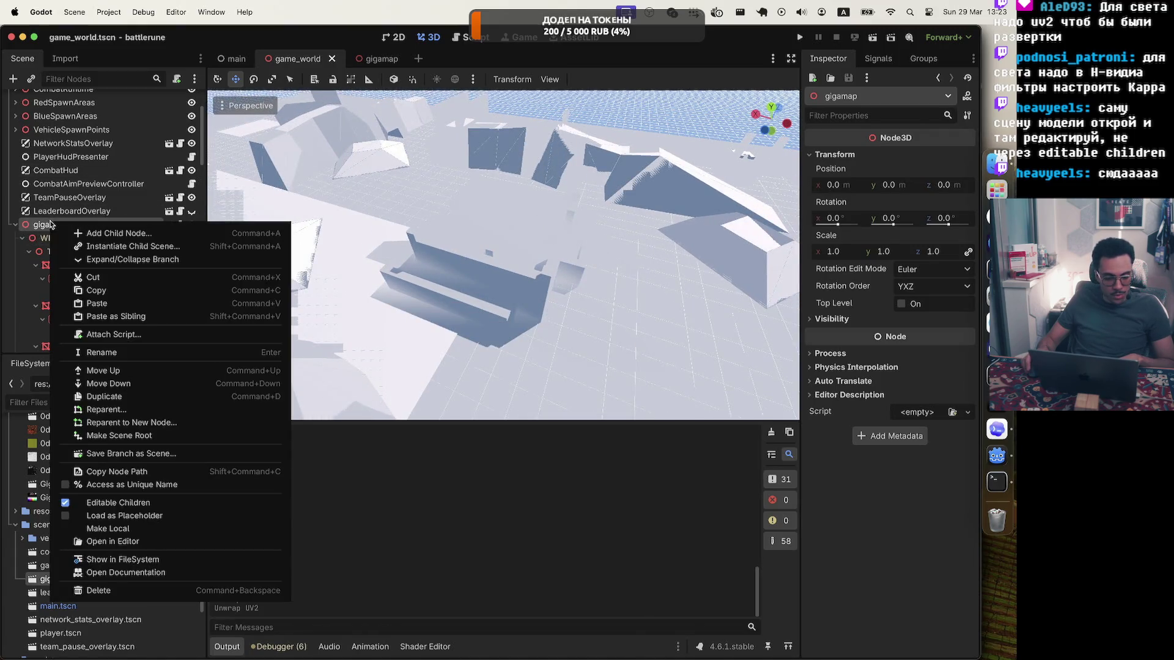
left_click(111, 503)
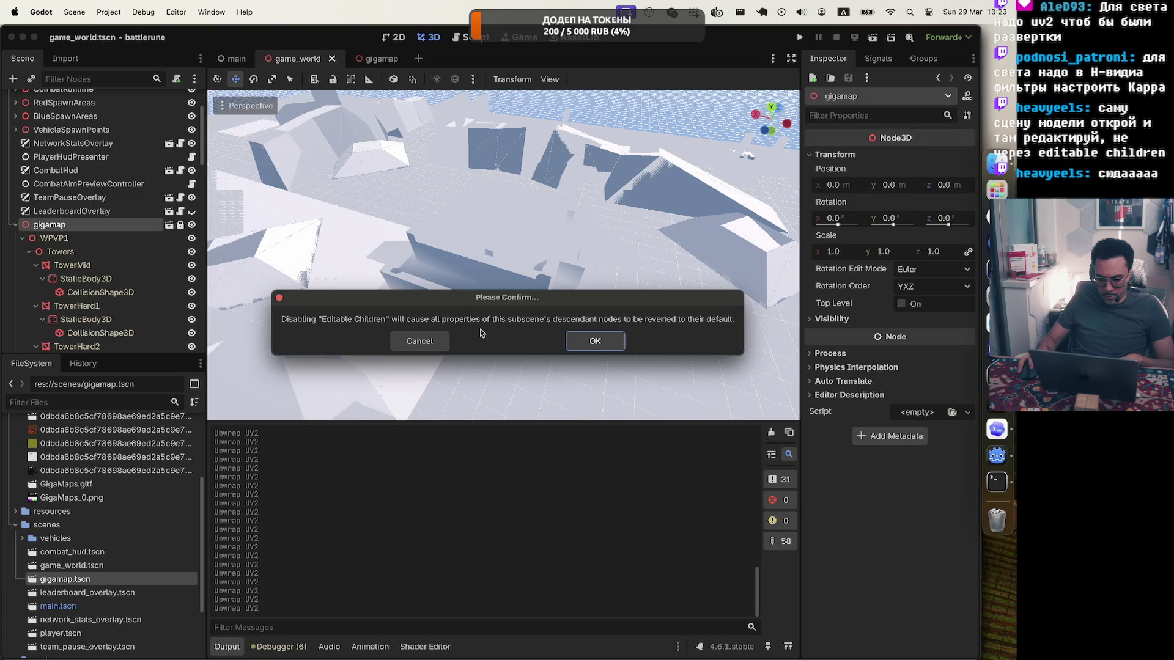
left_click(421, 342)
left_click(17, 225)
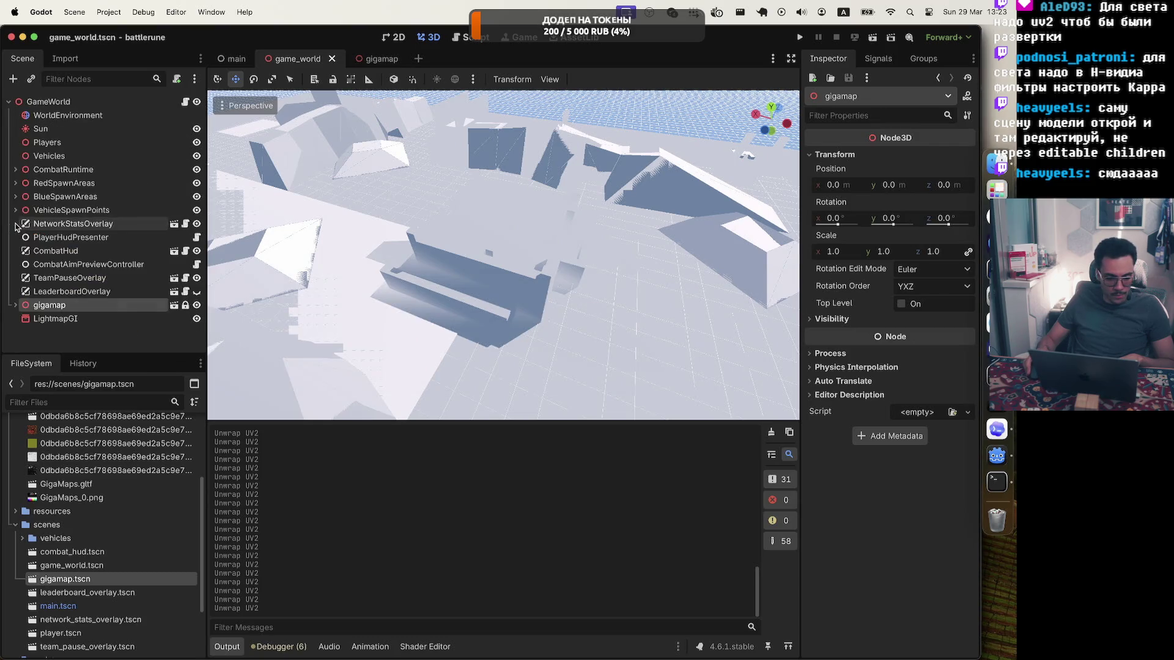
Start baking LightmapGI into game_world.lmbake, then open Activity Monitor to watch system load
left_click(51, 321)
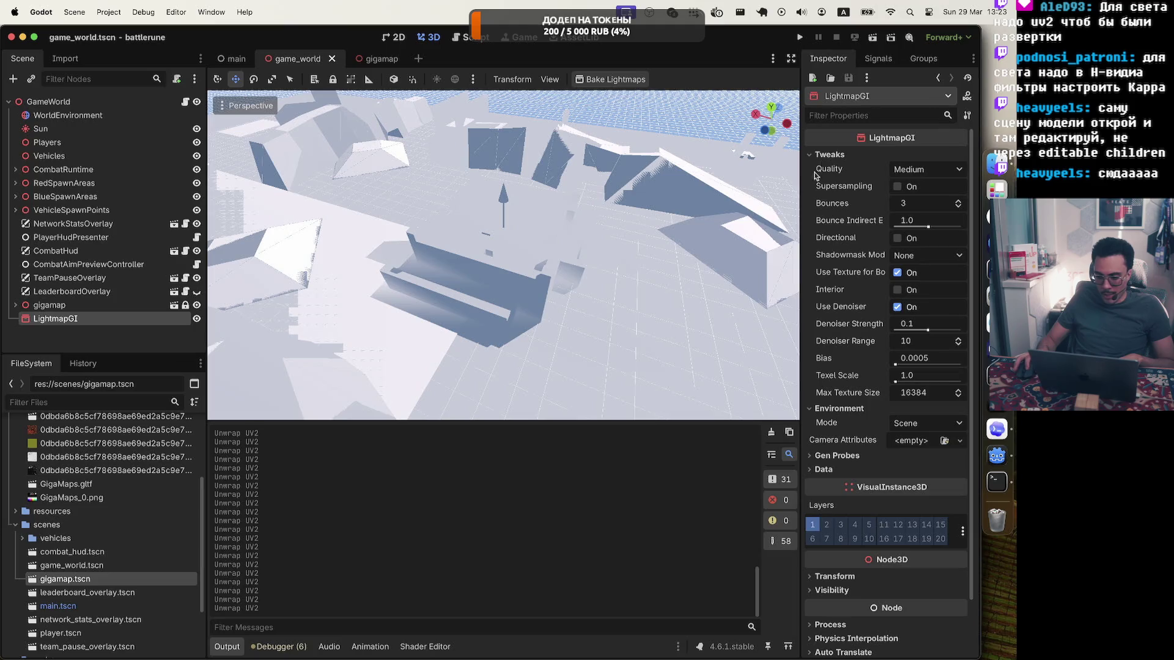
left_click(586, 79)
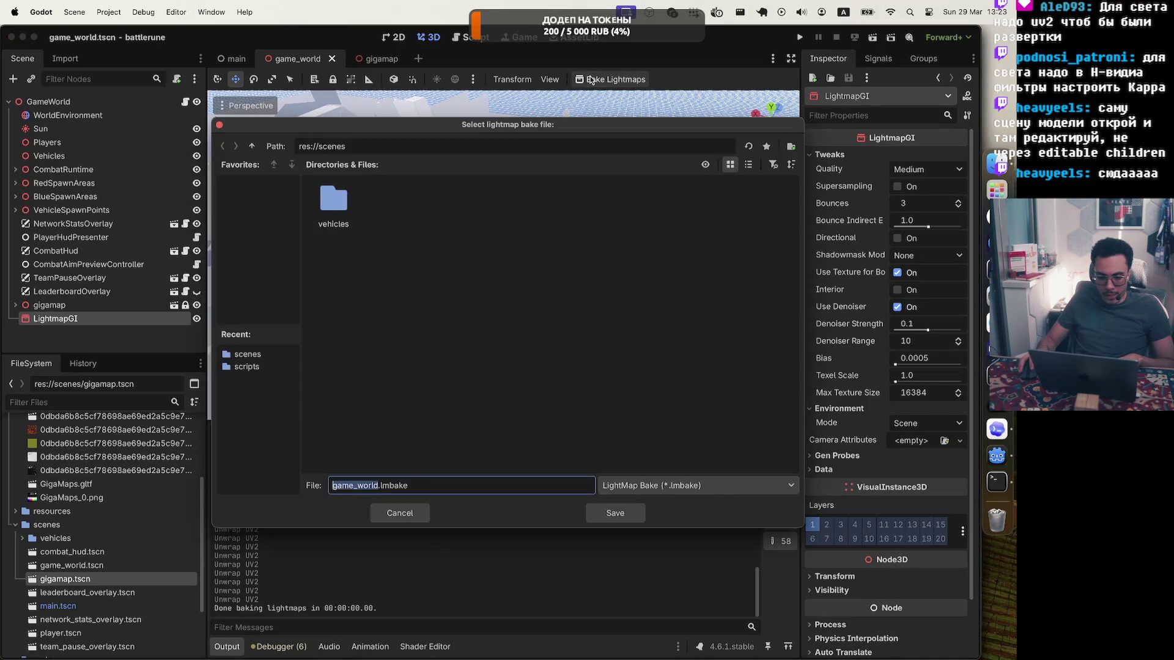
left_click(632, 516)
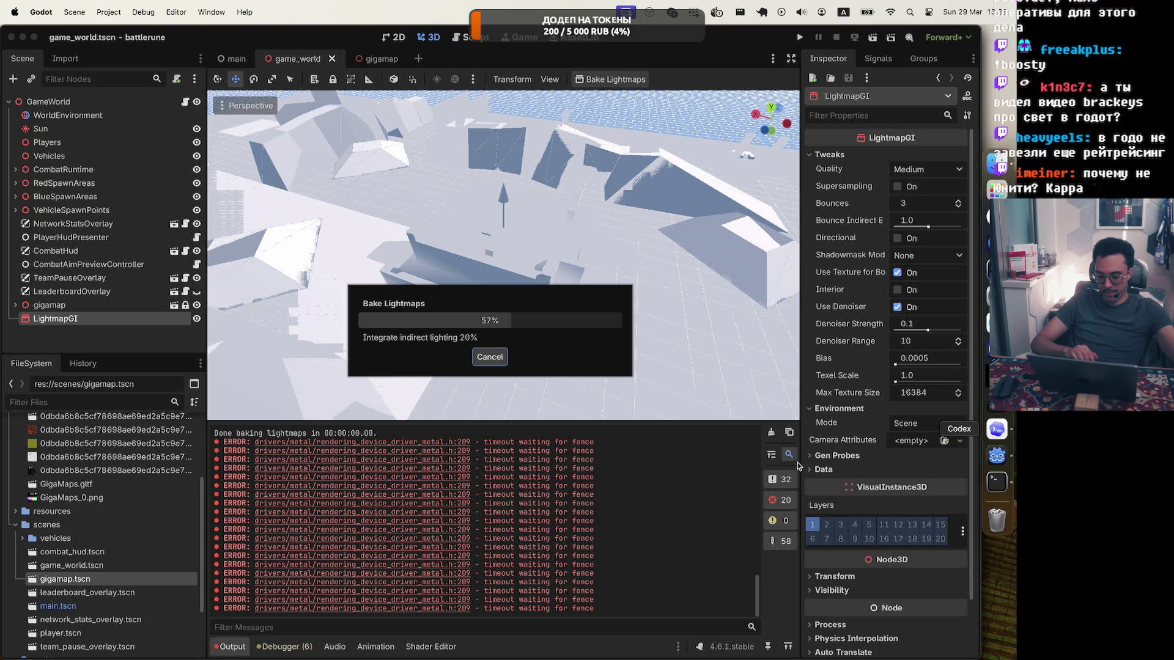
left_click(997, 429)
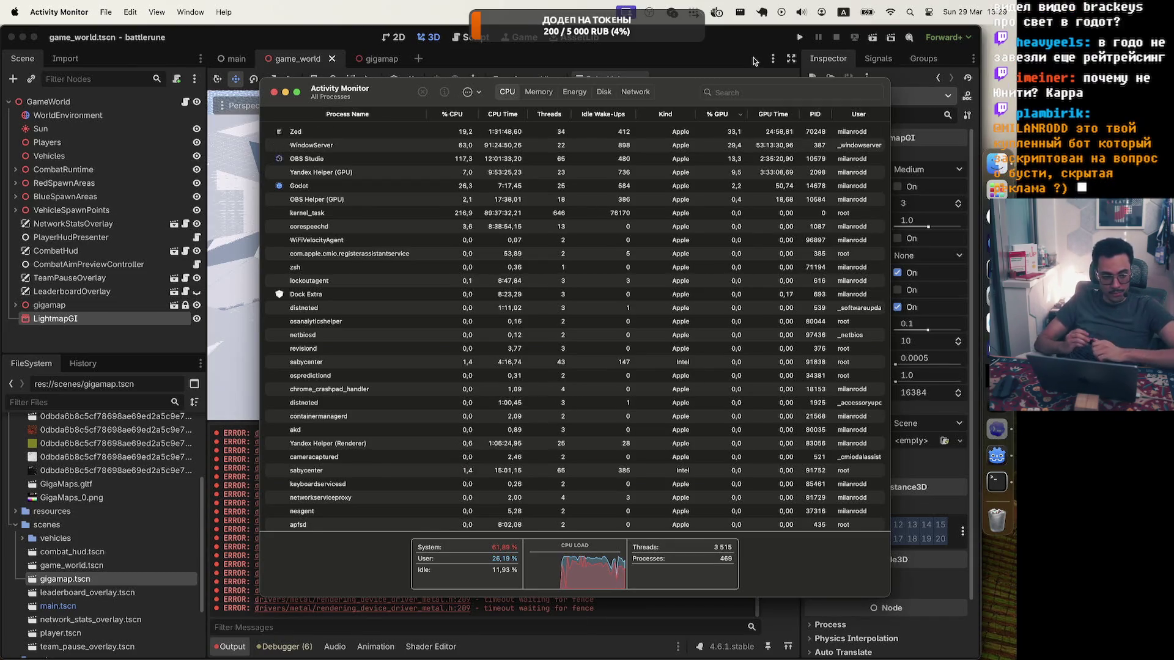
left_click(996, 430)
right_click(996, 429)
left_click(883, 512)
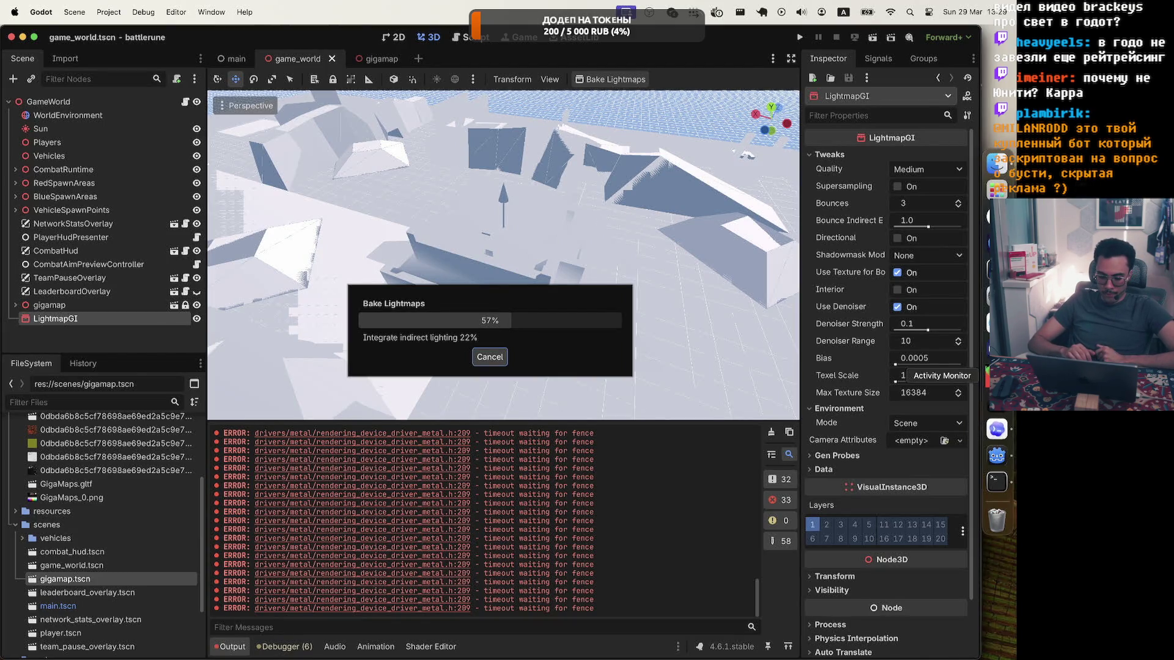
left_click(995, 375)
right_click(994, 434)
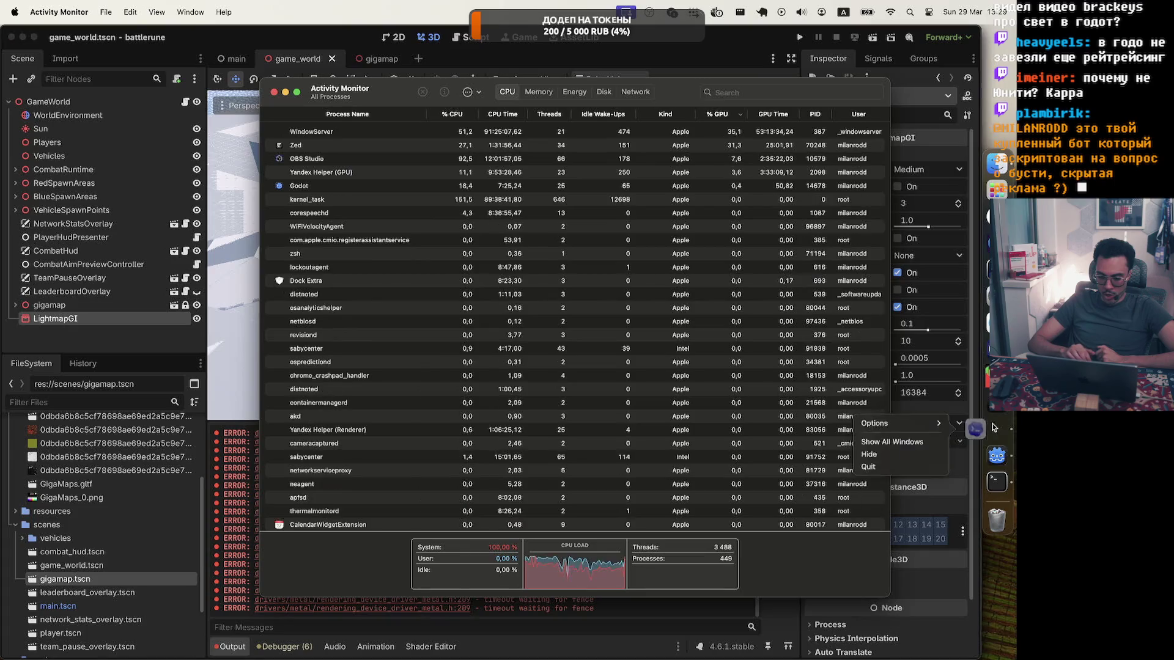
left_click(906, 467)
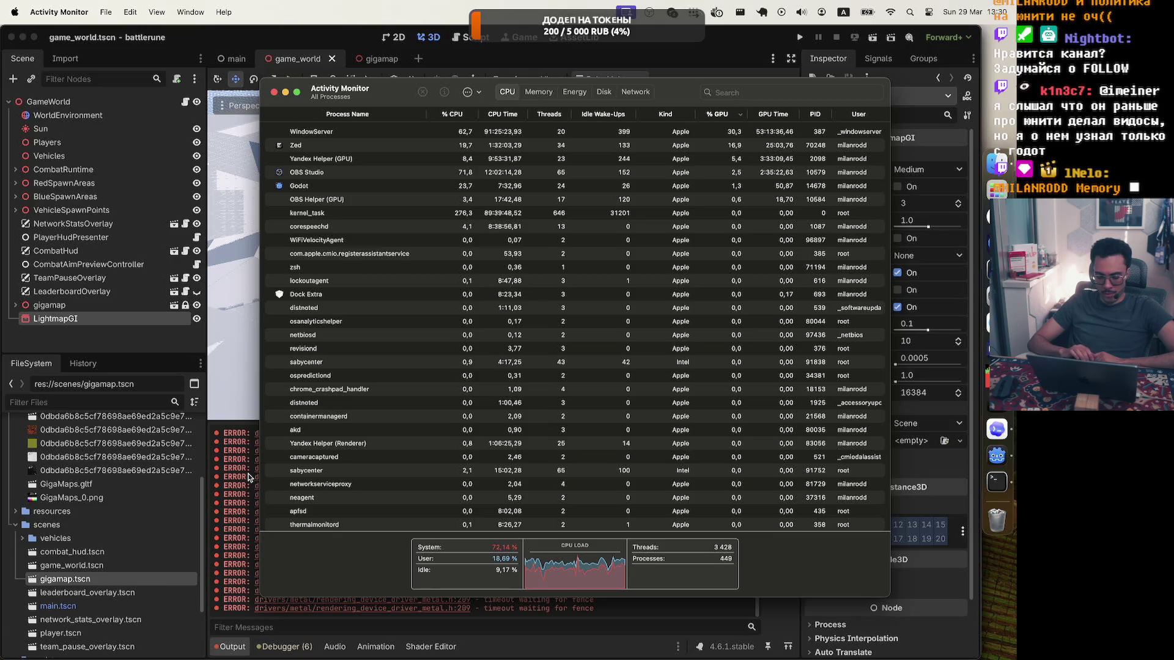
Switch Activity Monitor to the Memory tab, showing Godot using about 25 GB
key("super+2")
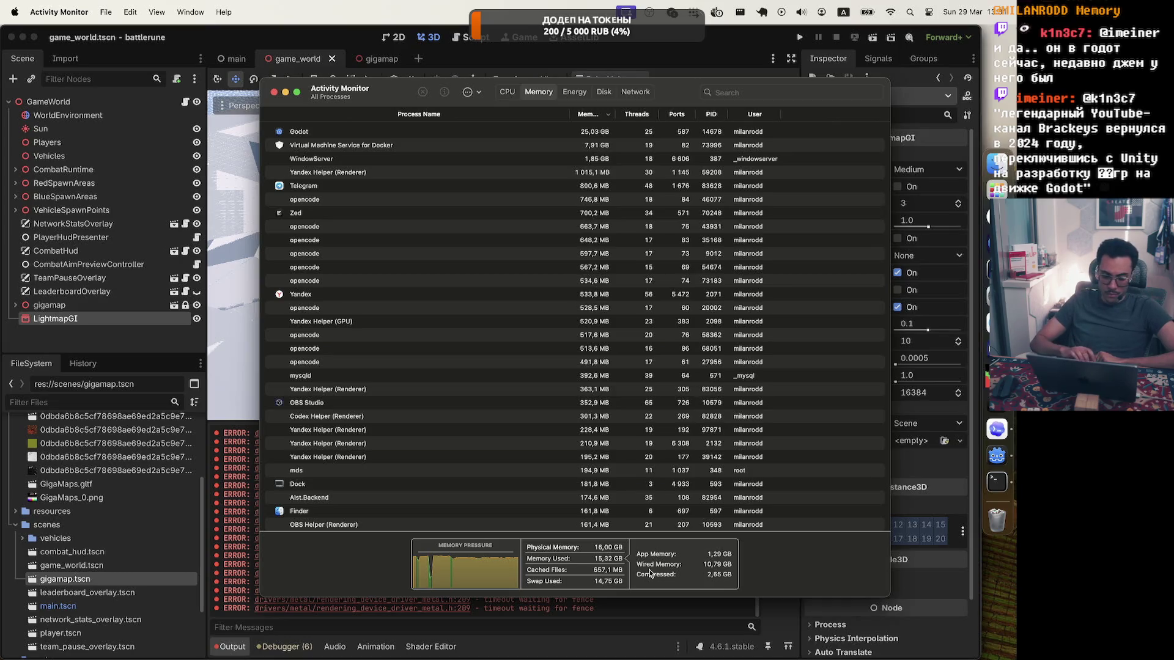
Glance at Docker Desktop's status menu, then return to Godot's bake progress at 59%
left_click(714, 12)
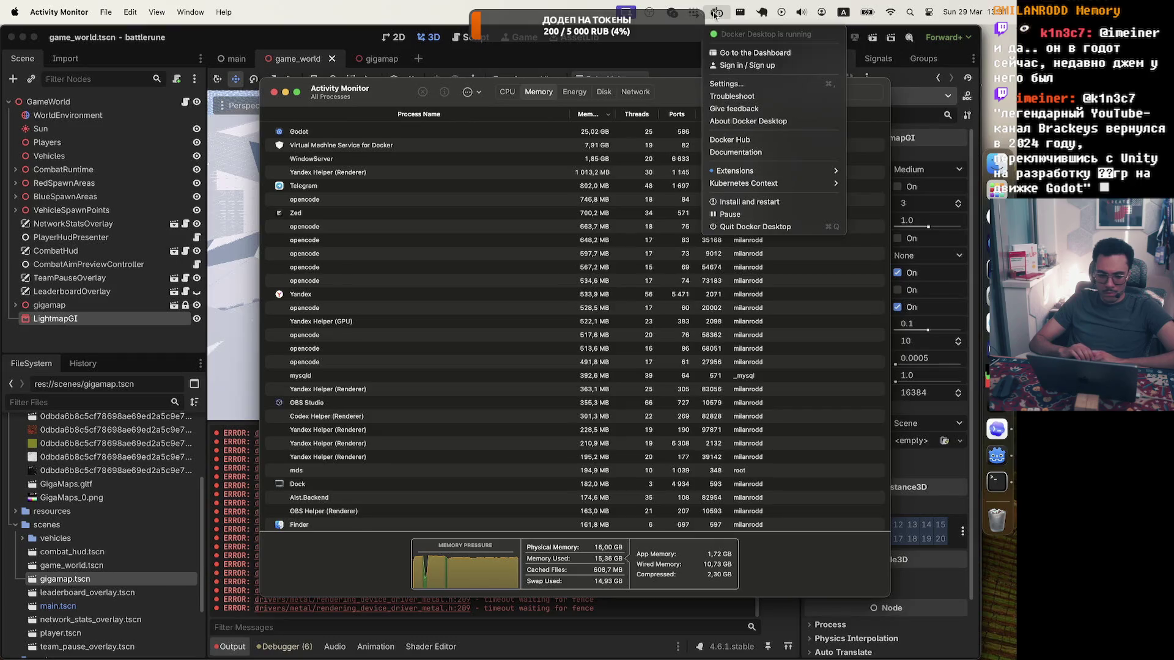
left_click(751, 233)
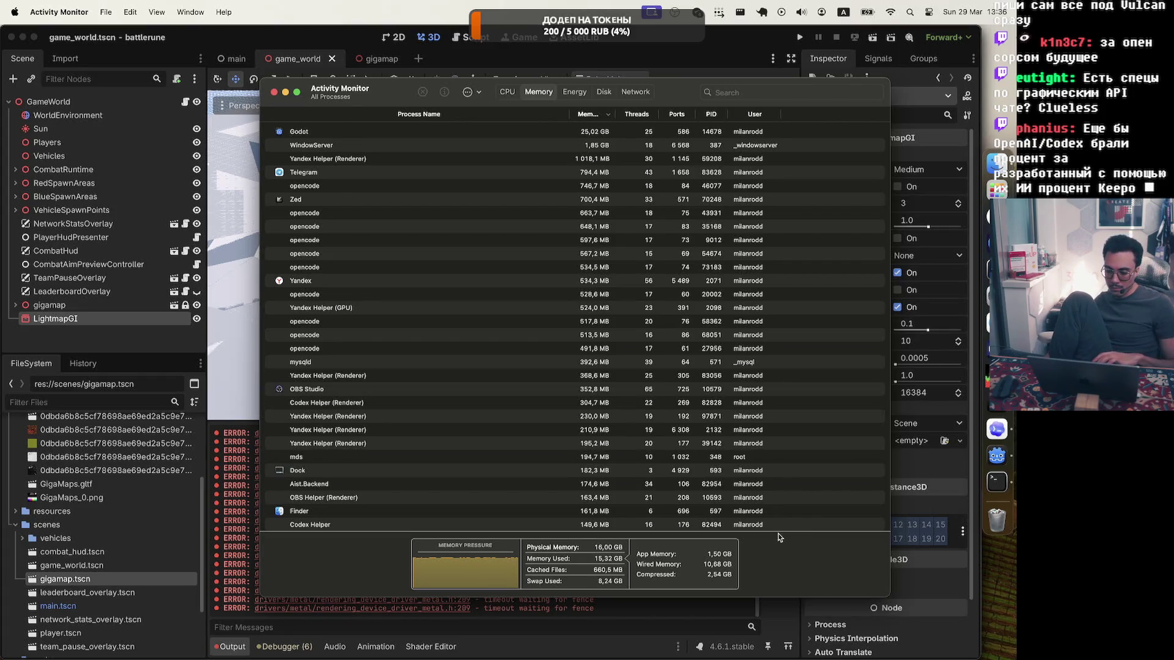
left_click(995, 463)
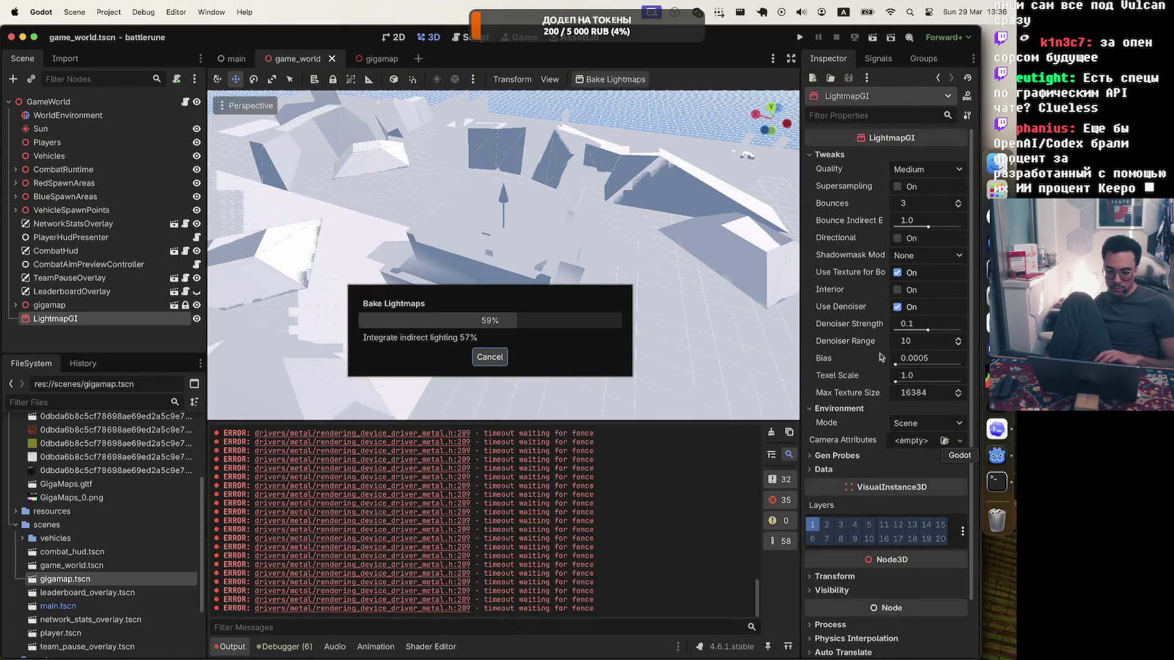
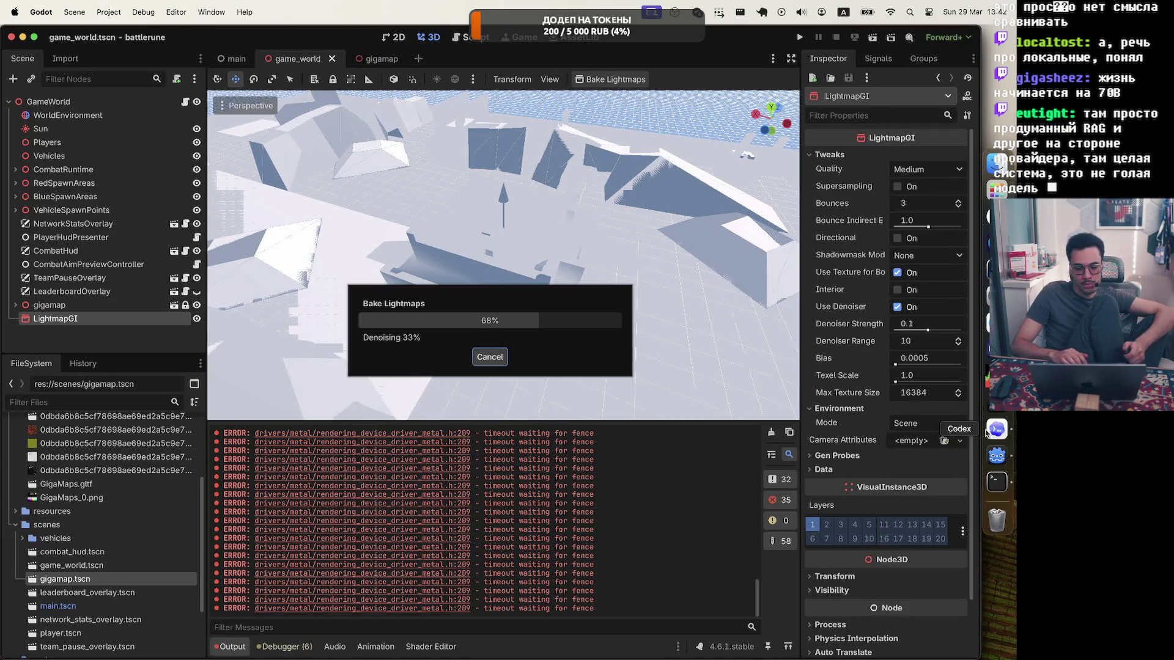
Open Activity Monitor's Memory view to check Godot's memory use during the lightmap bake
left_click(989, 375)
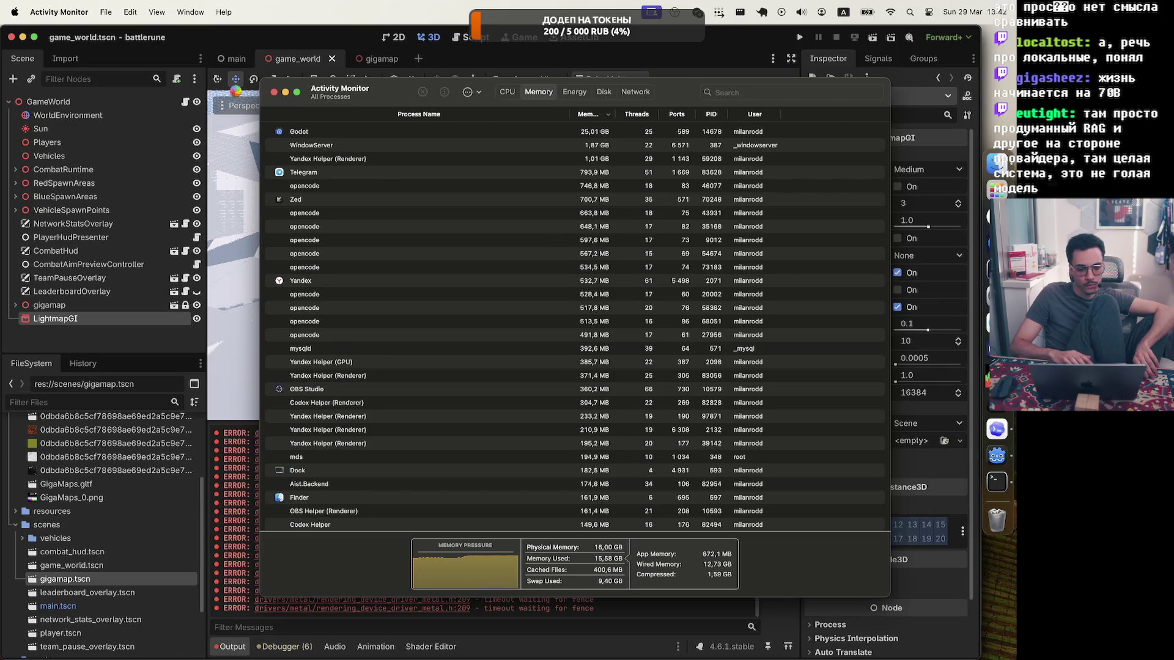
Minimize Activity Monitor and let the bake finish, producing game_world.lmbake
left_click(286, 94)
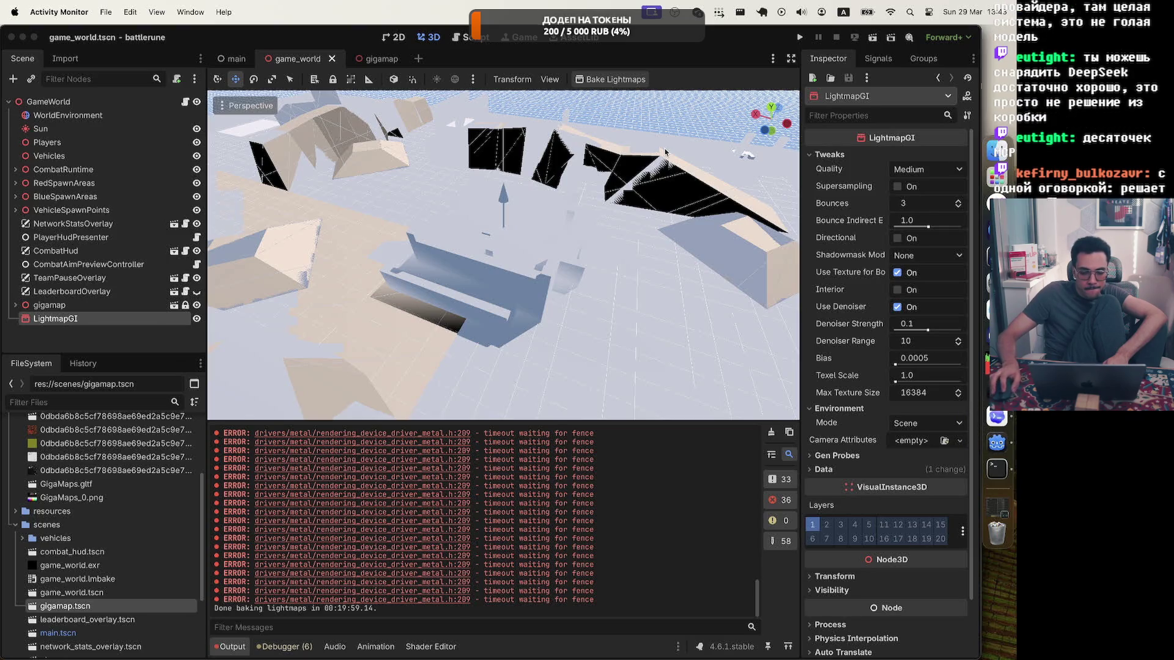
scroll(665, 151, "up", 3)
left_click_drag(391, 263, 319, 256)
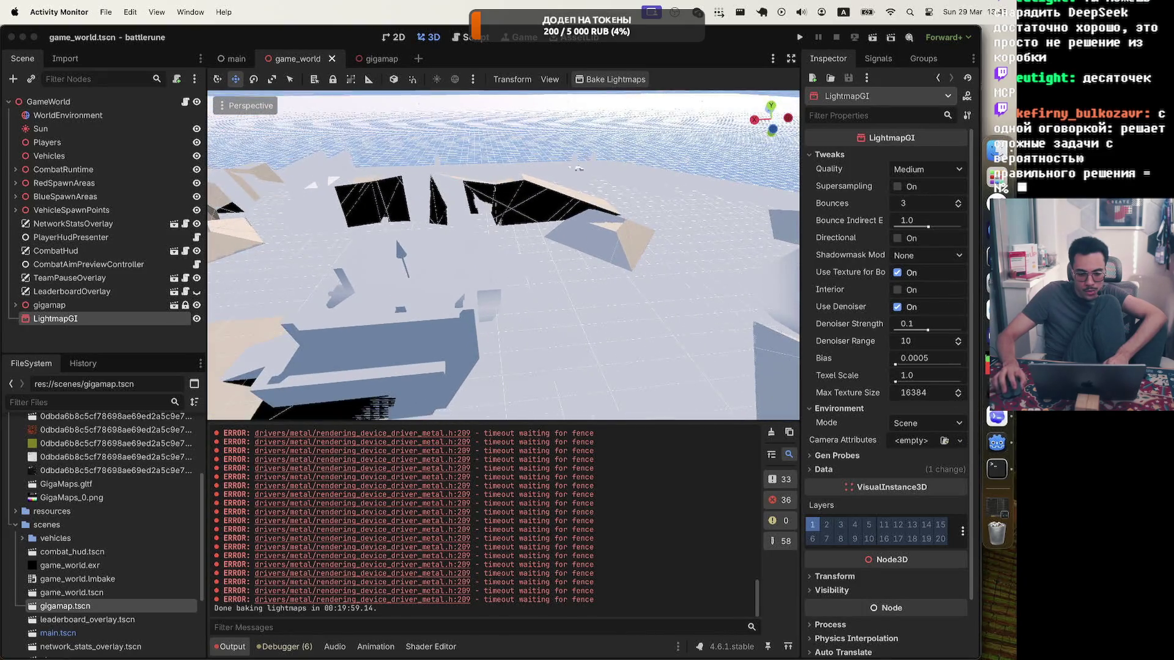
left_click(234, 58)
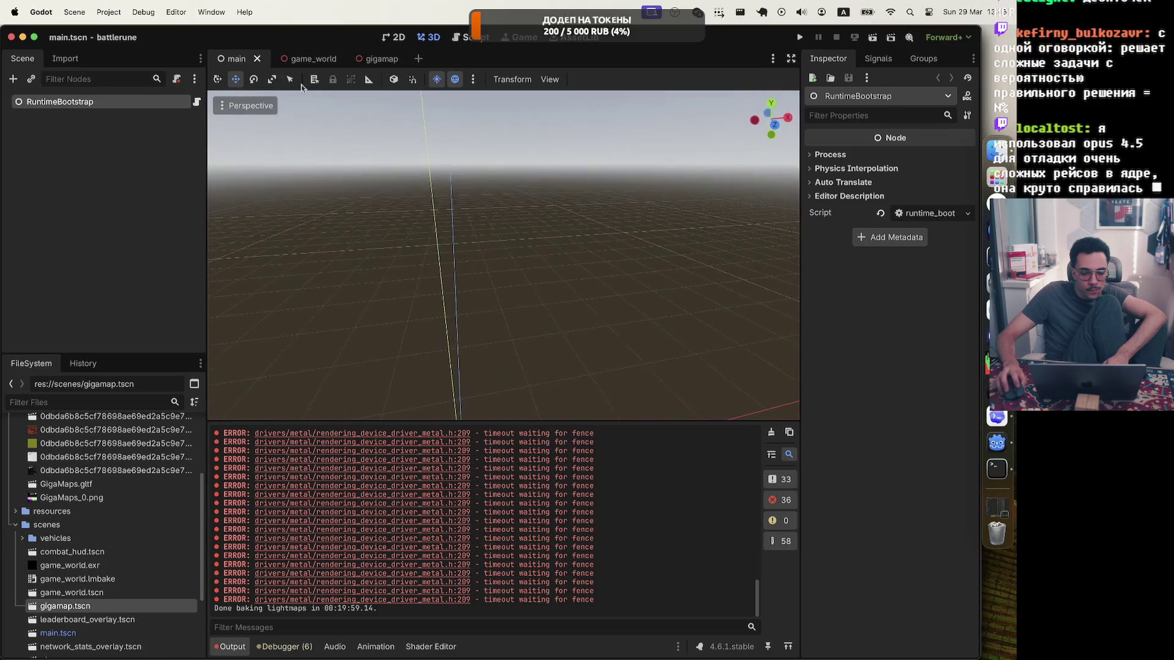
left_click(298, 58)
left_click(377, 64)
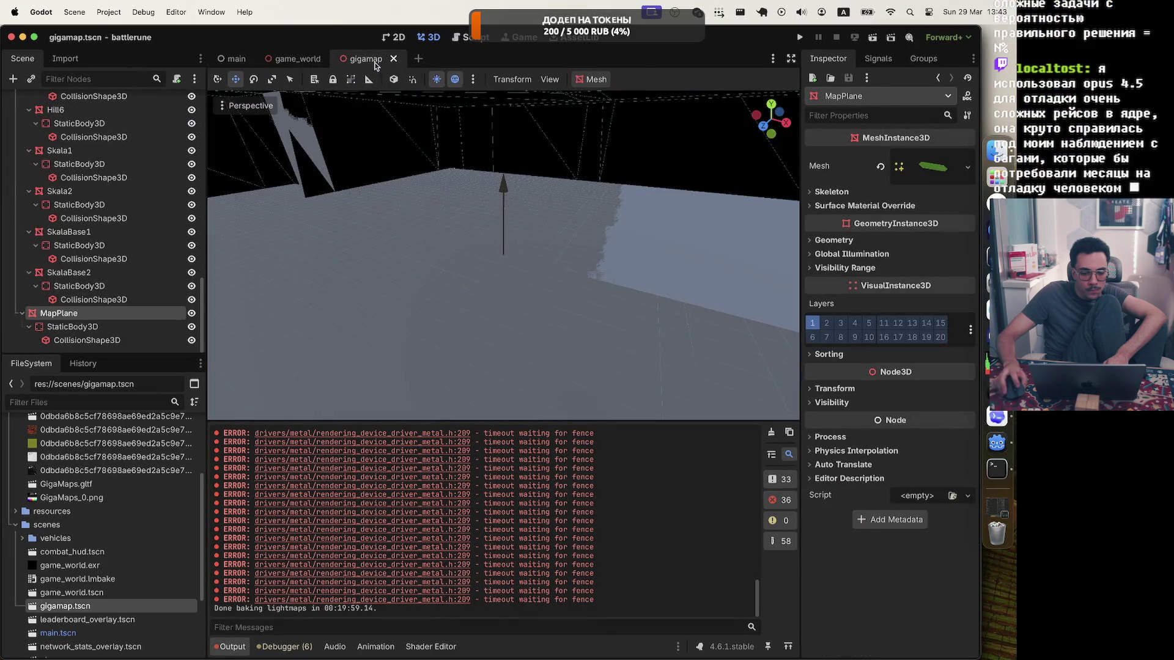
left_click(292, 61)
scroll(501, 257, "up", 5)
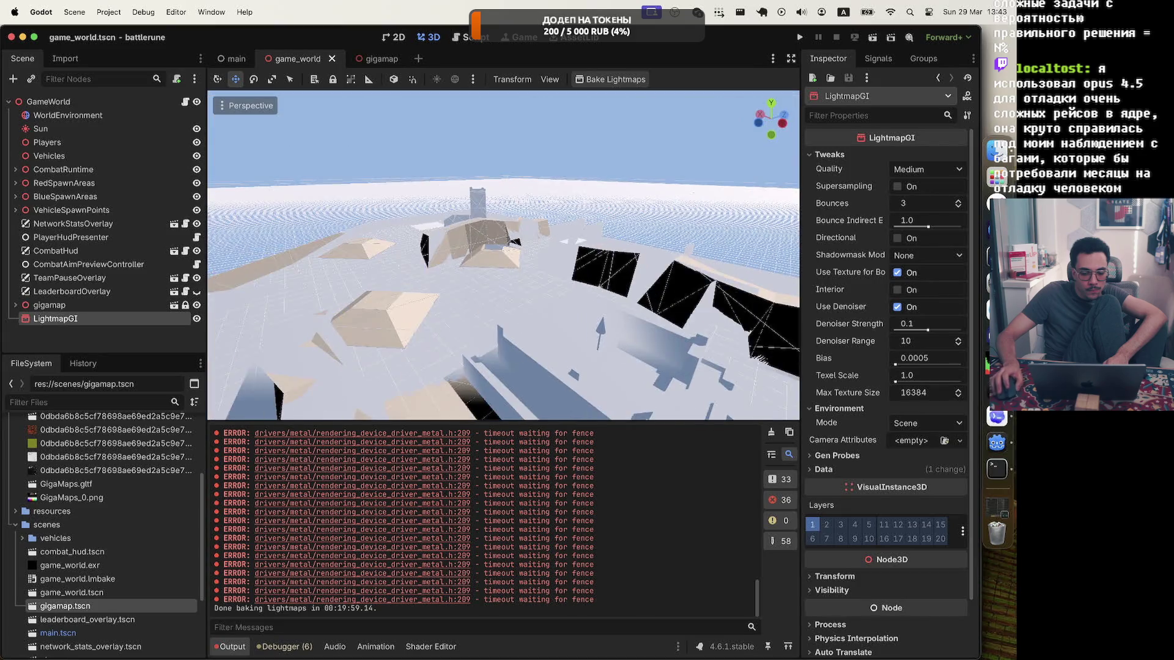
scroll(244, 407, "left", 5)
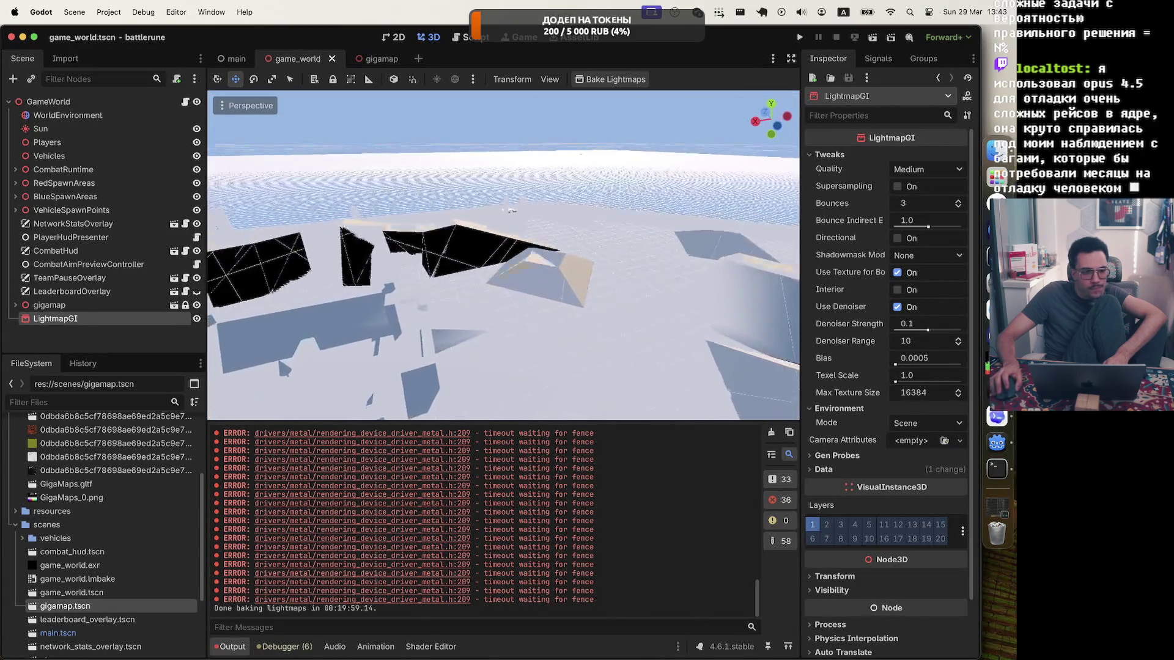
scroll(243, 408, "up", 5)
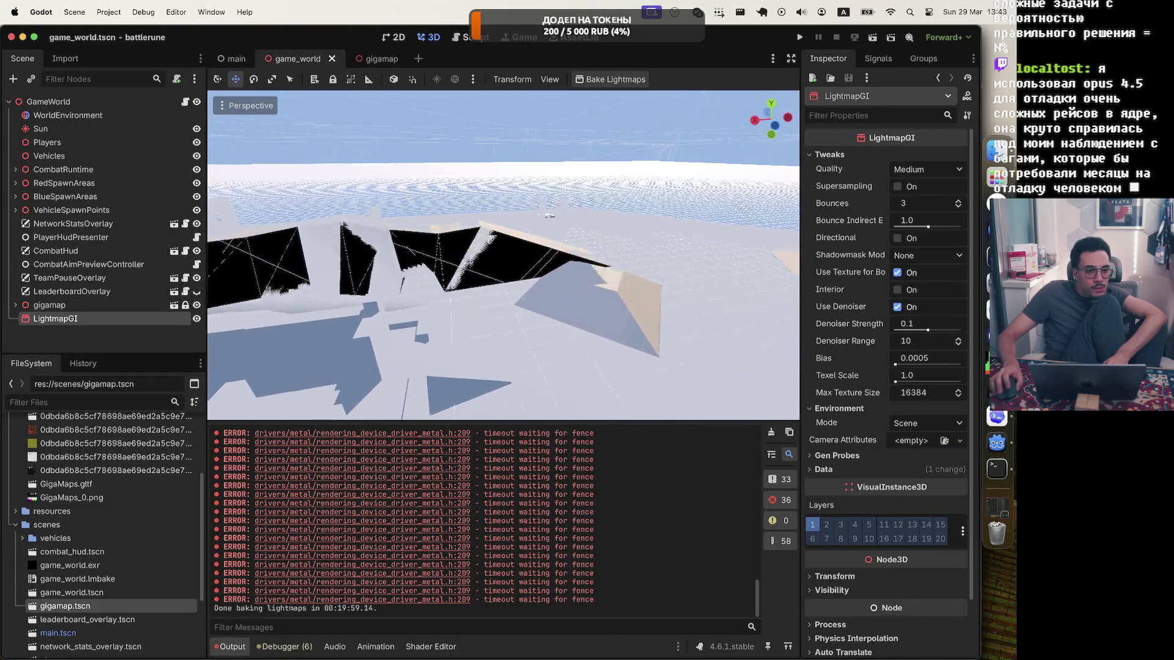
scroll(501, 257, "up", 5)
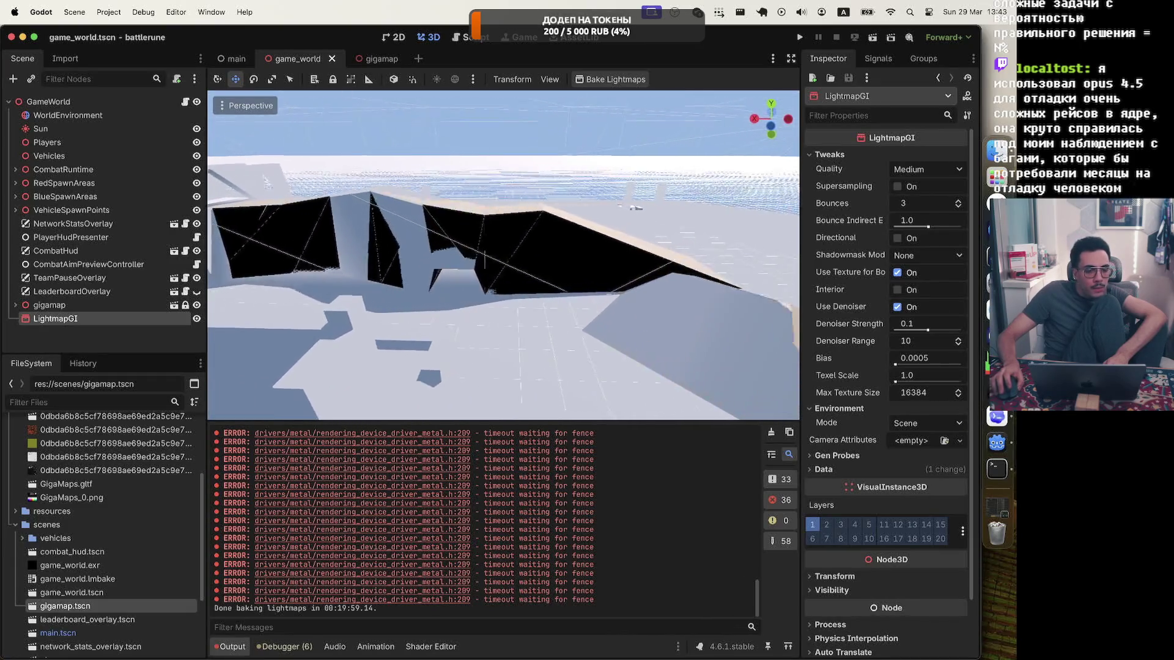
scroll(503, 255, "up", 5)
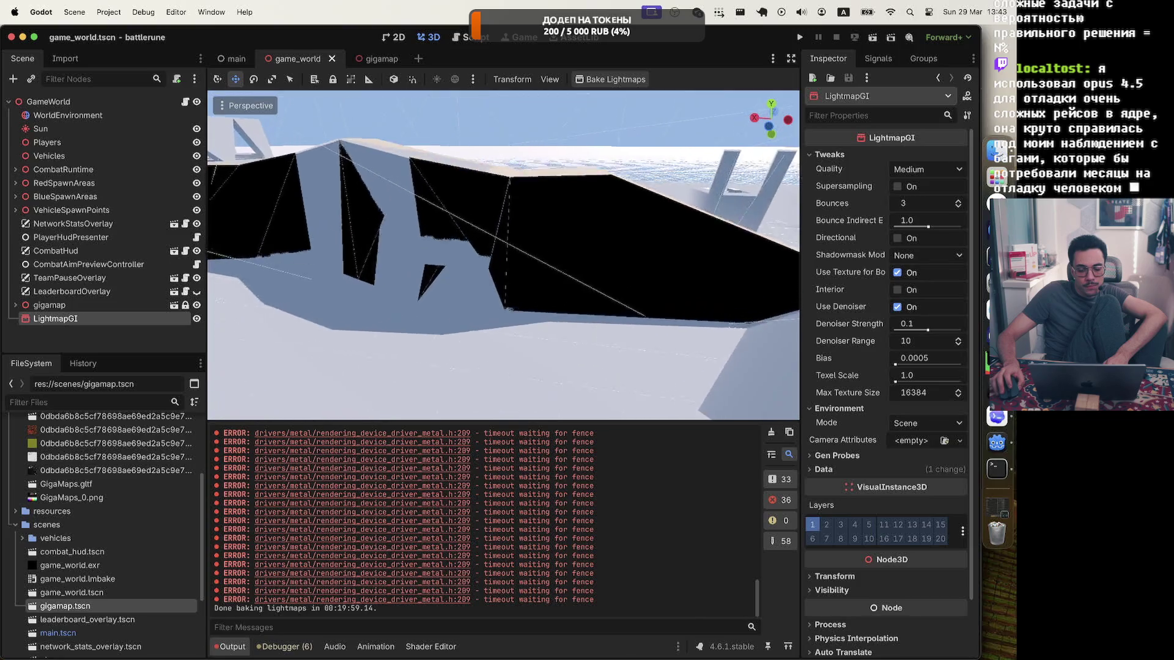
scroll(503, 255, "up", 5)
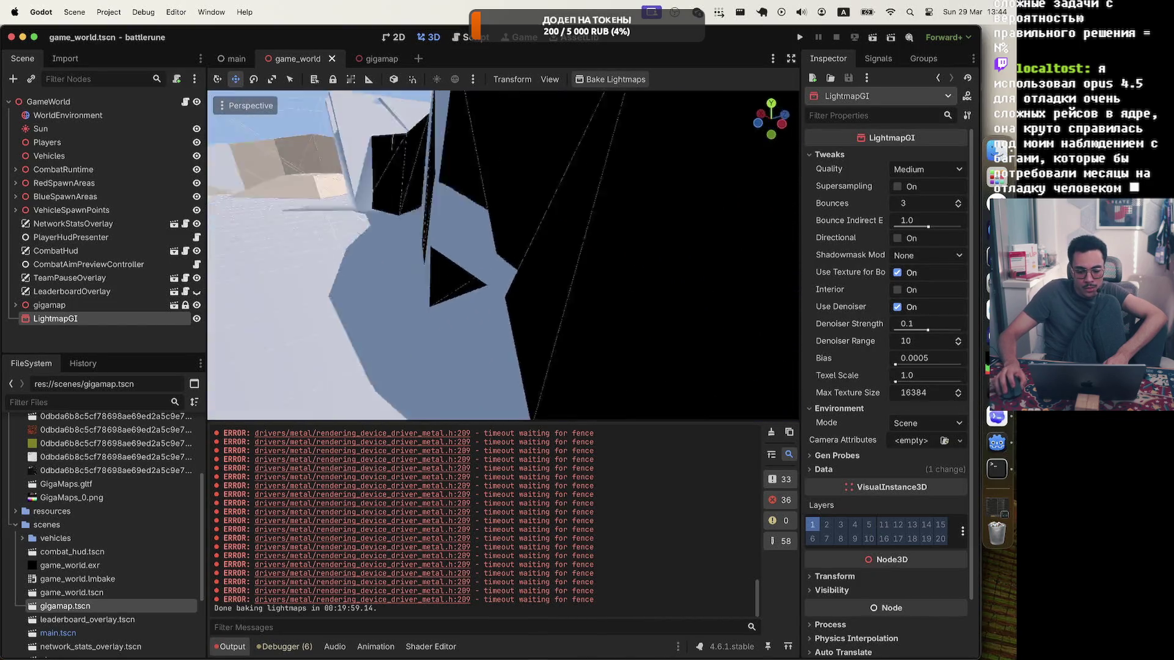
scroll(503, 255, "up", 5)
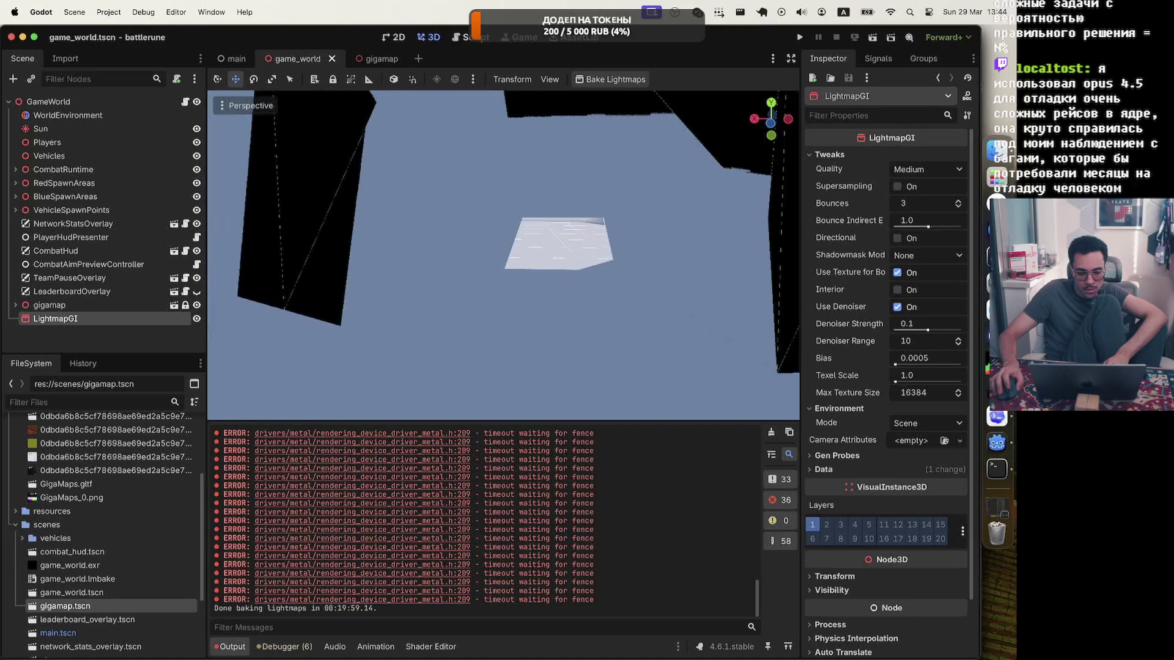
scroll(503, 255, "up", 5)
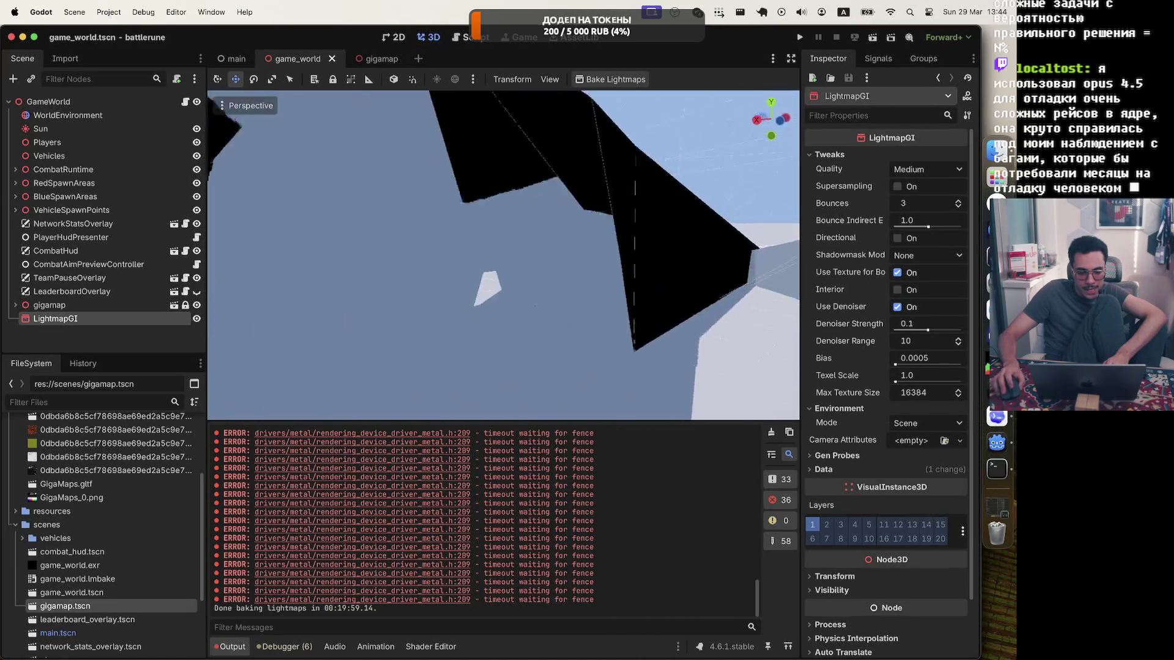
scroll(503, 254, "up", 5)
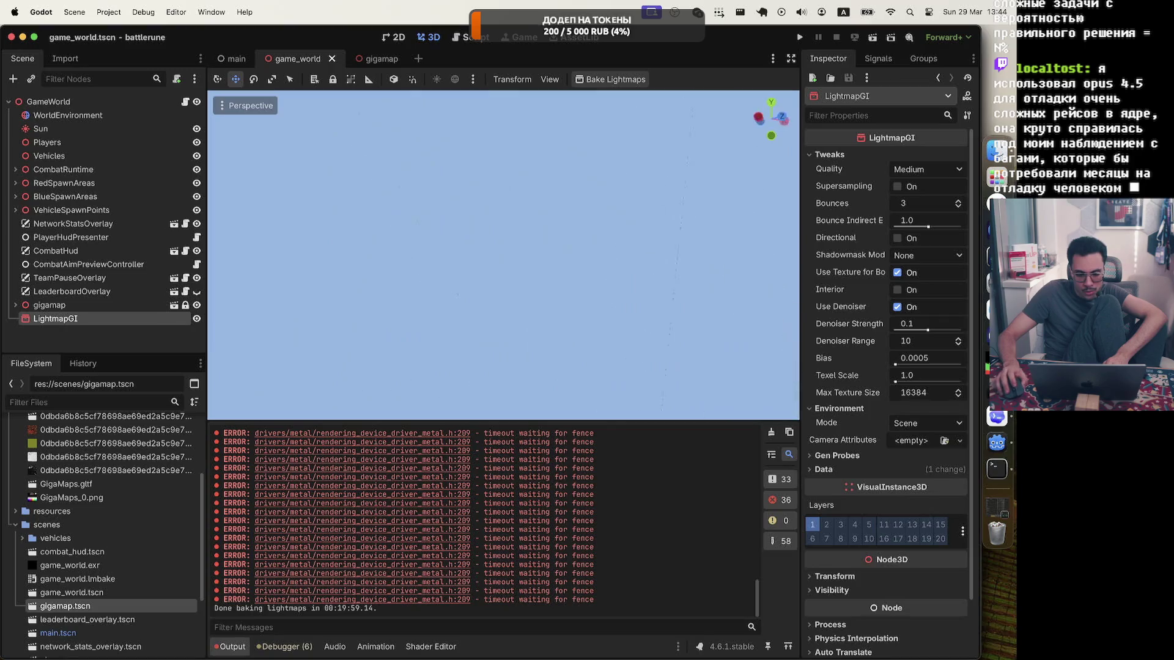
scroll(503, 255, "up", 5)
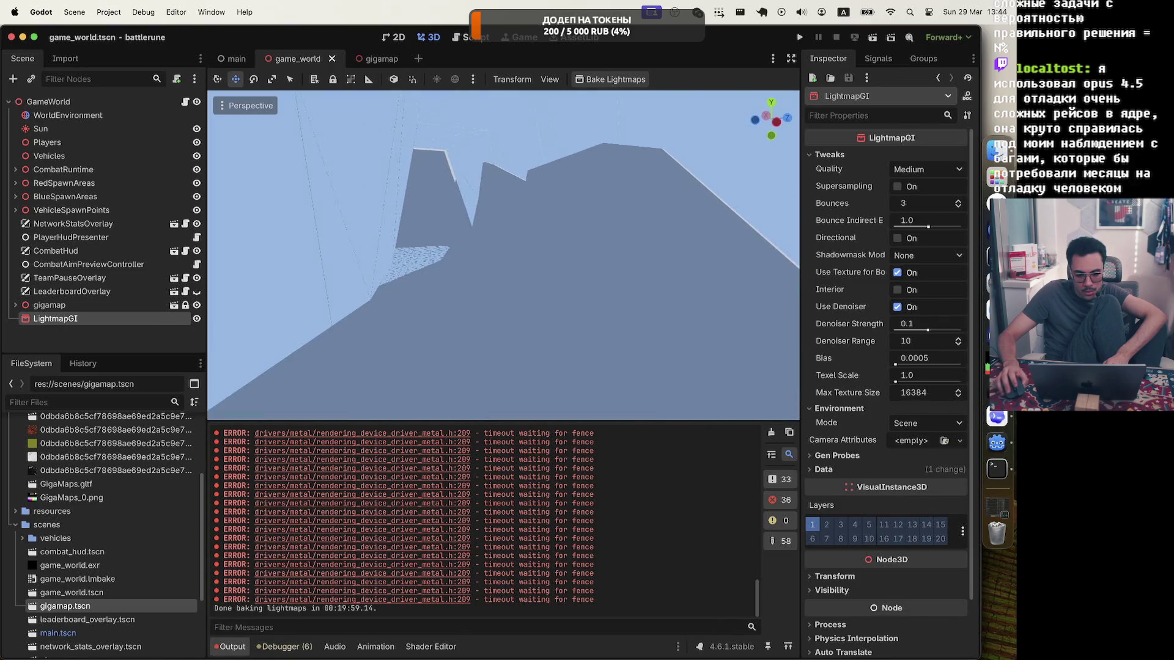
scroll(503, 255, "up", 5)
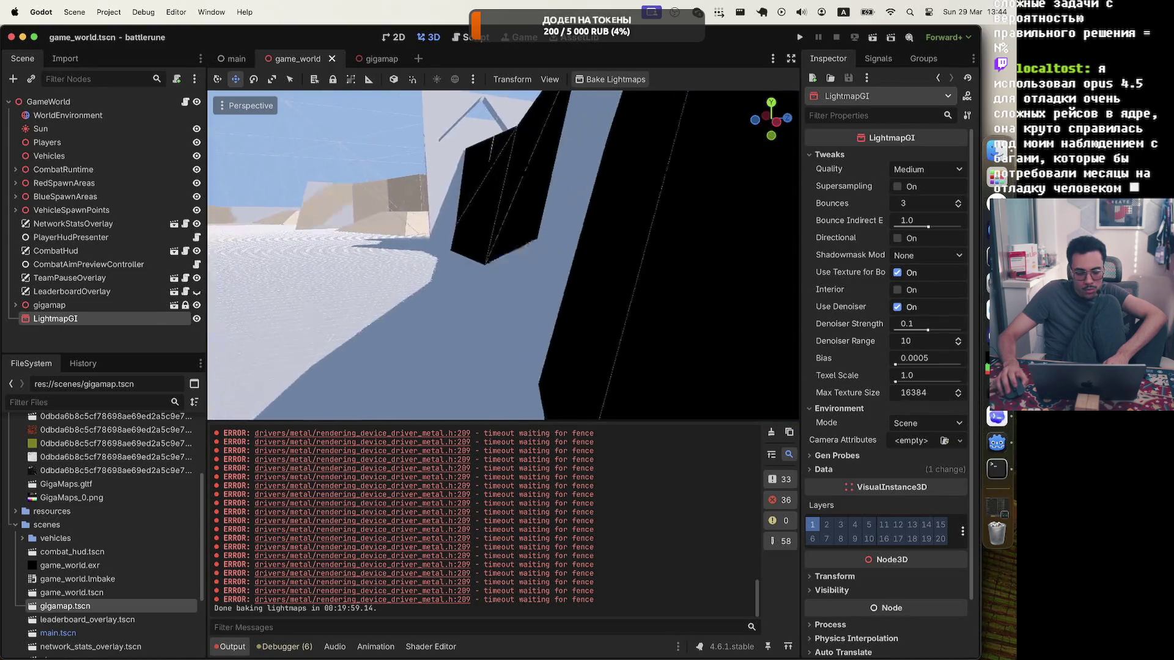
scroll(505, 166, "up", 5)
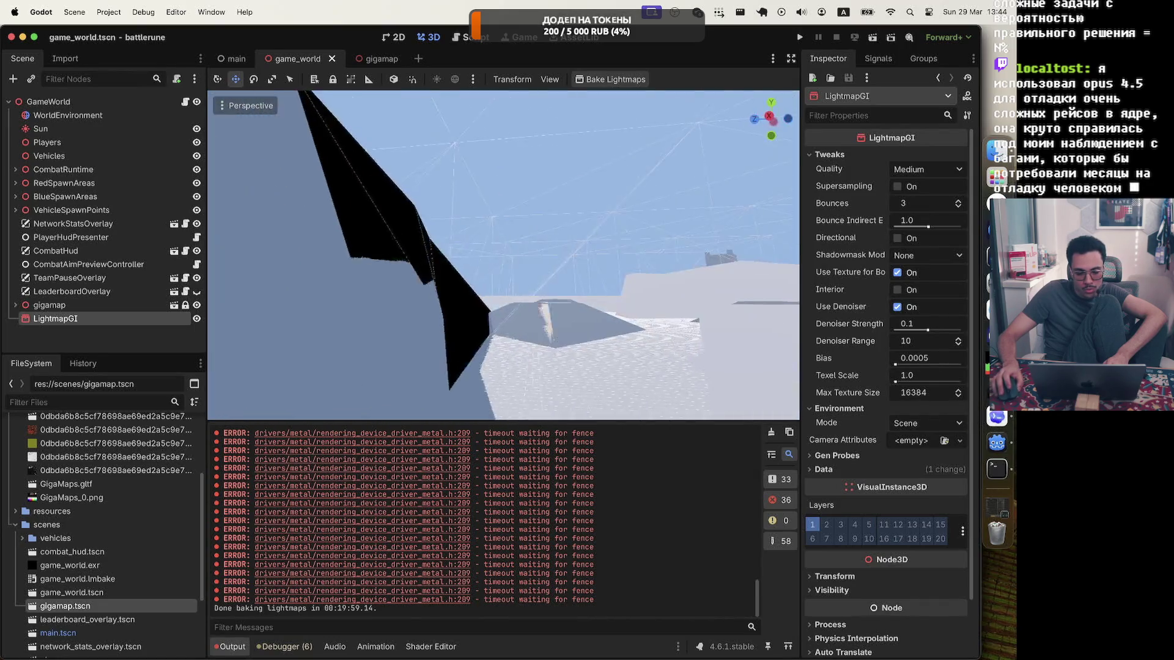
left_click(246, 105)
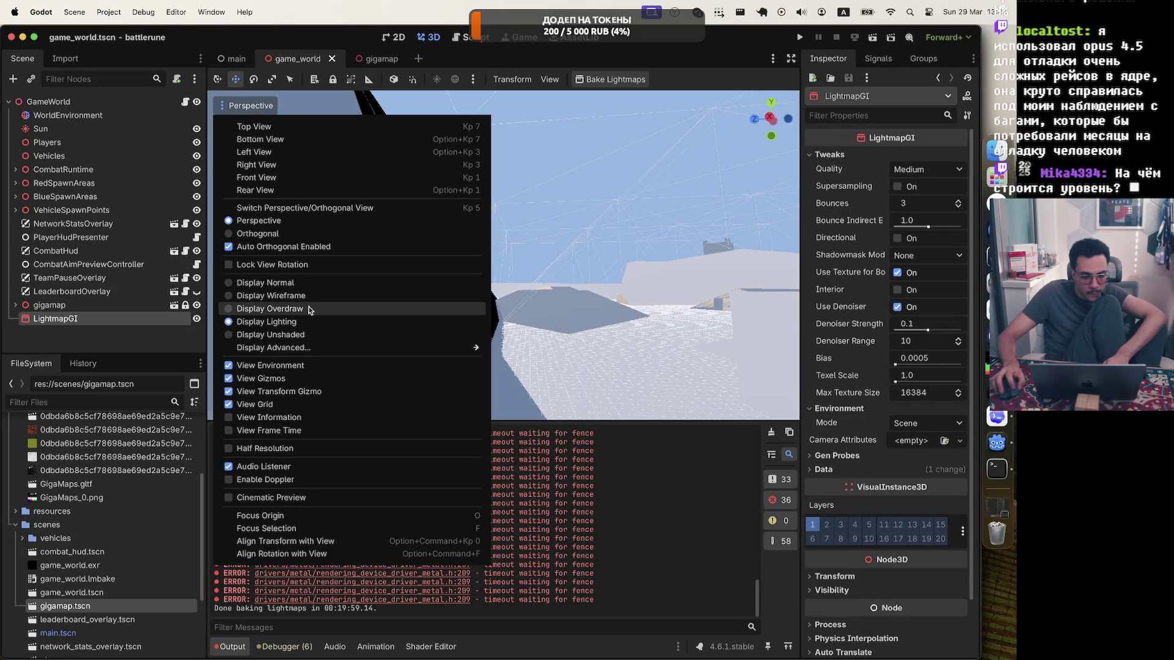
Switch the viewport to overdraw display and fly the camera toward the pillars
left_click(271, 308)
scroll(585, 292, "up", 5)
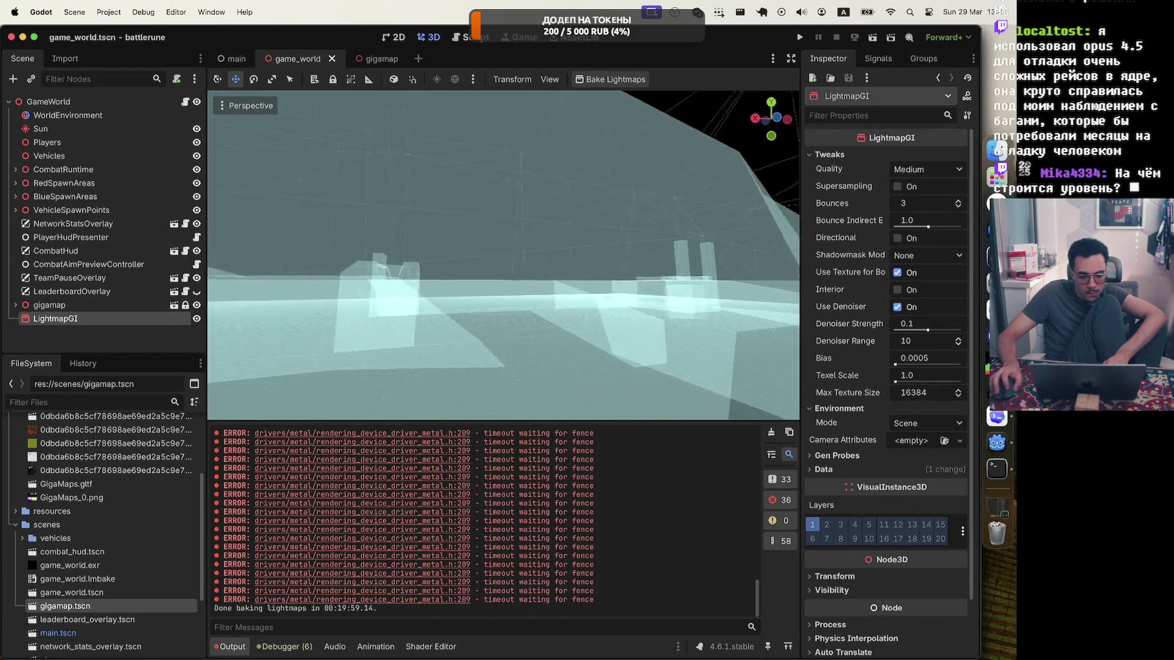
scroll(585, 292, "up", 5)
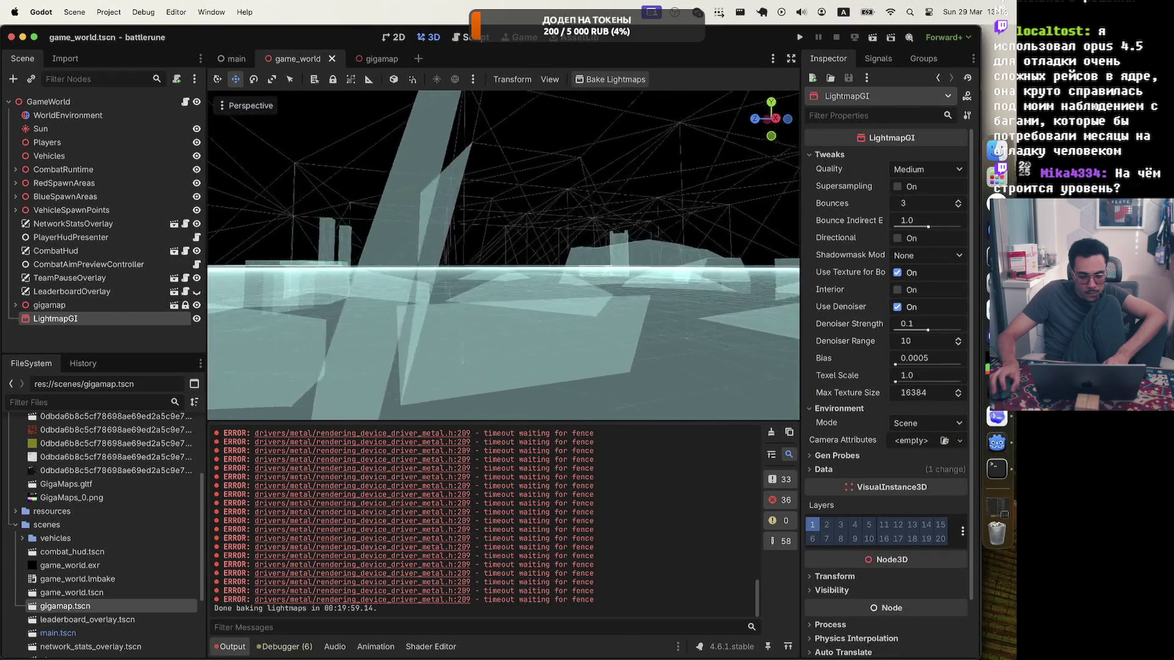
key("w")
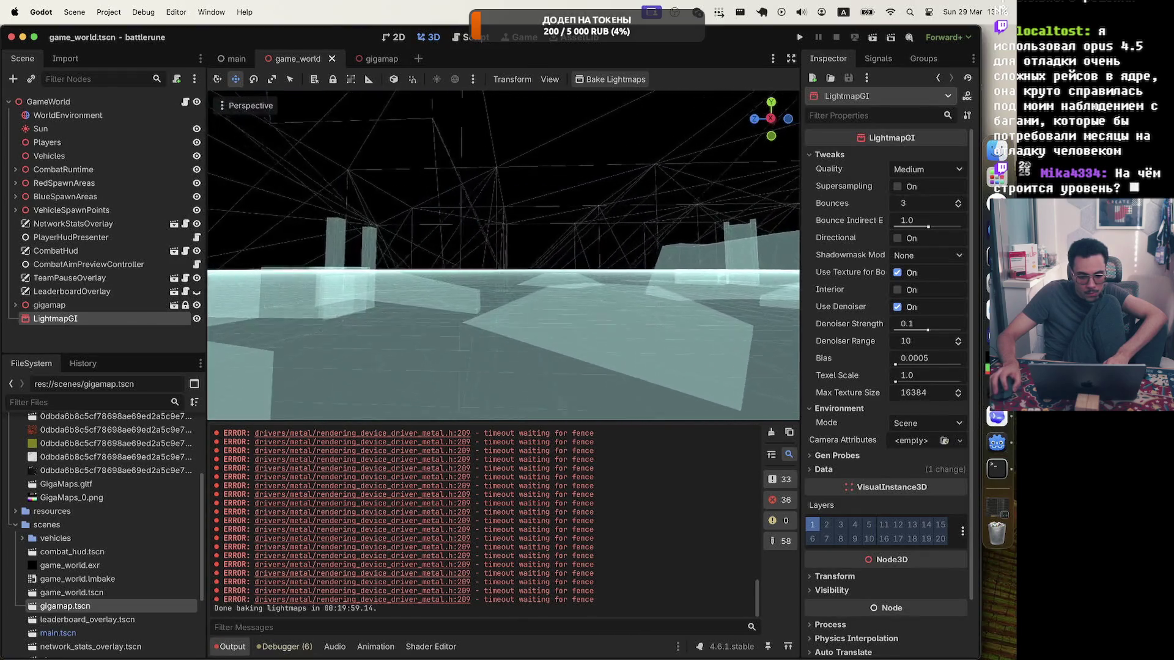
key("w")
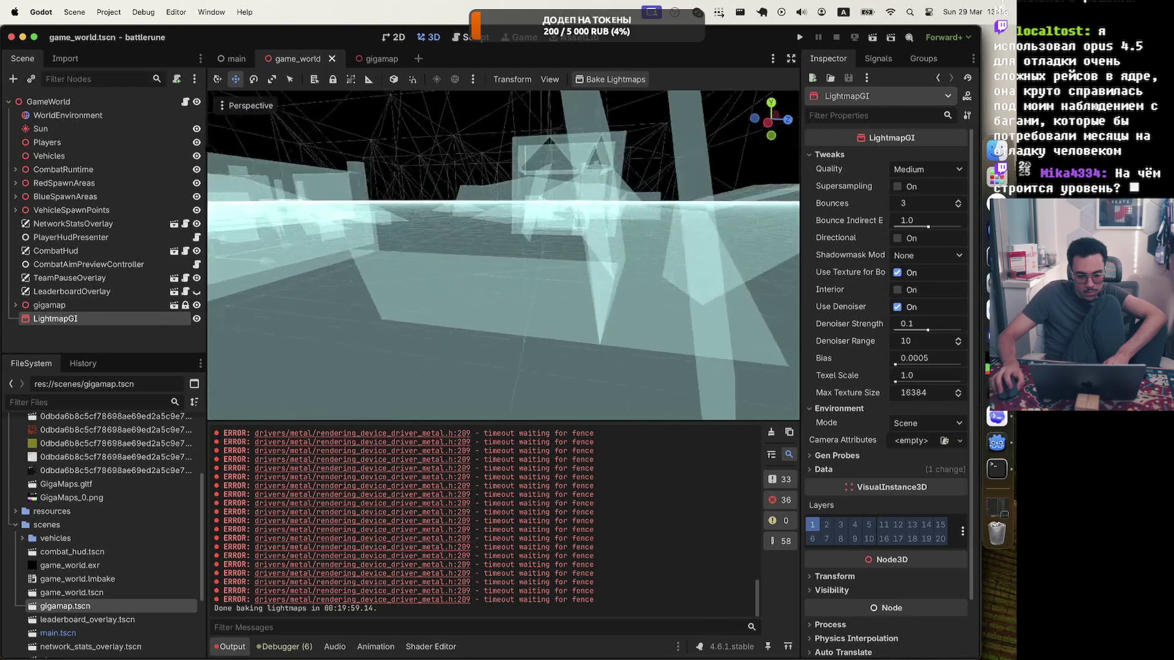
key("w")
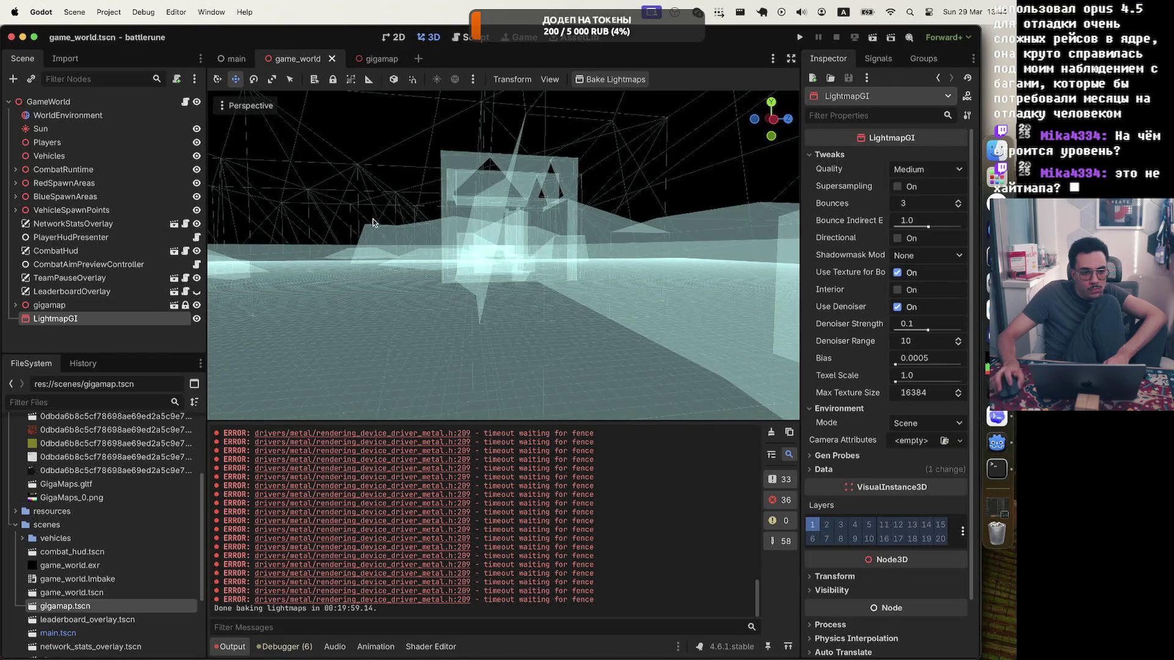
Inspect the castle walls in Display Unshaded, then return the viewport to Display Normal
left_click(246, 106)
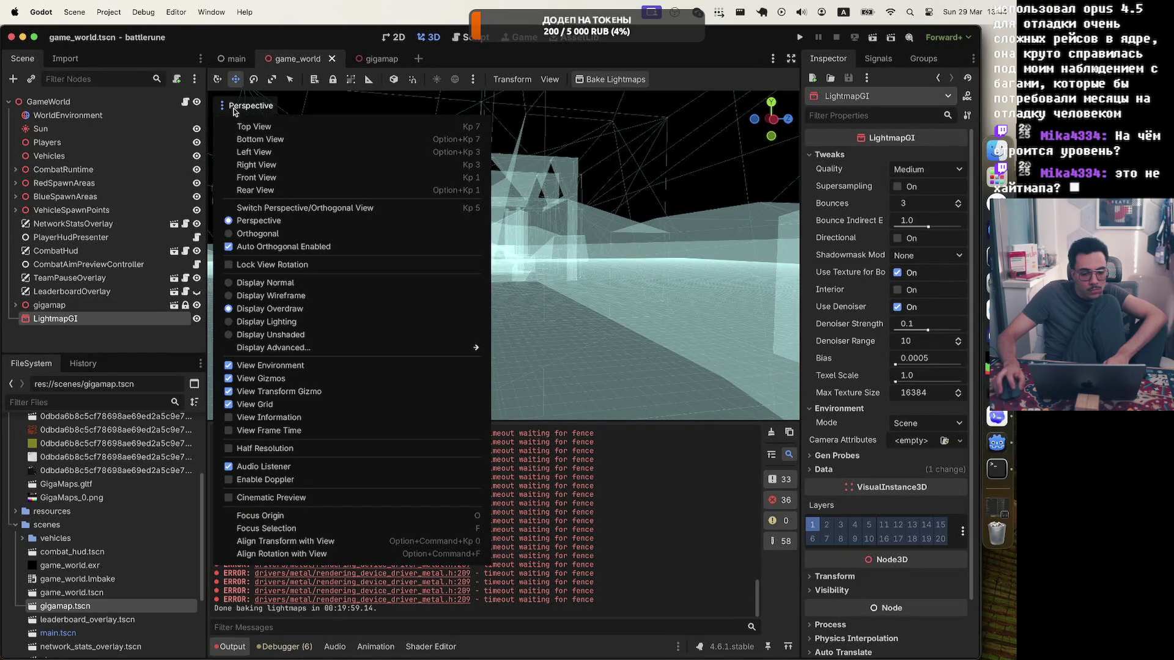
left_click(269, 334)
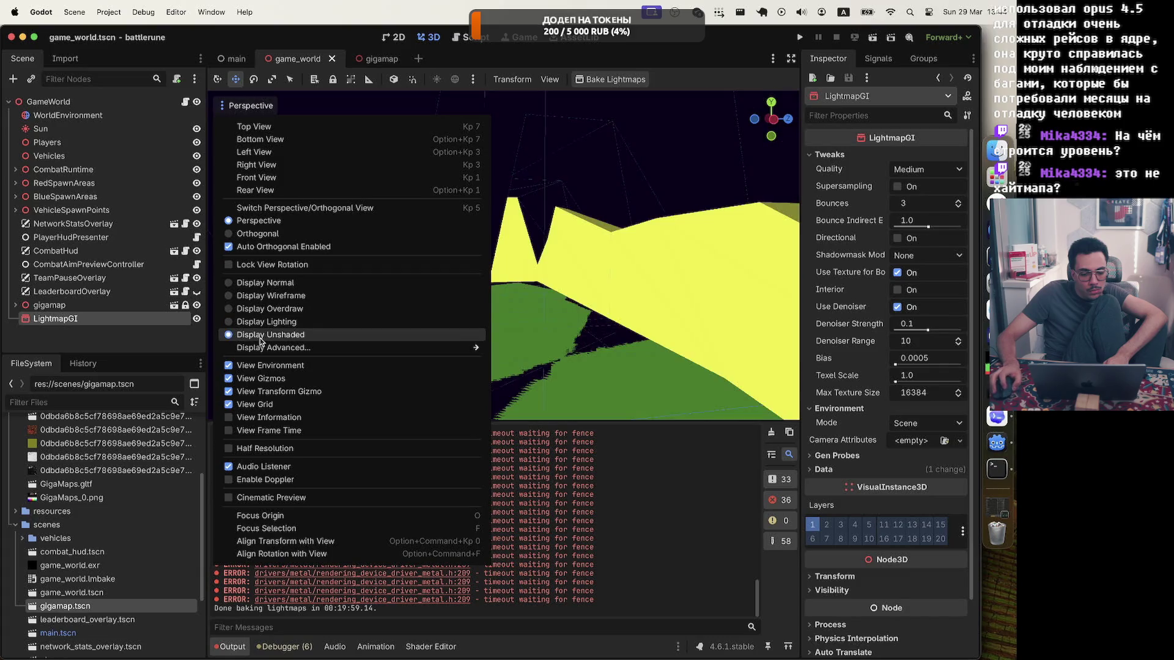
key("Escape")
key("w")
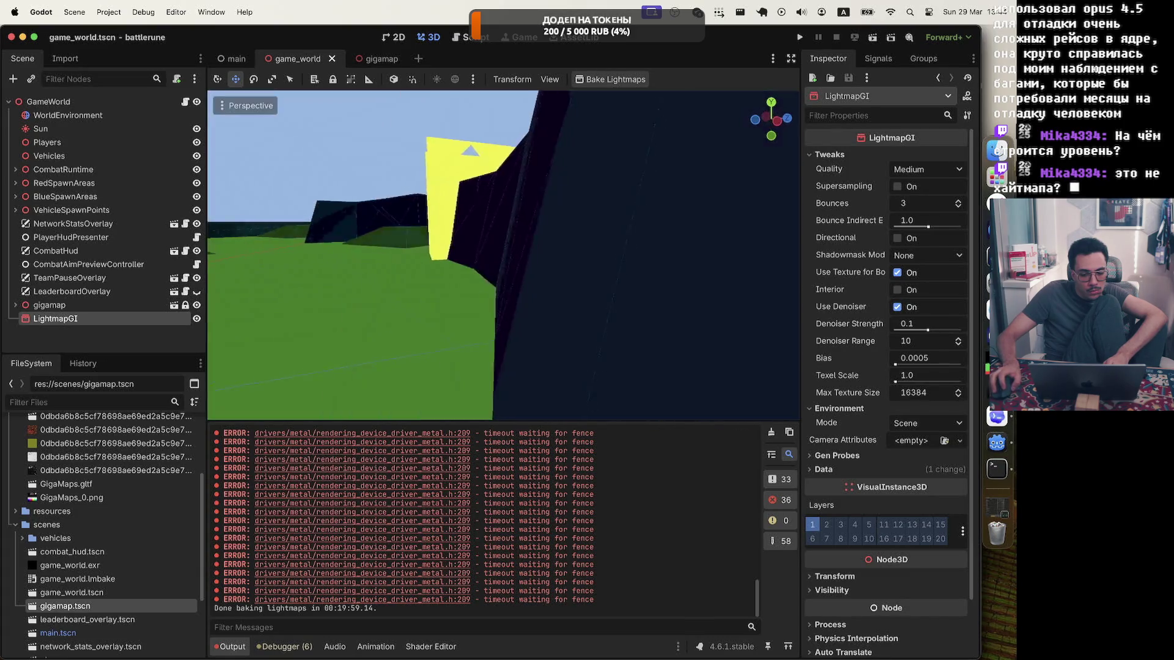
key("w")
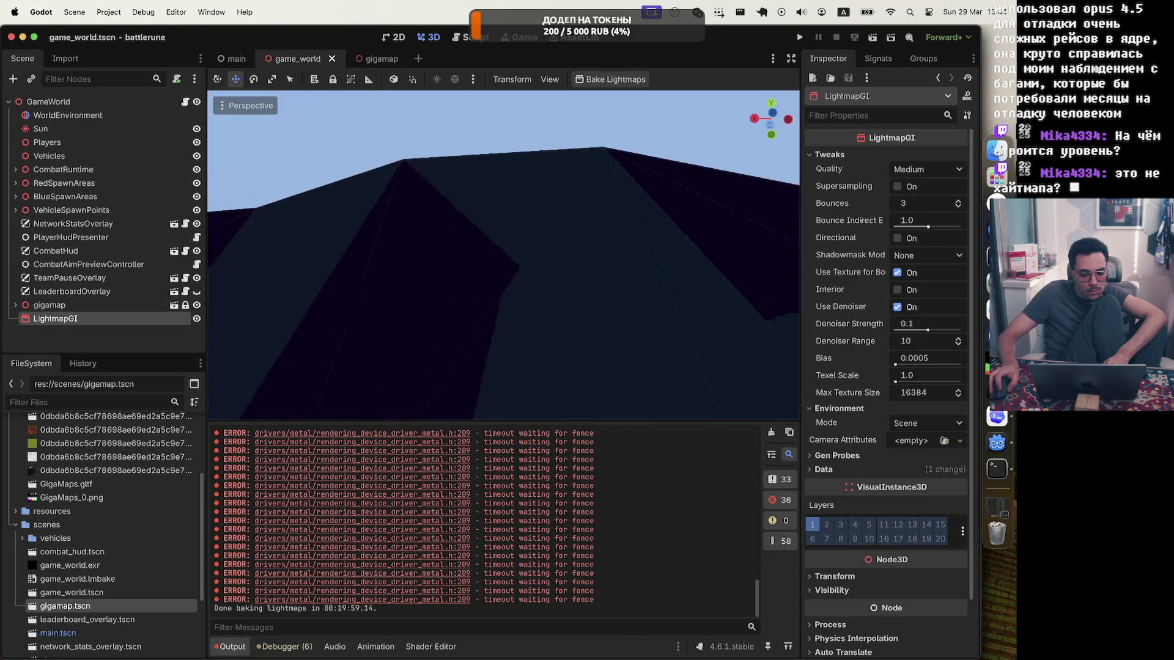
key("w")
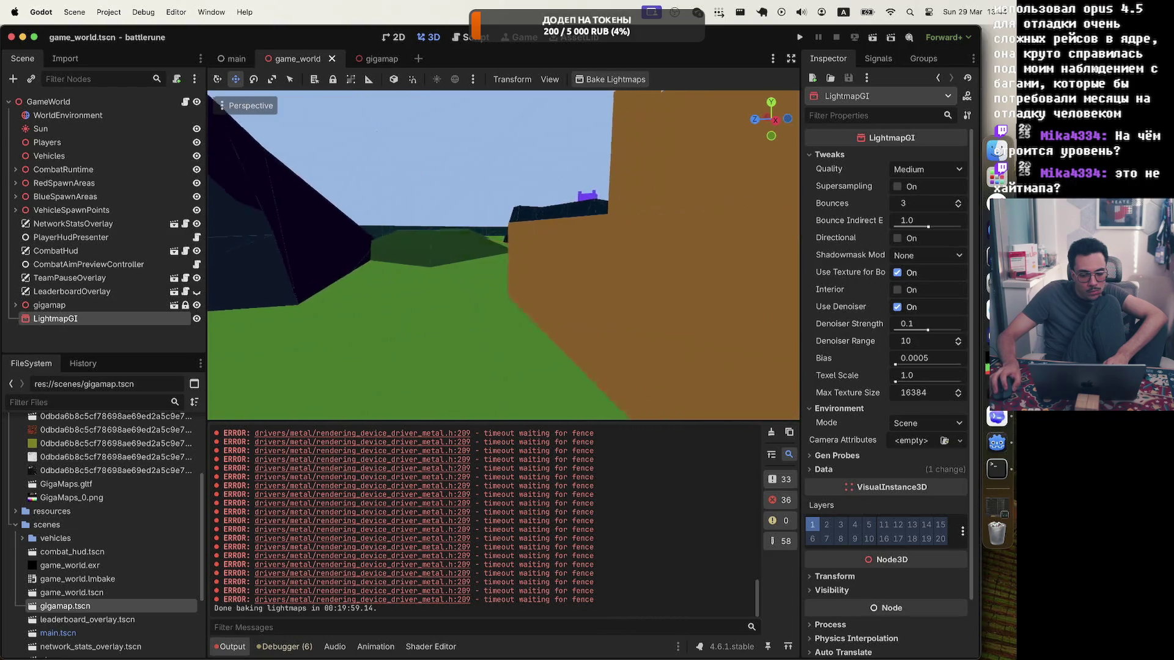
key("w")
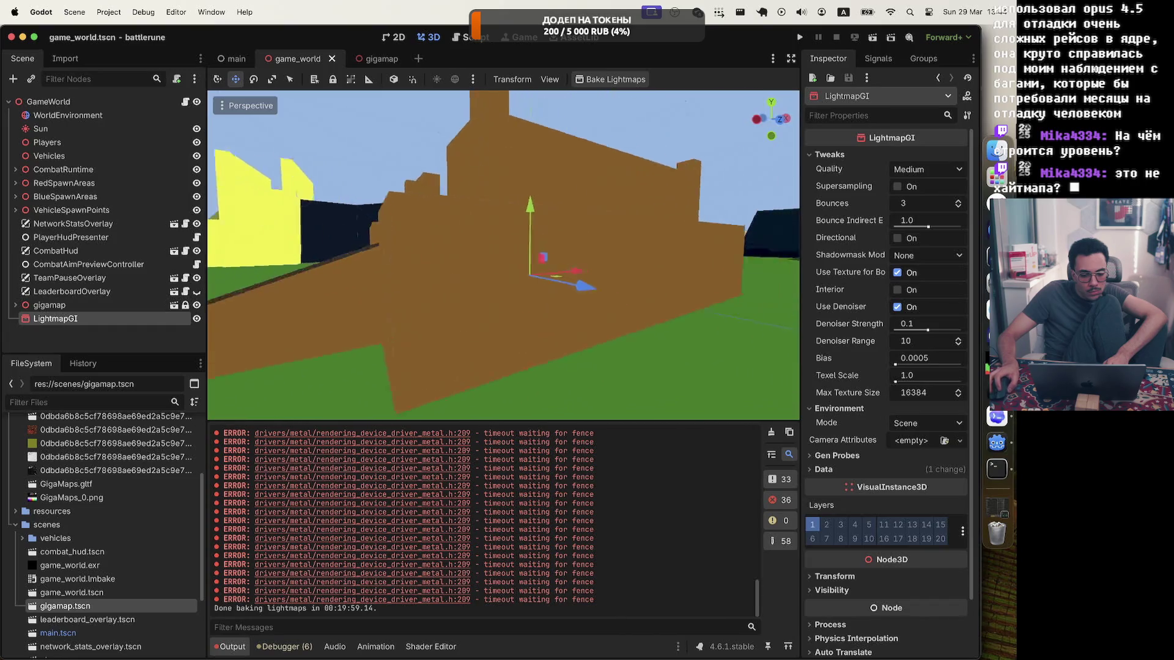
left_click(236, 107)
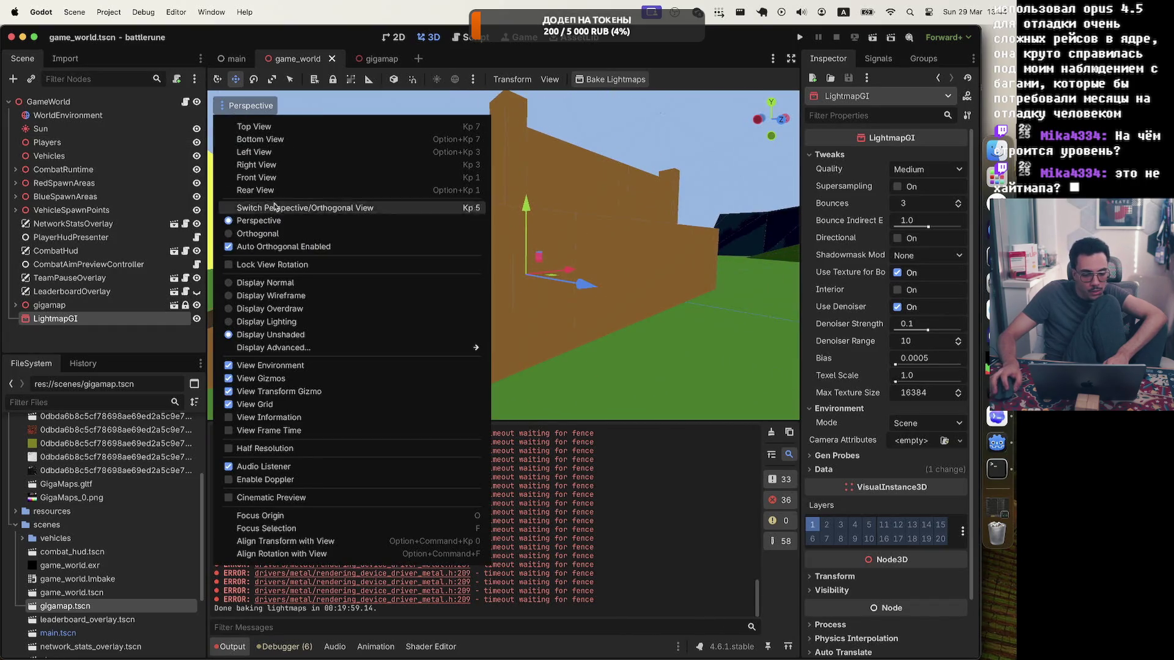
left_click(284, 284)
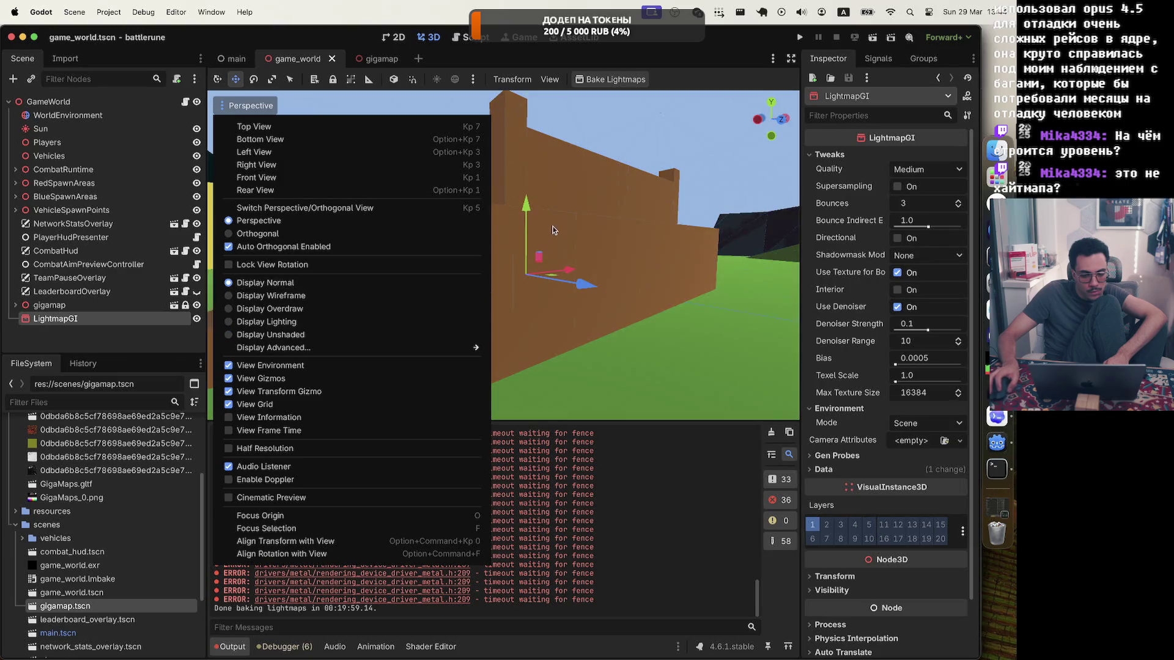
Freelook through the shaded level, checking the castle corridor, hills, dark walls and rooms
right_click(553, 230)
key("w")
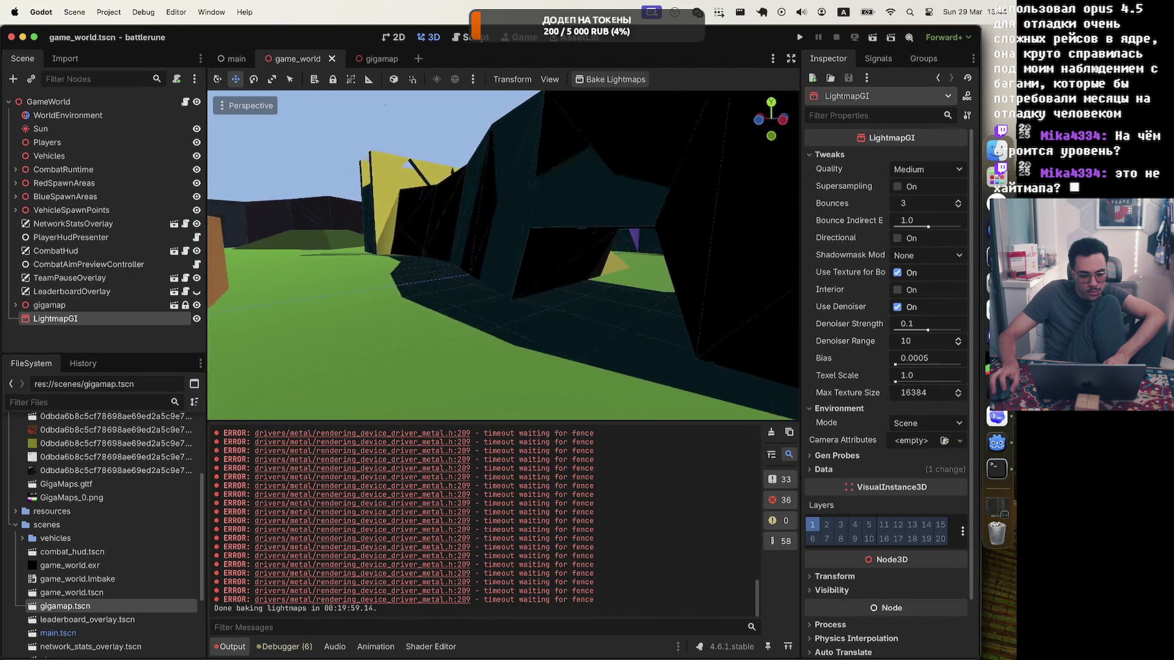
key("w")
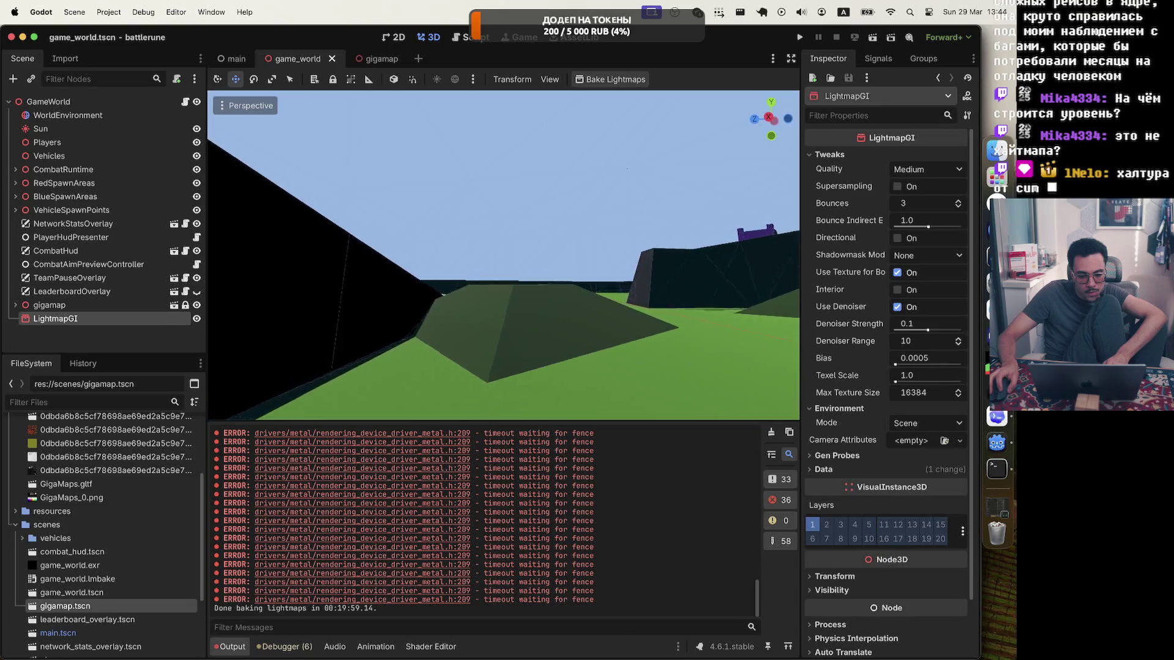
key("w")
key("s")
key("s")
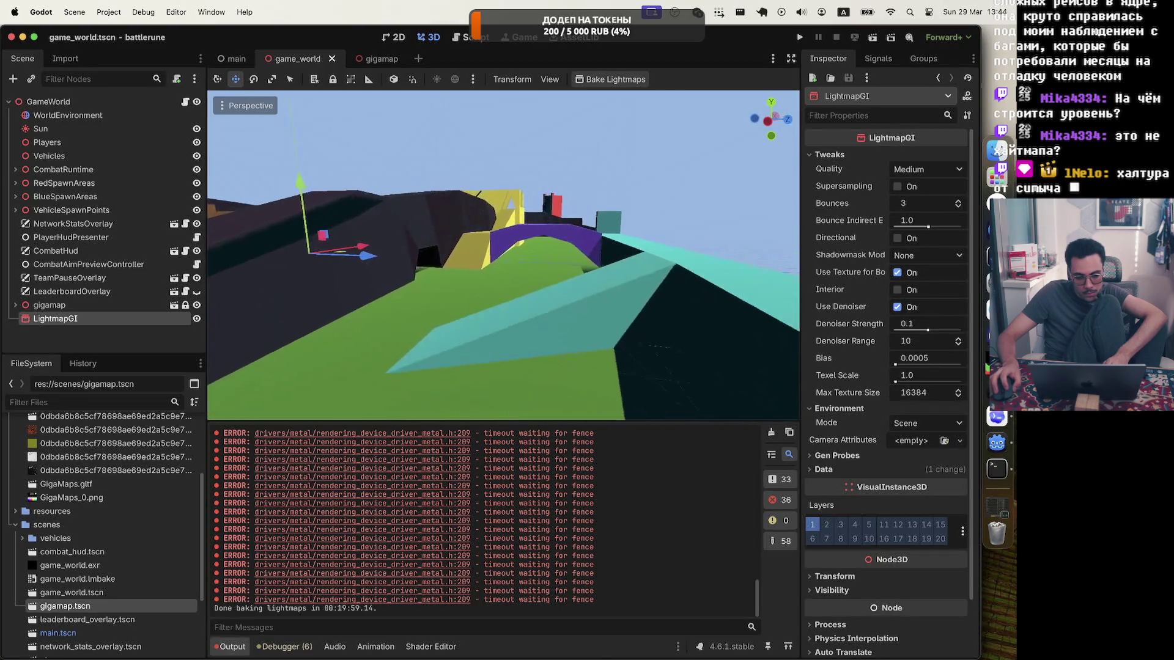
key("w")
key("w")
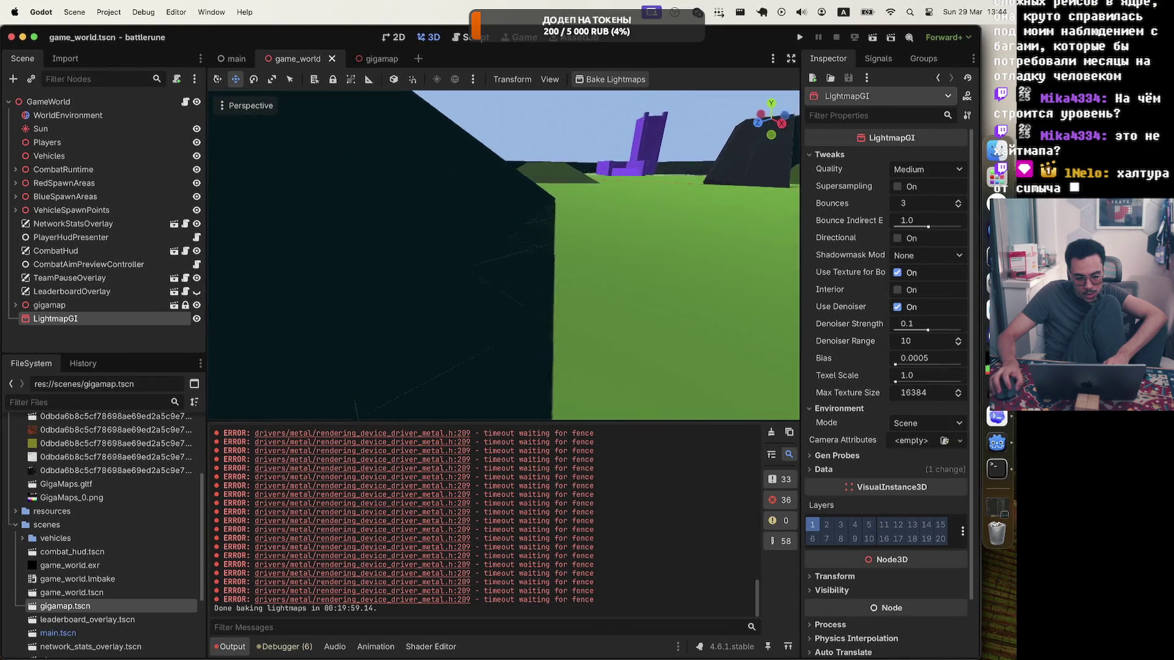
key("w")
key("w")
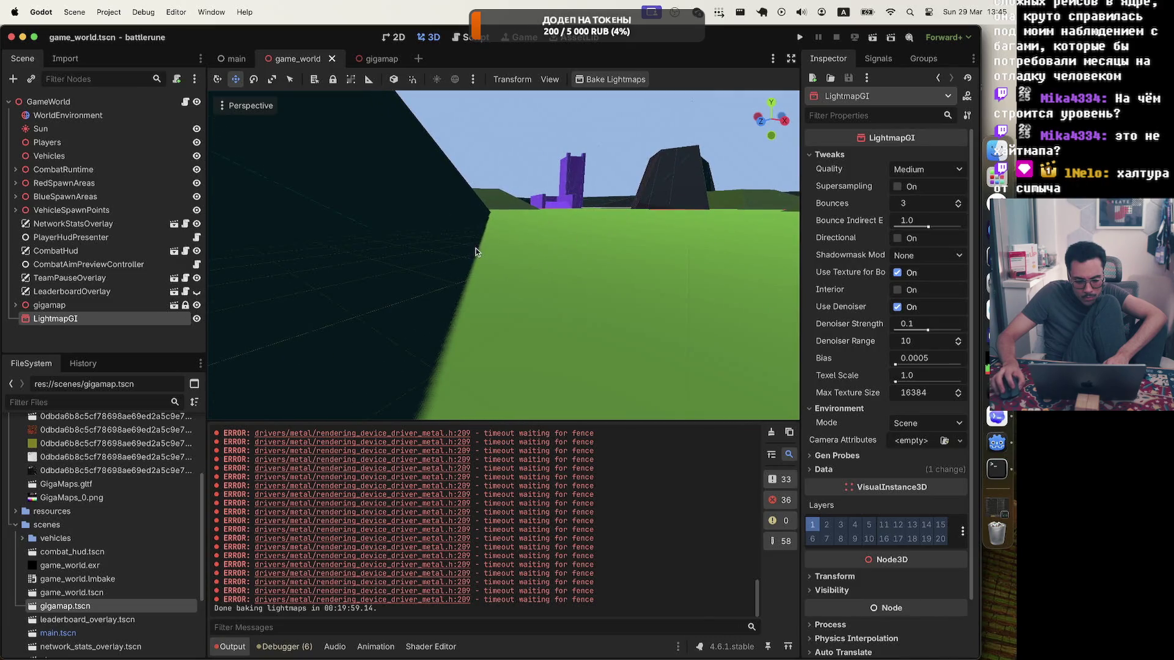
key("w")
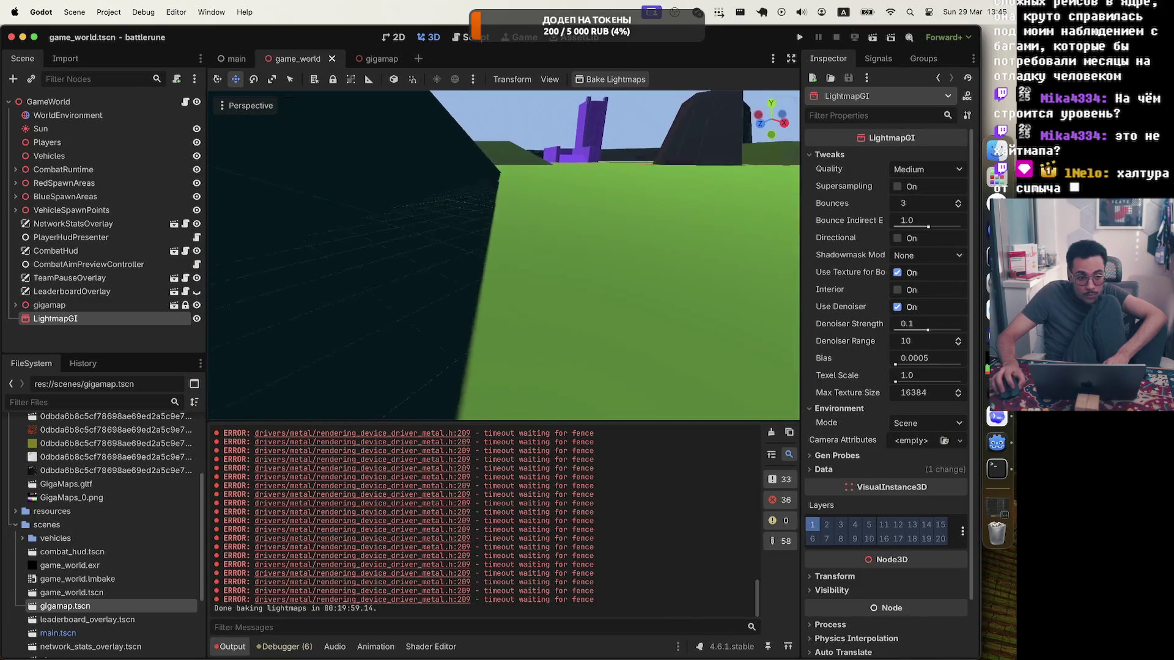
key("w")
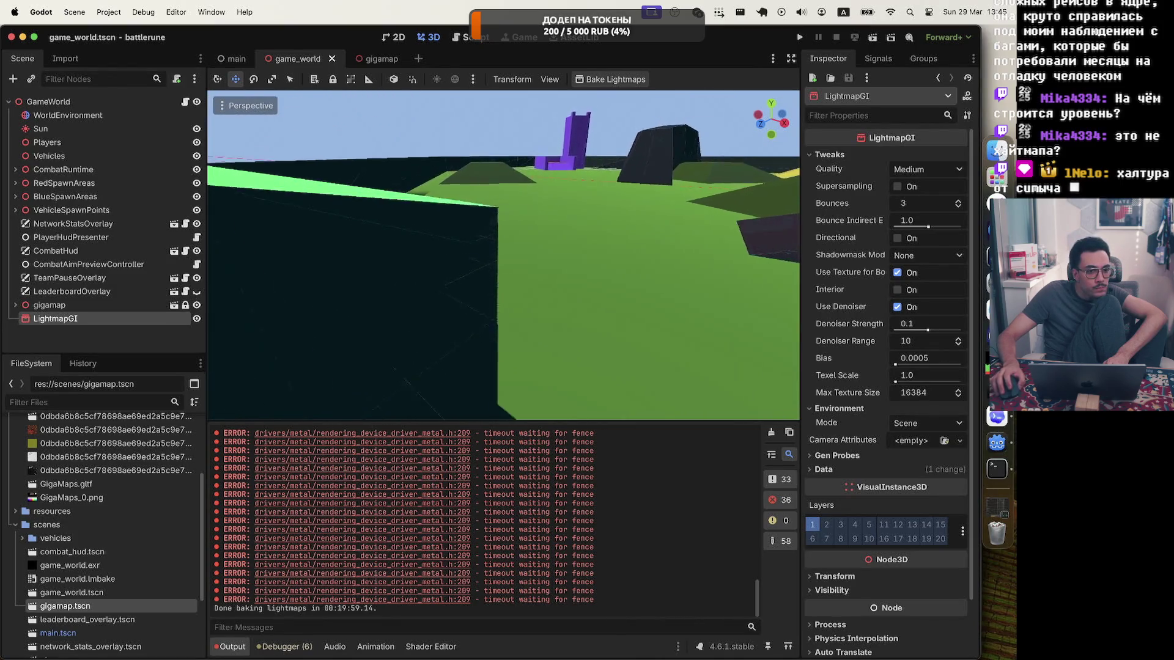
key("w")
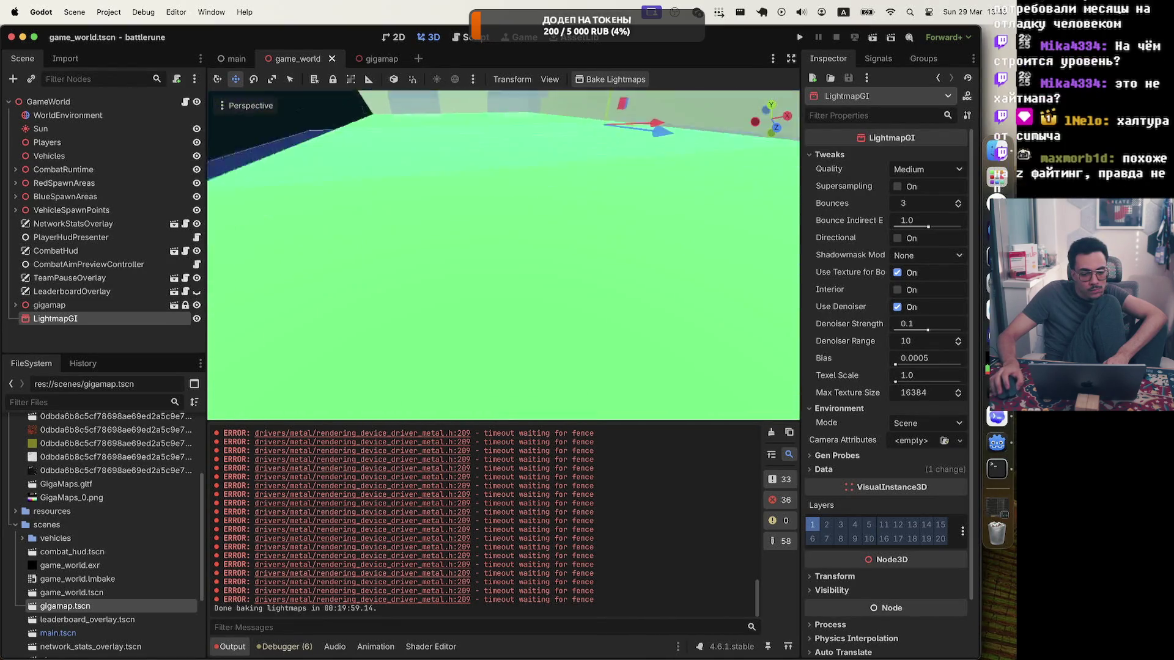
key("w")
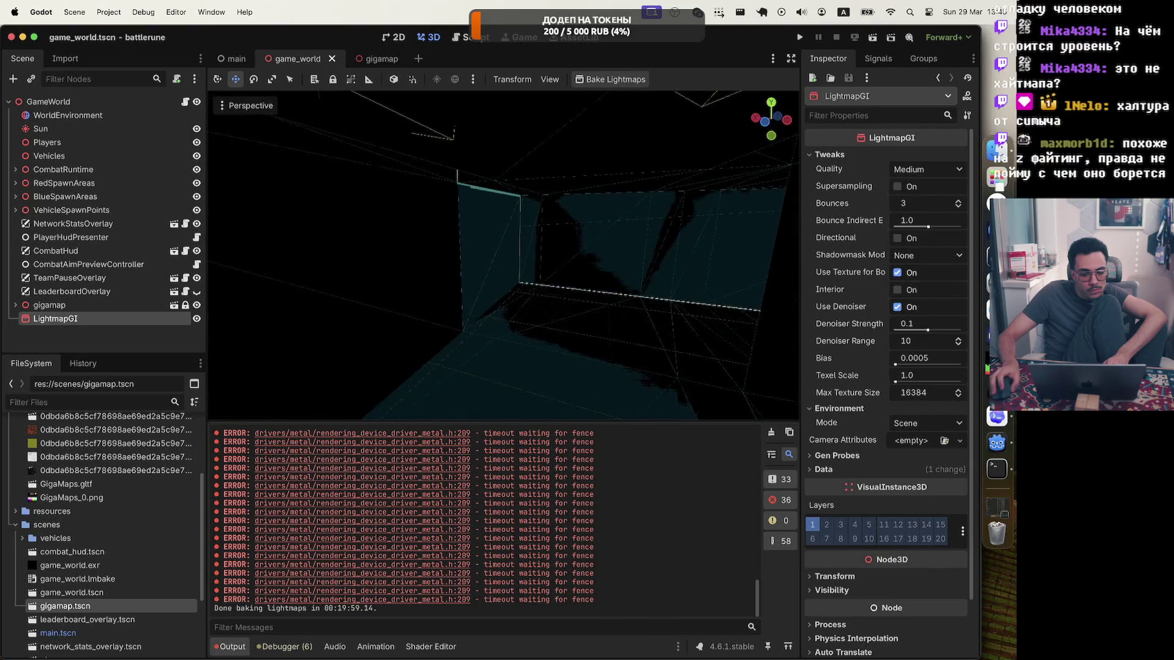
key("w")
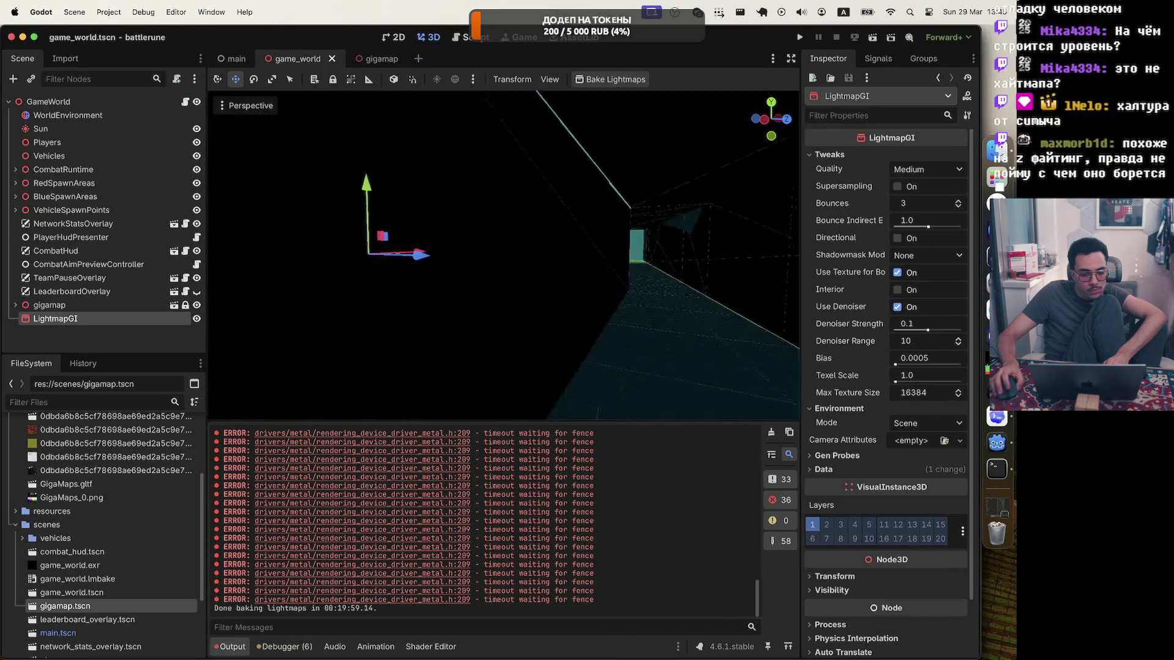
key("w")
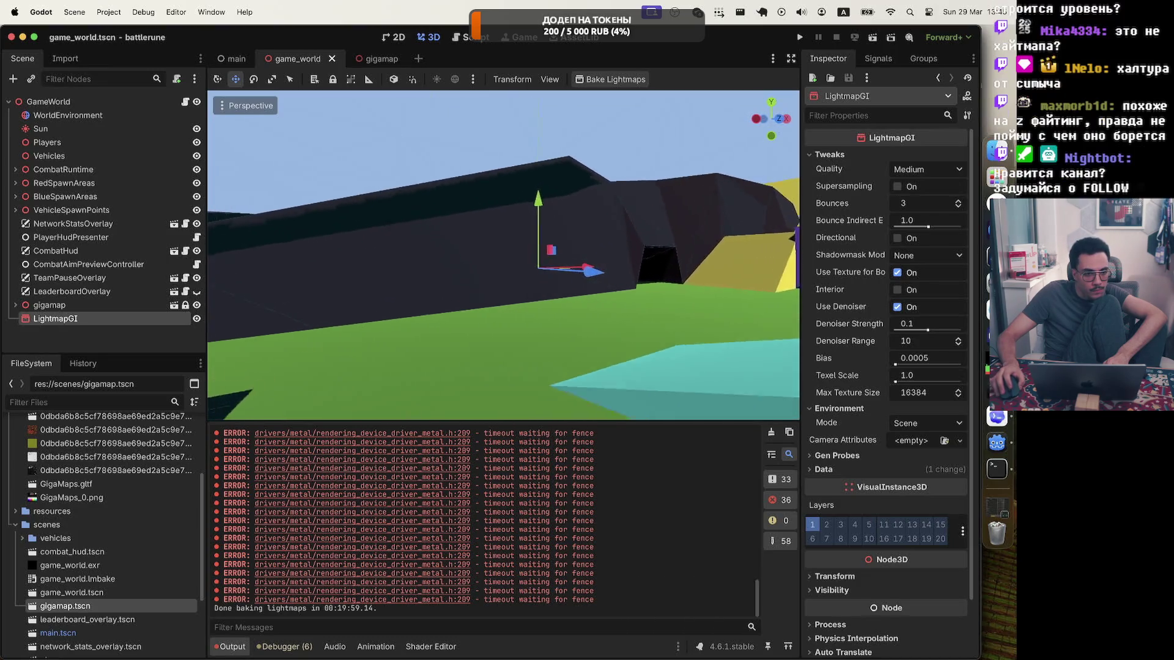
key("w")
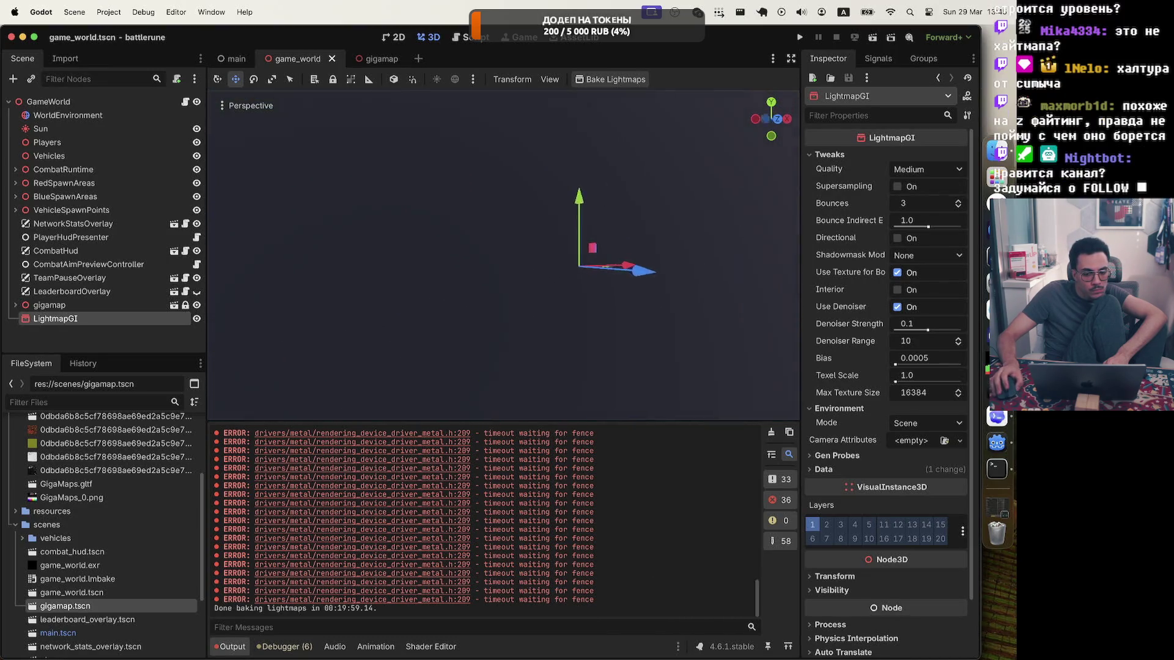
key("w")
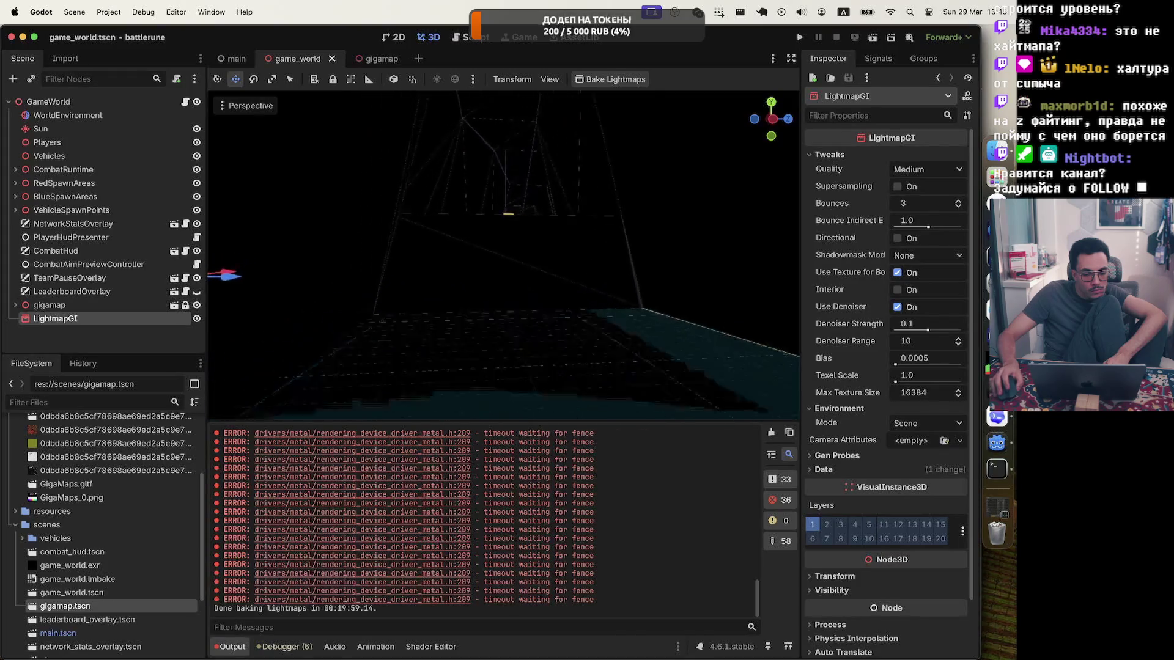
key("w")
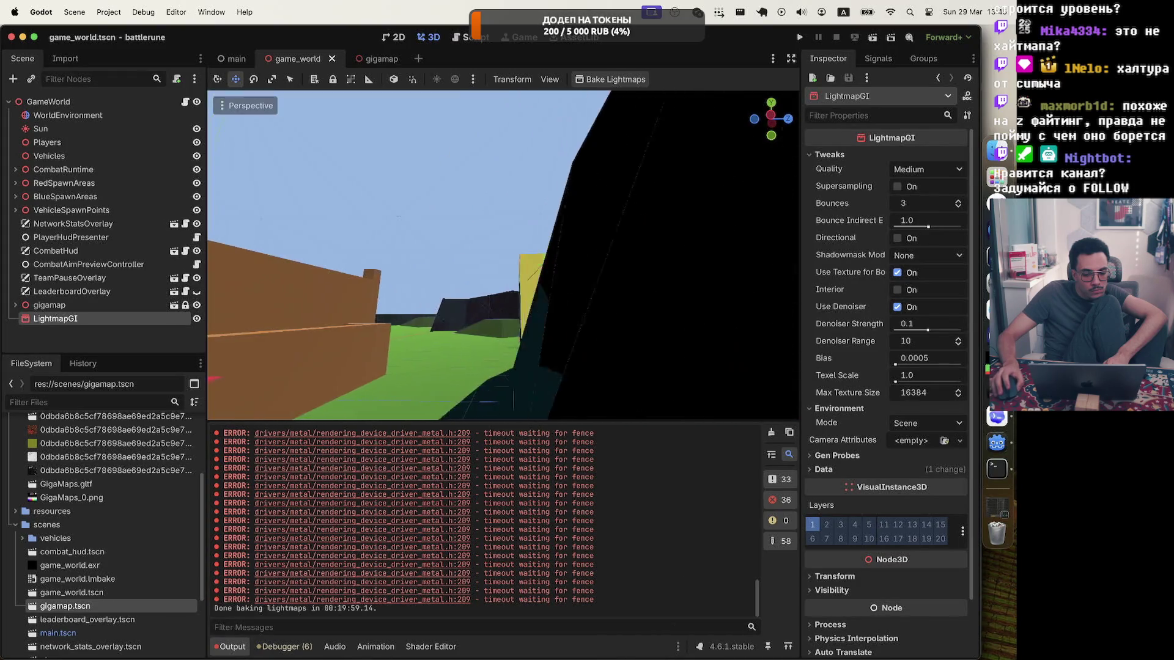
key("w")
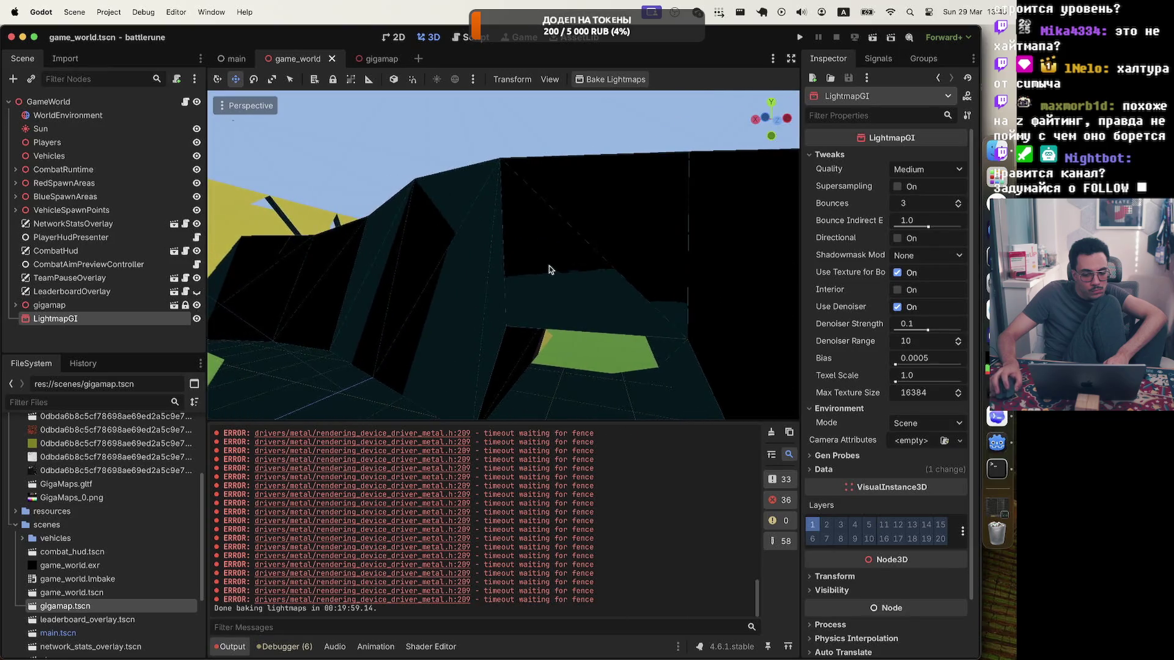
Select the Skala1 rock mesh, then open models/GigaMaps.gltf's import settings
left_click(544, 270)
key("w")
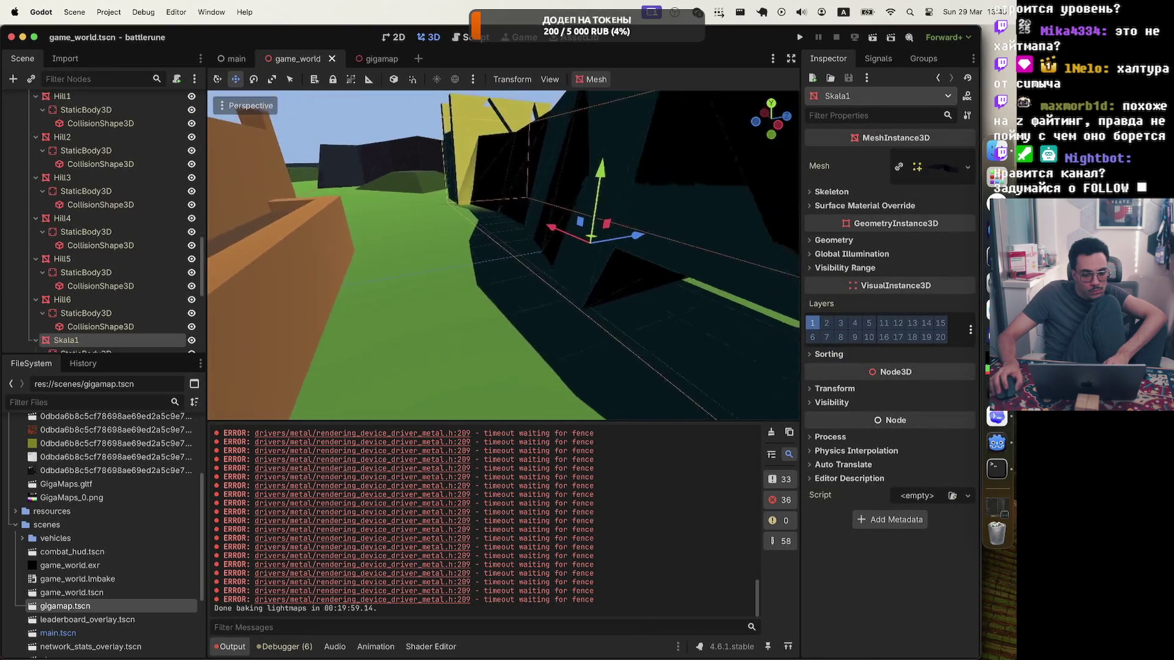
key("s")
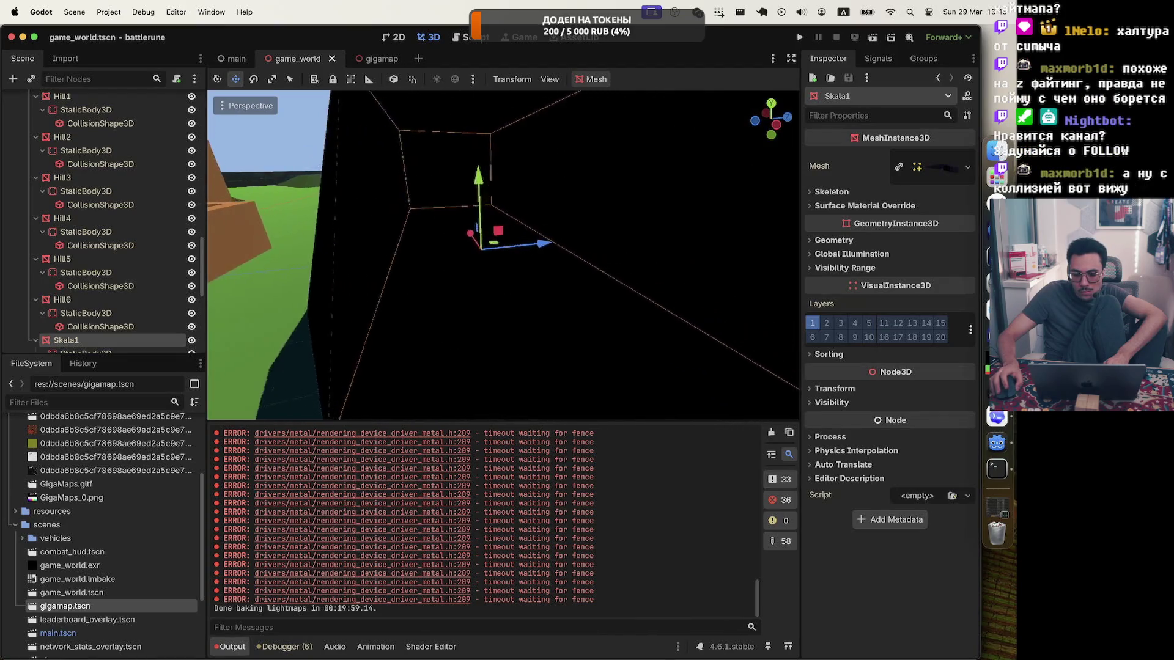
scroll(95, 329, "down", 3)
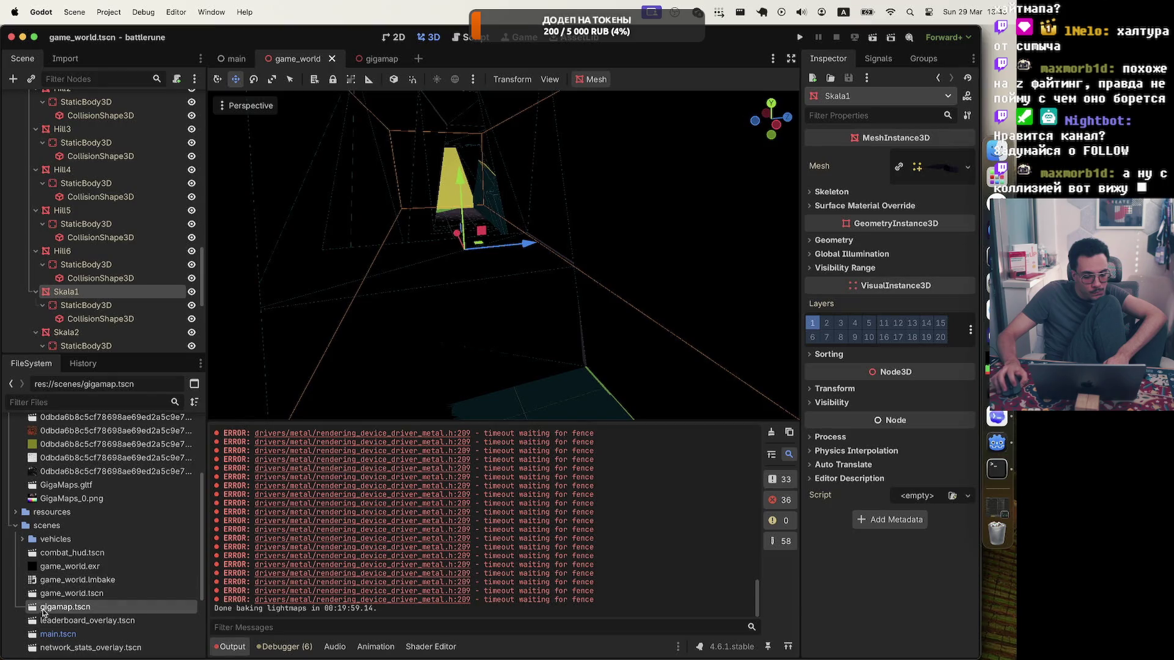
scroll(30, 612, "up", 5)
left_click(53, 603)
double_click(54, 602)
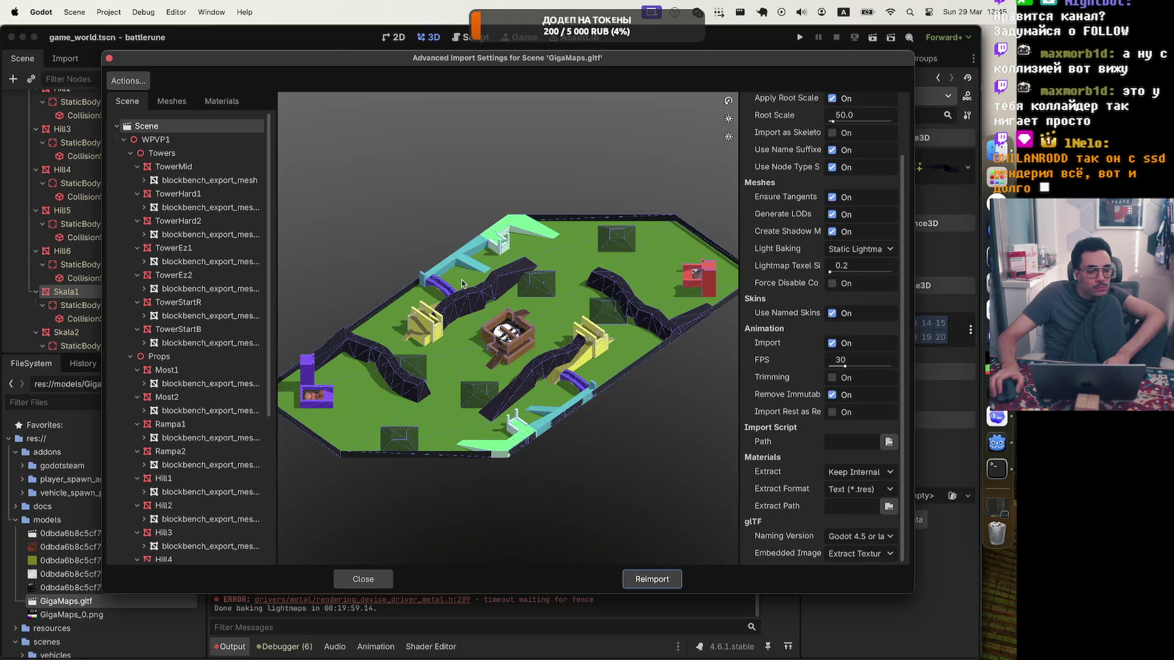
Review the TowerMid node's physics and mesh import options, then close Advanced Import Settings
left_click(158, 167)
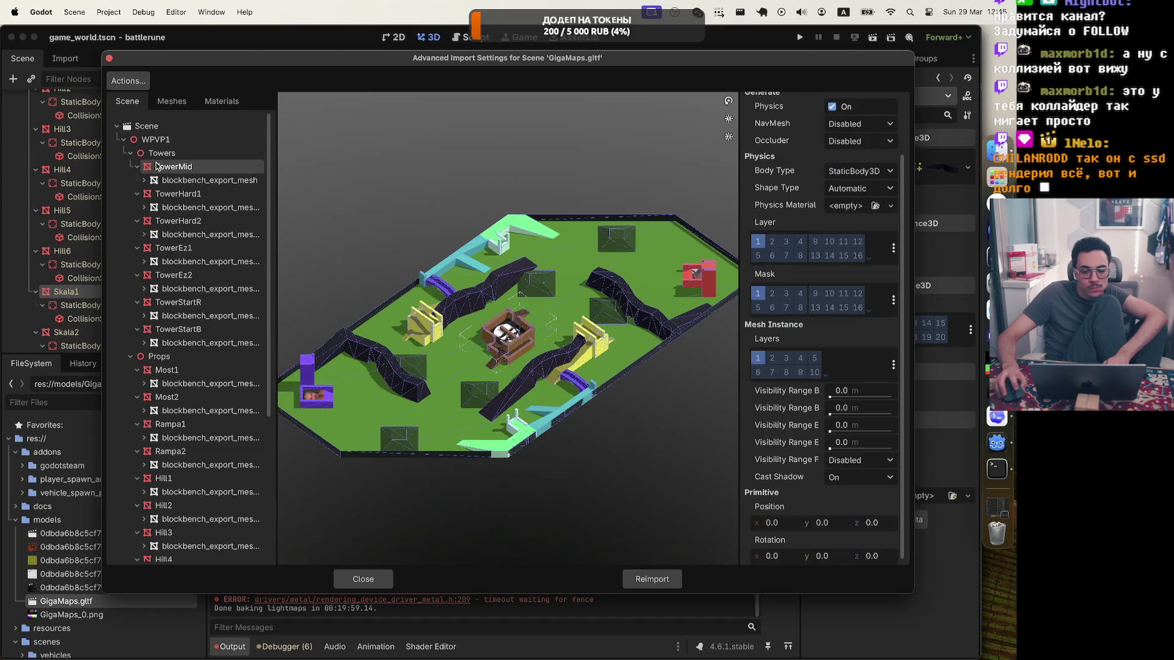
scroll(799, 202, "up", 3)
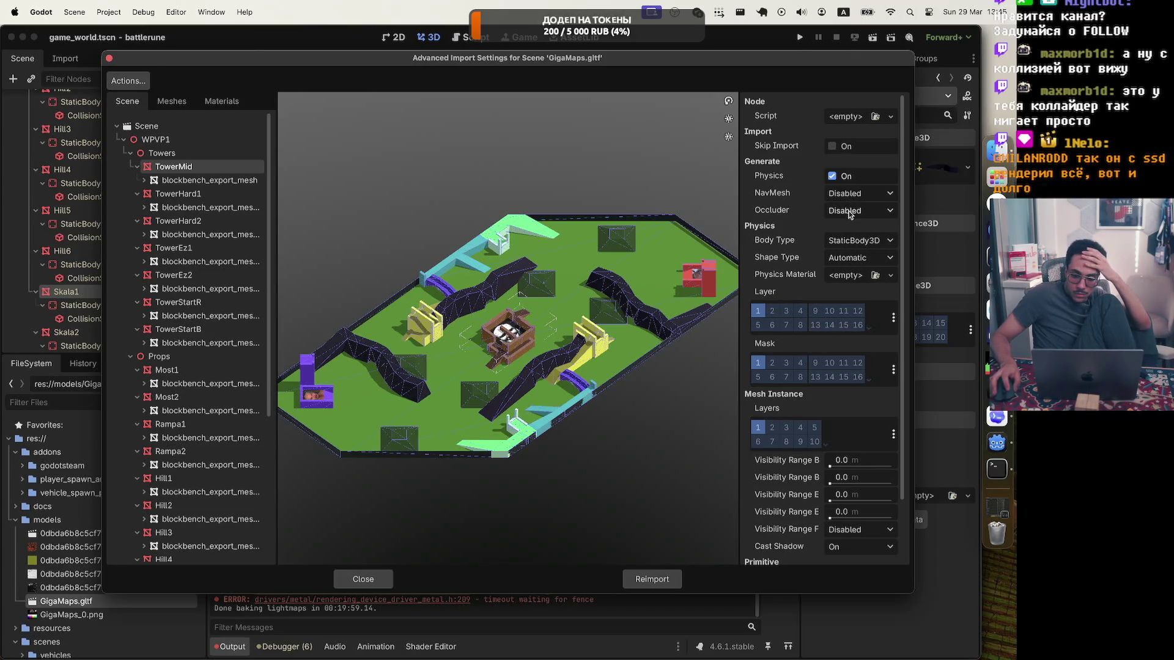
scroll(790, 174, "down", 3)
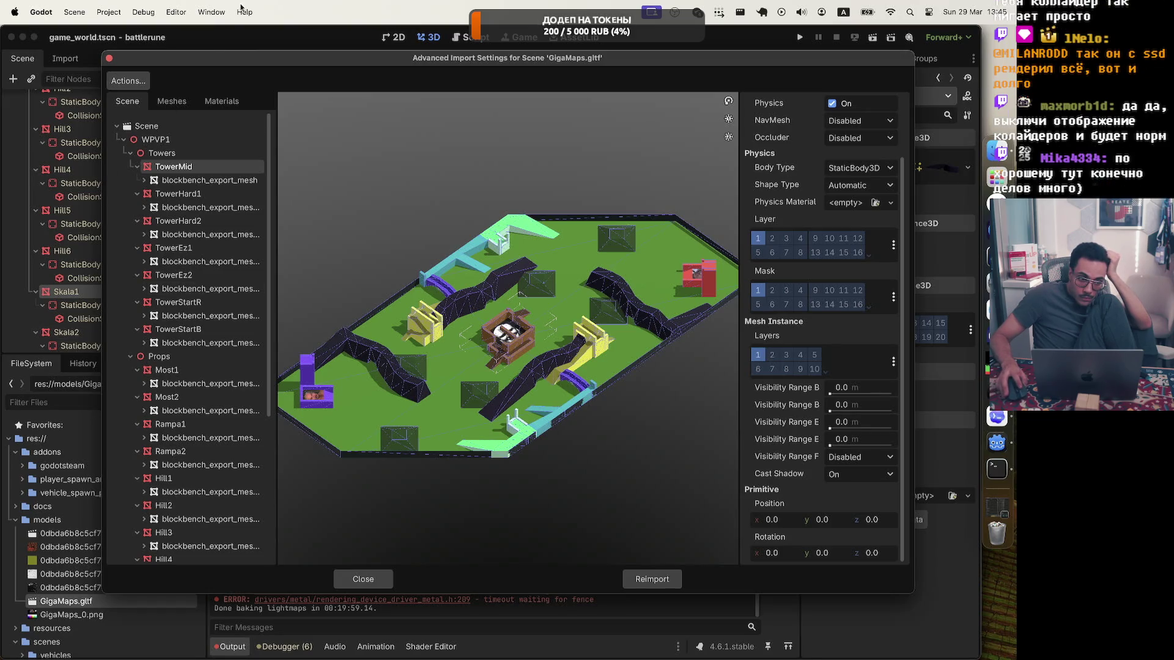
left_click(189, 48)
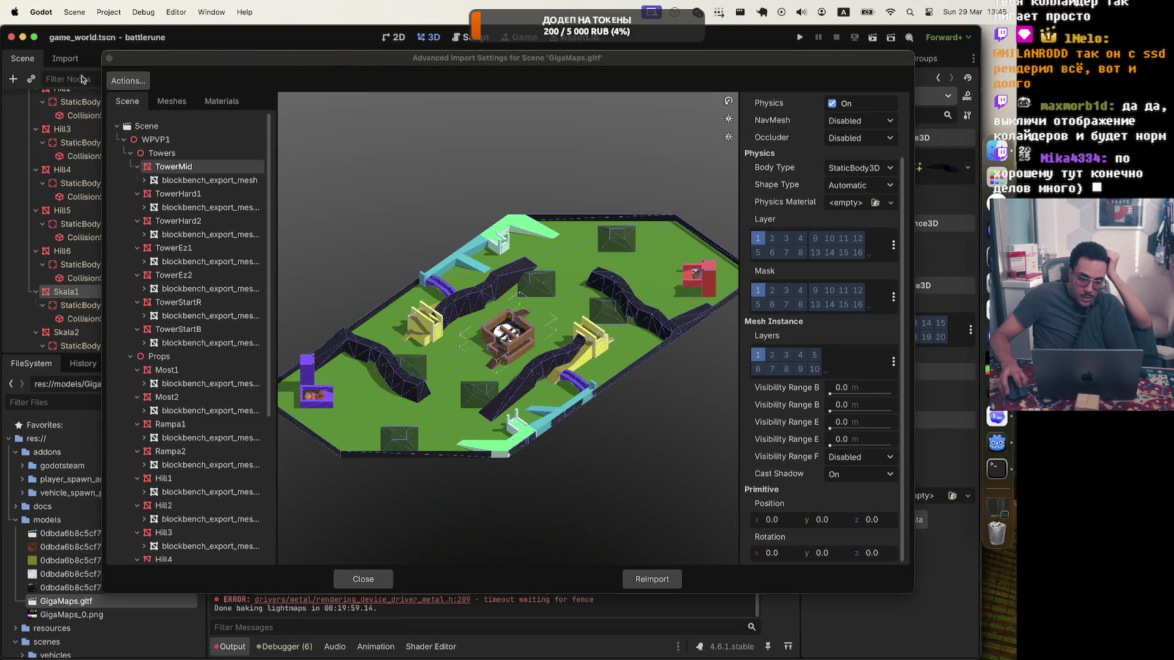
left_click(108, 59)
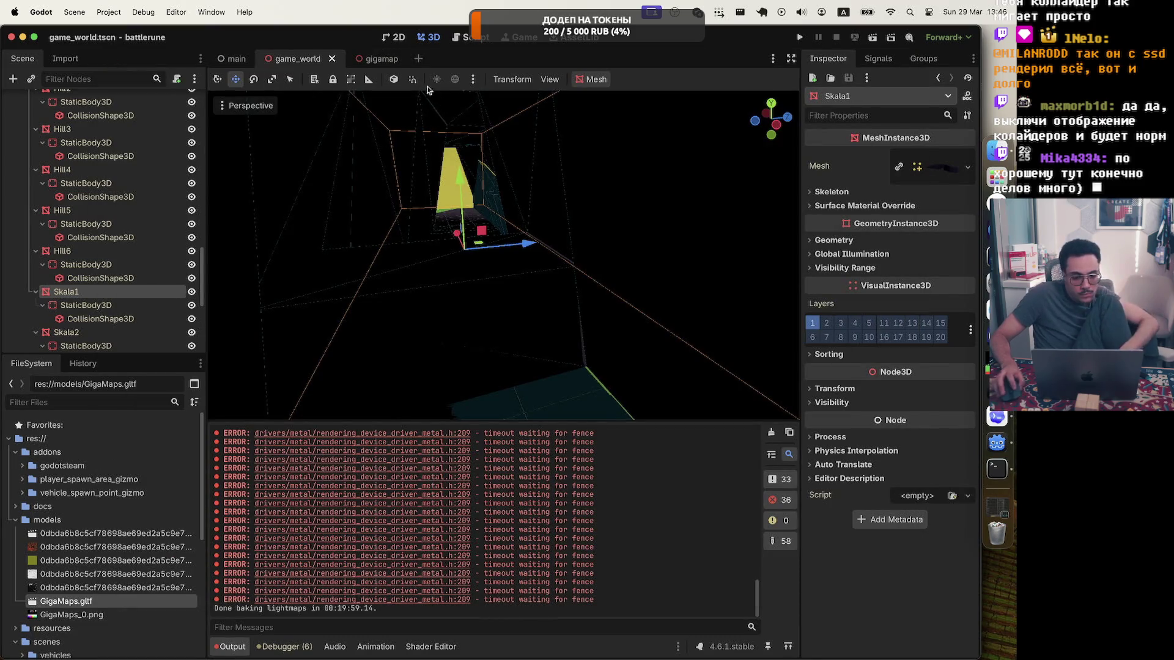
Clear the Skala1 selection in the game_world viewport
left_click(227, 105)
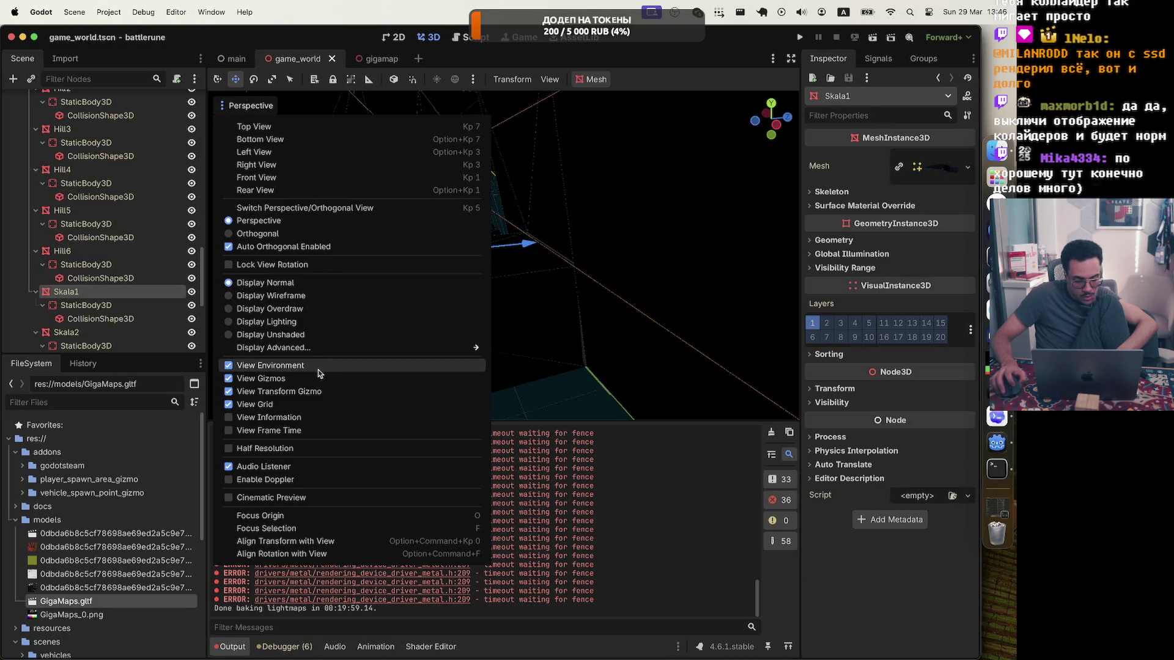
left_click(558, 301)
scroll(558, 301, "up", 5)
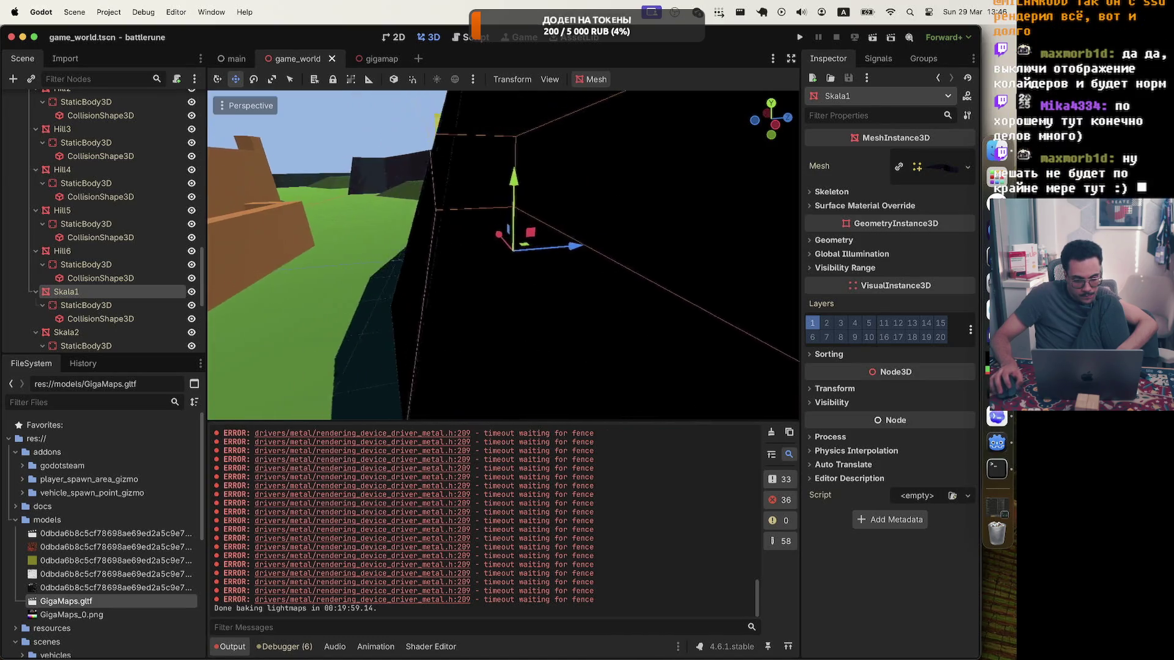
left_click(359, 128)
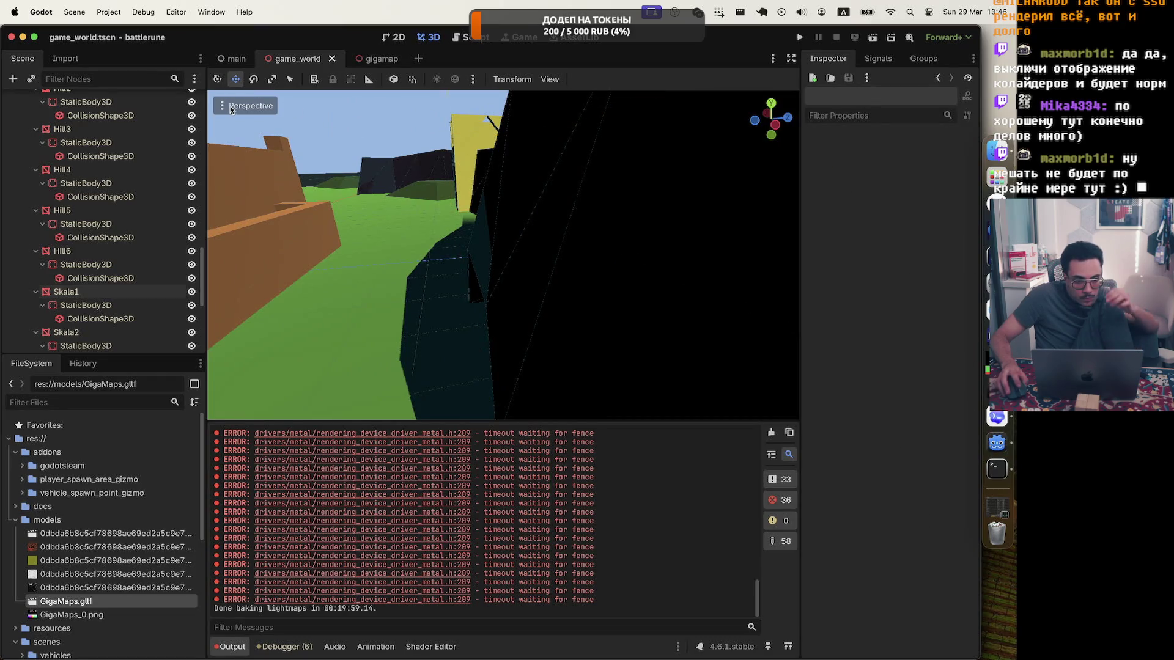
Turn View Gizmos off in the Perspective menu to hide collision outlines
left_click(231, 108)
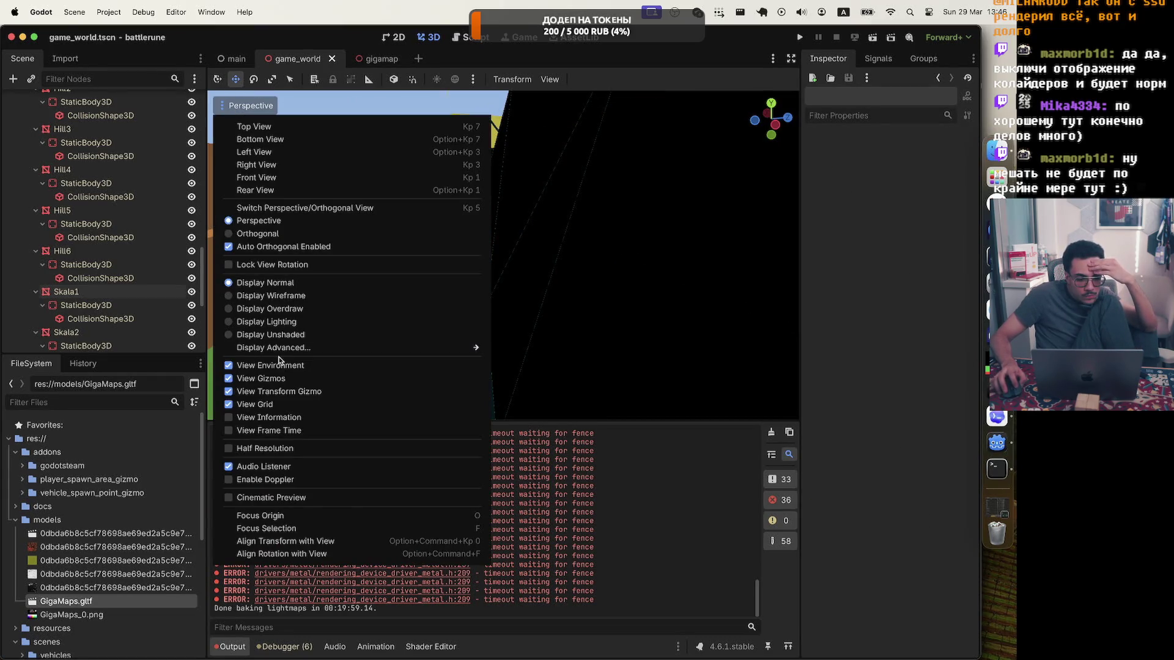
left_click(278, 367)
left_click(278, 367)
left_click(267, 380)
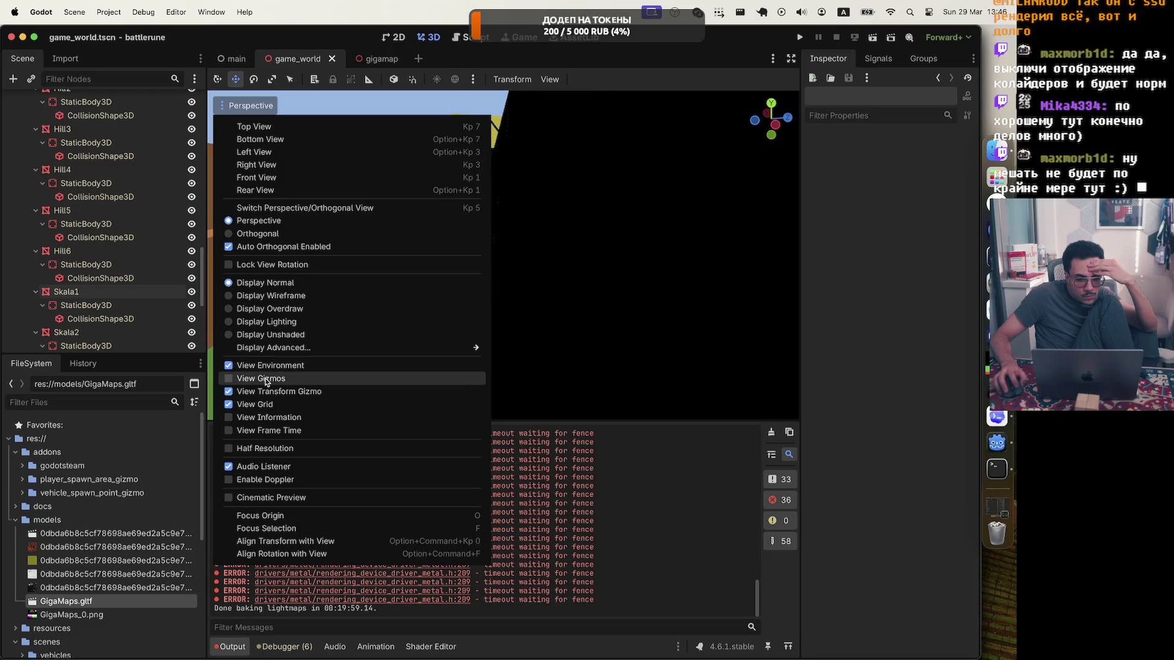
left_click(267, 380)
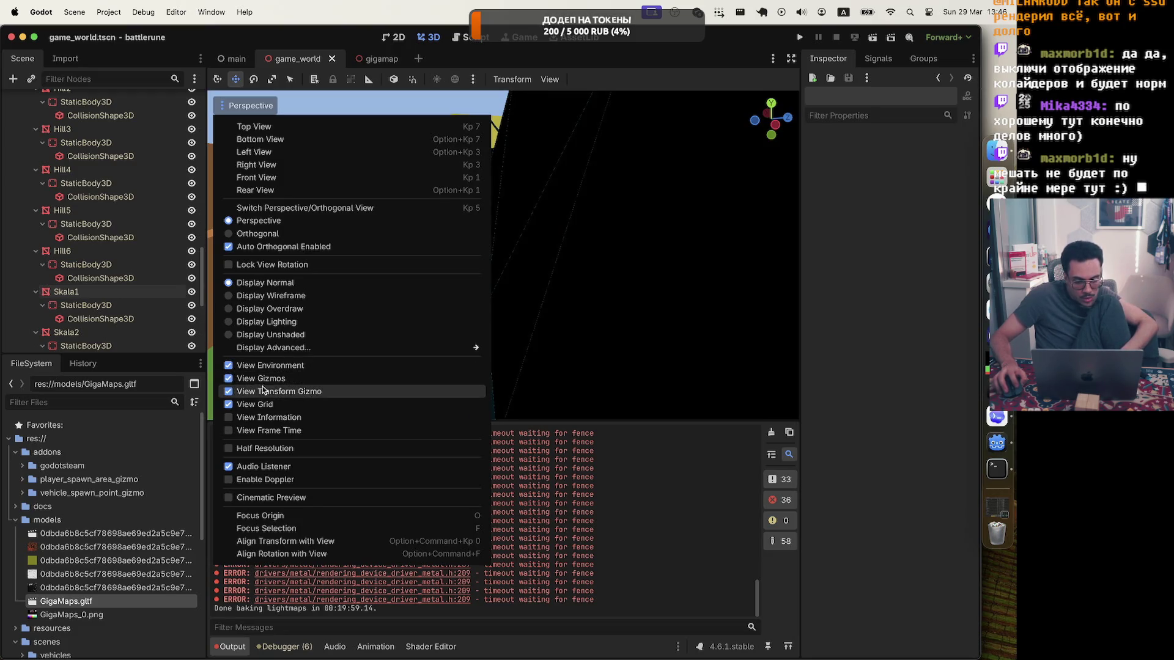
left_click(261, 391)
left_click(264, 381)
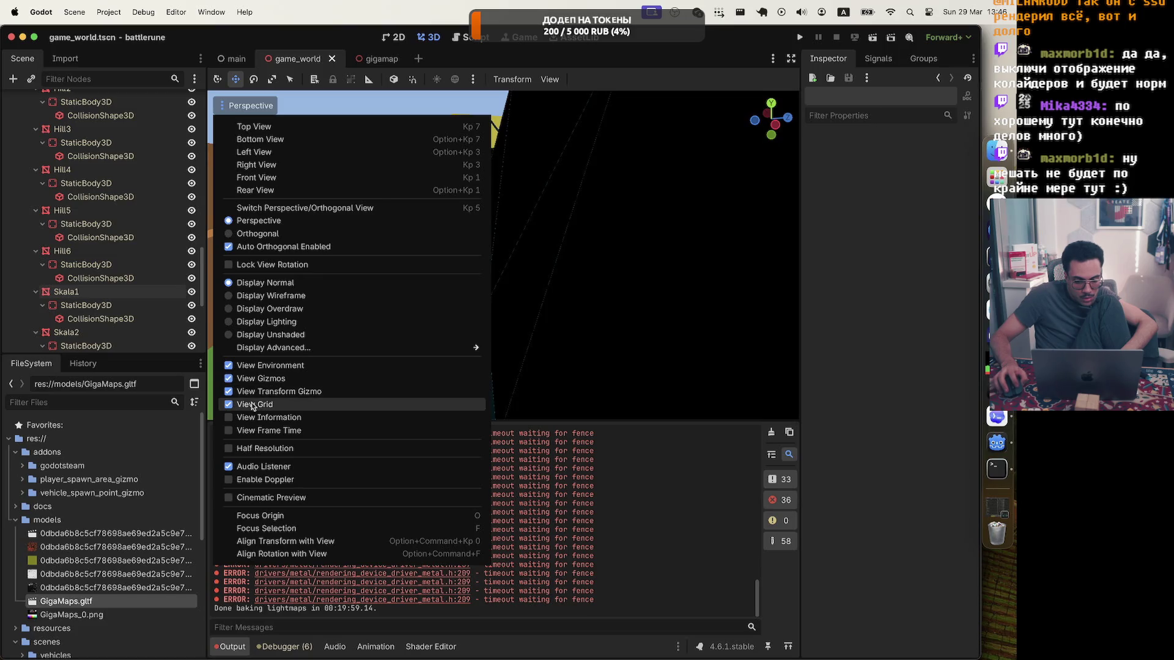
left_click(253, 404)
left_click(257, 379)
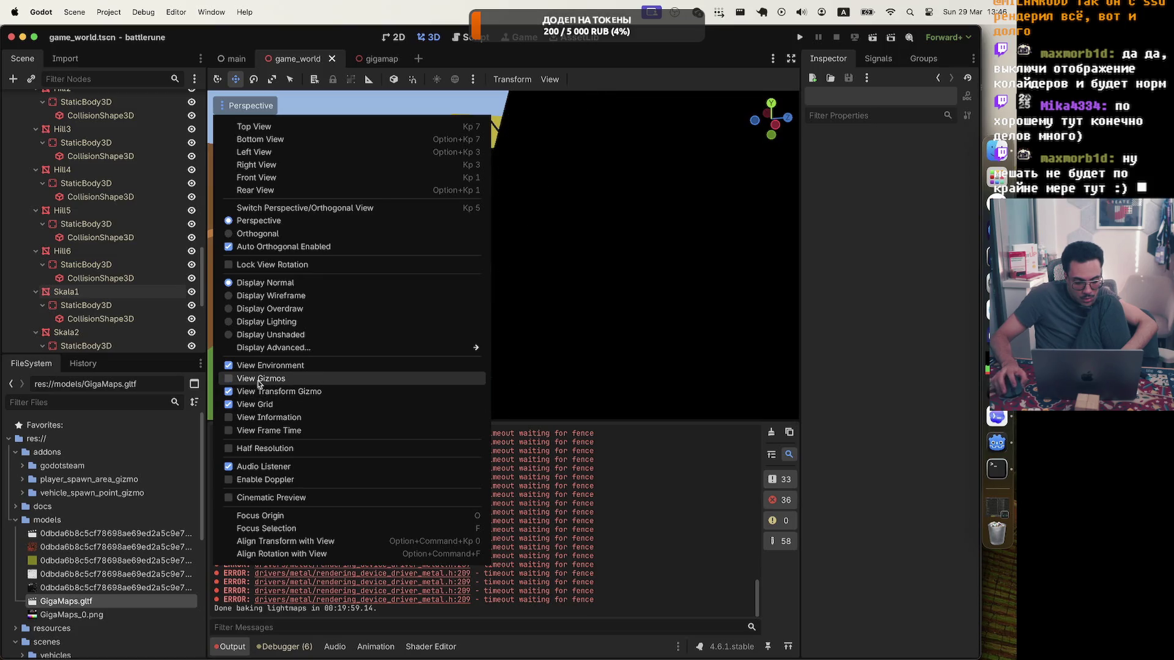
key("Escape")
right_click(240, 428)
left_click(385, 301)
Pan around the game_world 3D viewport to survey the baked level
scroll(494, 283, "right", 5)
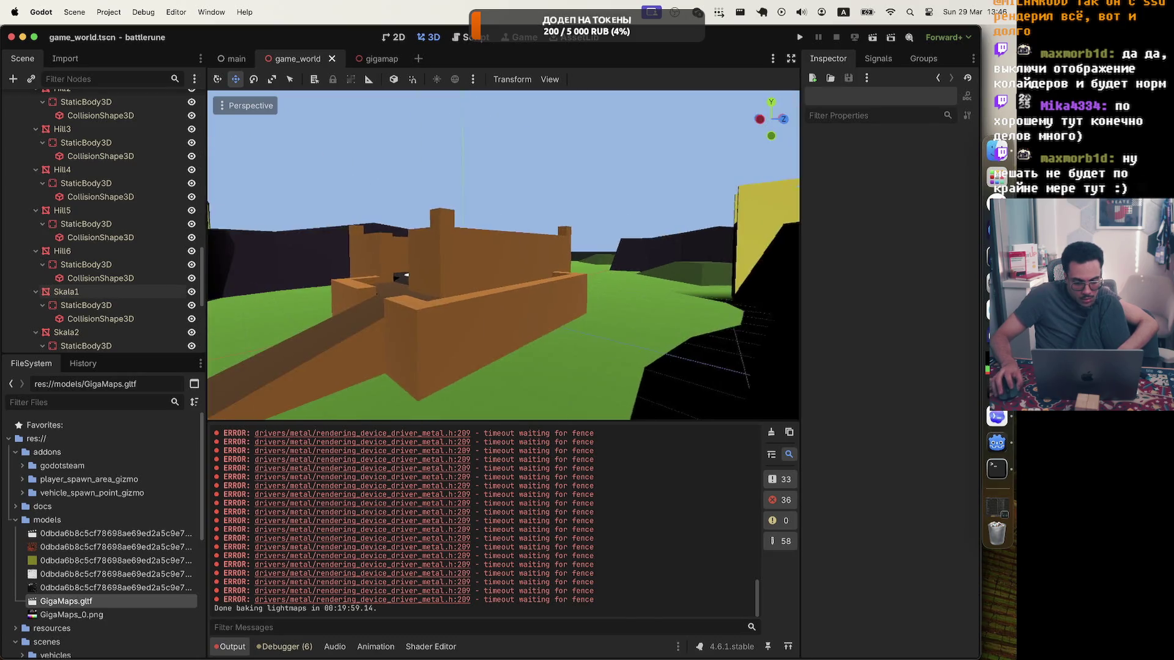
scroll(503, 255, "right", 5)
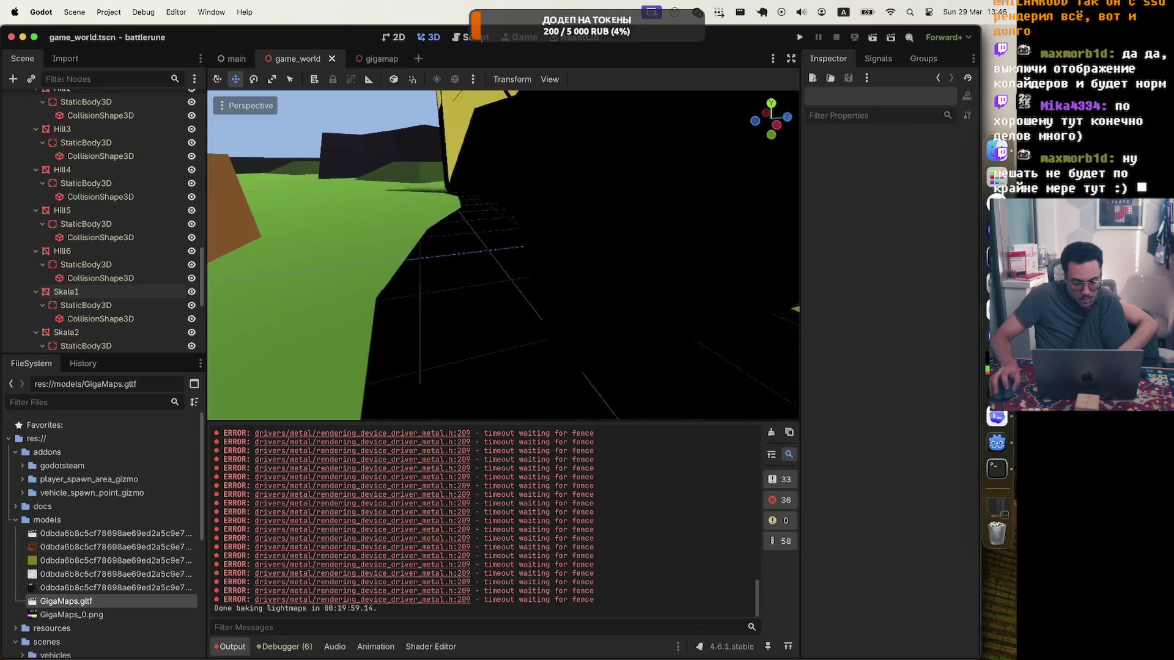
scroll(504, 255, "right", 5)
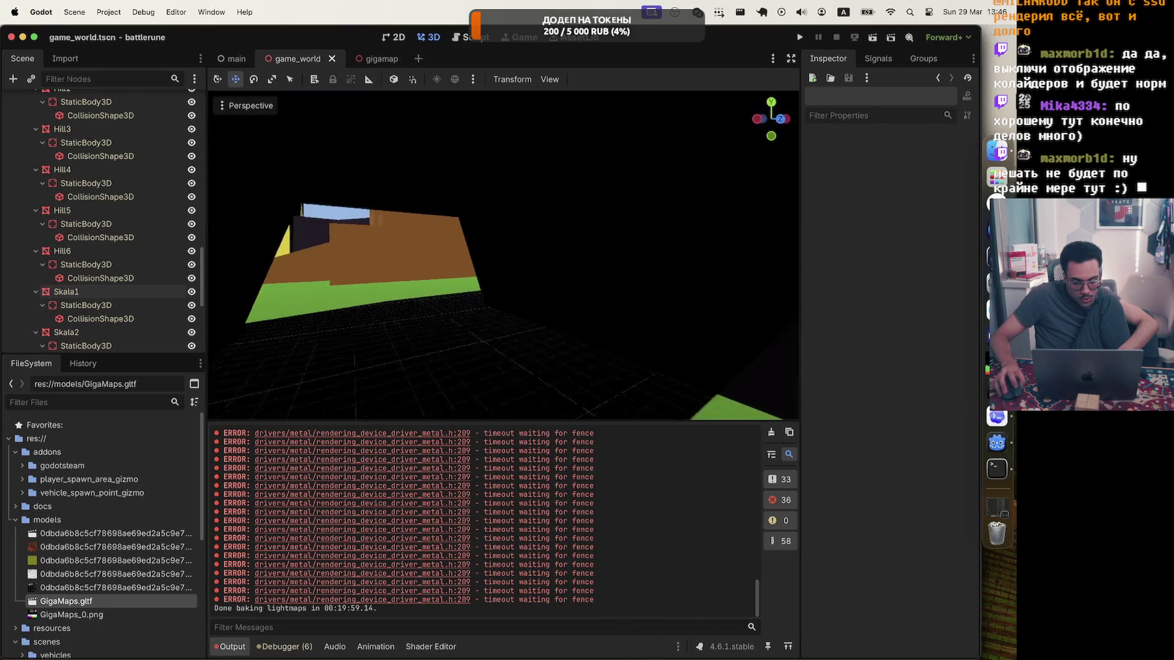
scroll(503, 255, "right", 5)
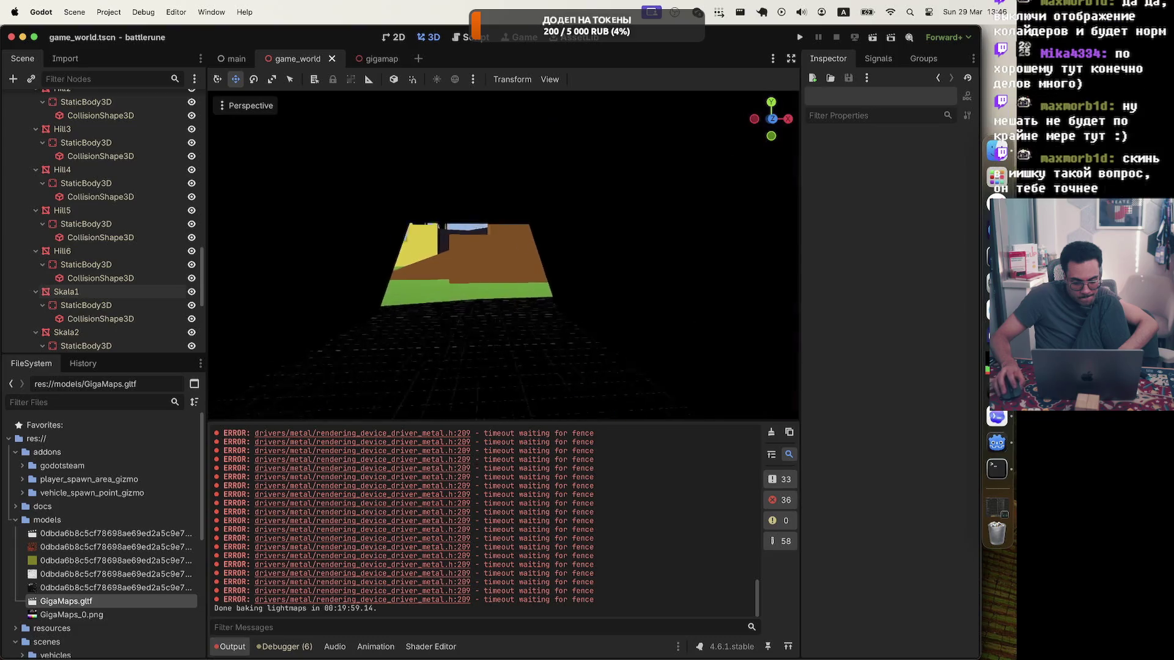
scroll(503, 255, "right", 5)
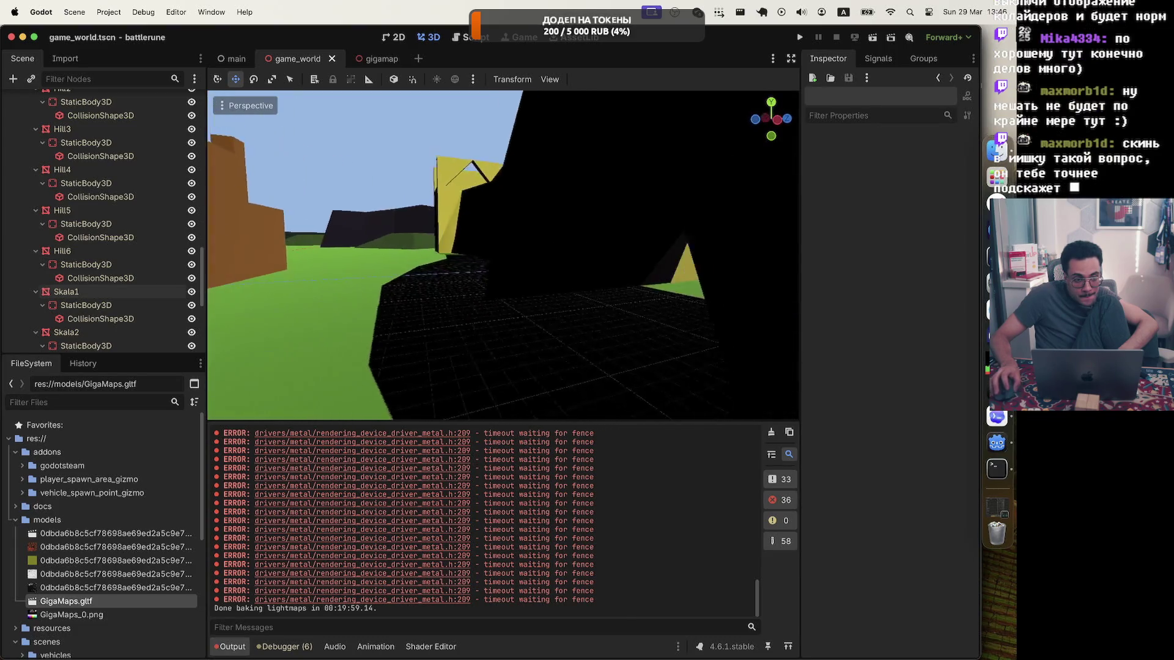
scroll(503, 255, "right", 5)
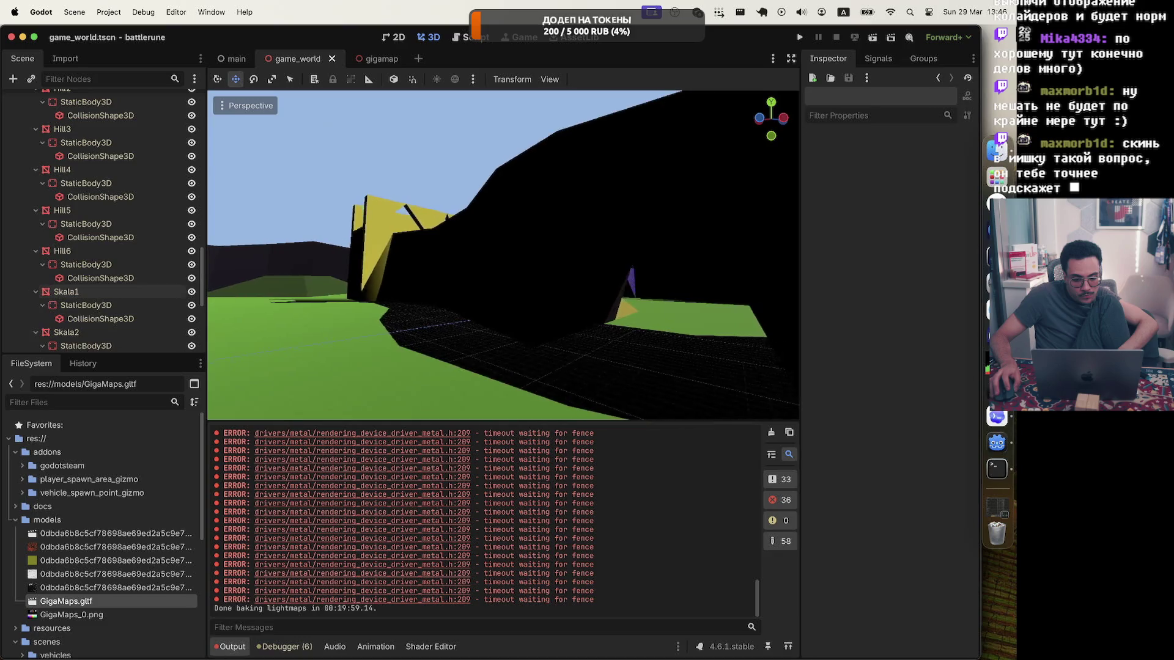
scroll(503, 255, "right", 5)
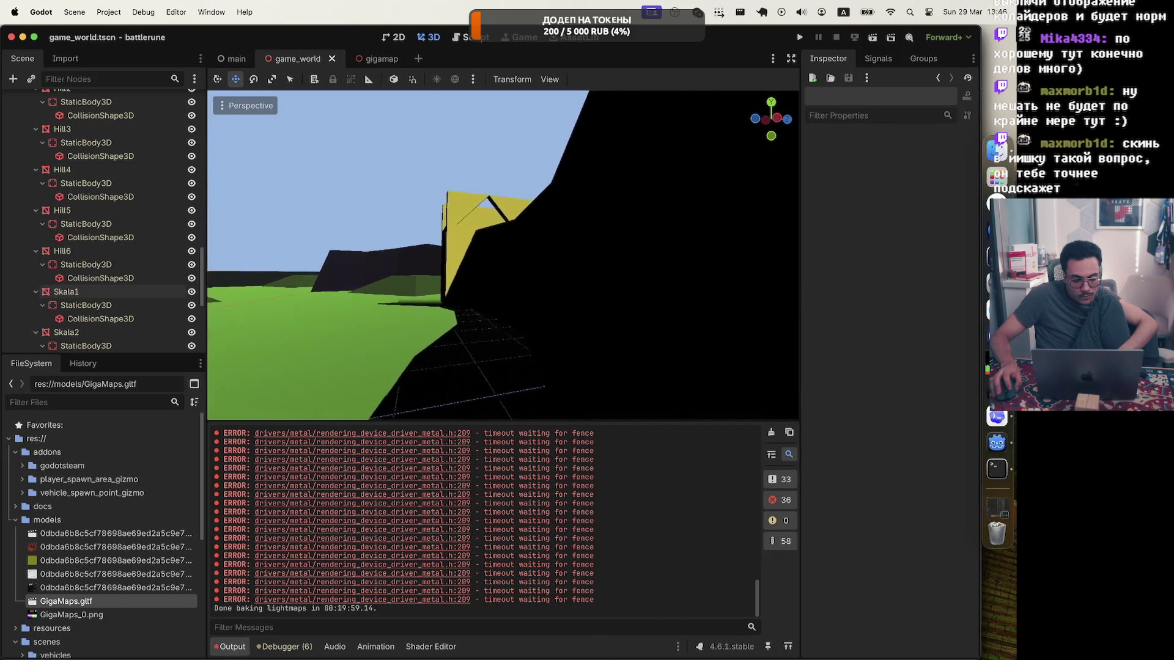
scroll(503, 254, "down", 2)
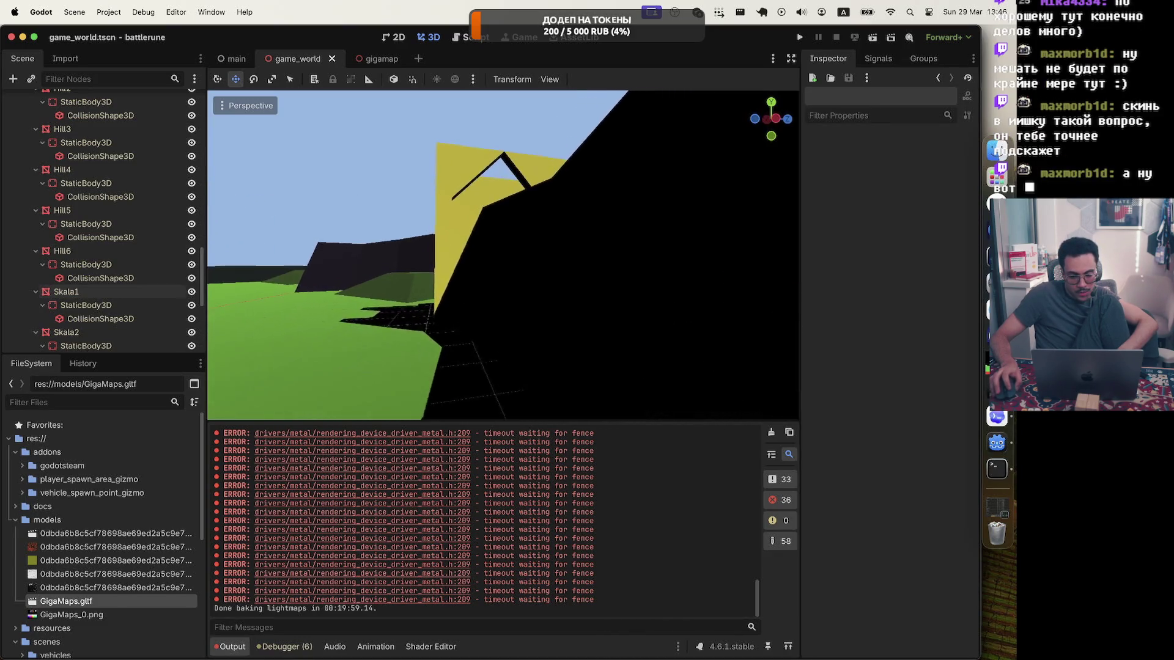
scroll(503, 255, "right", 5)
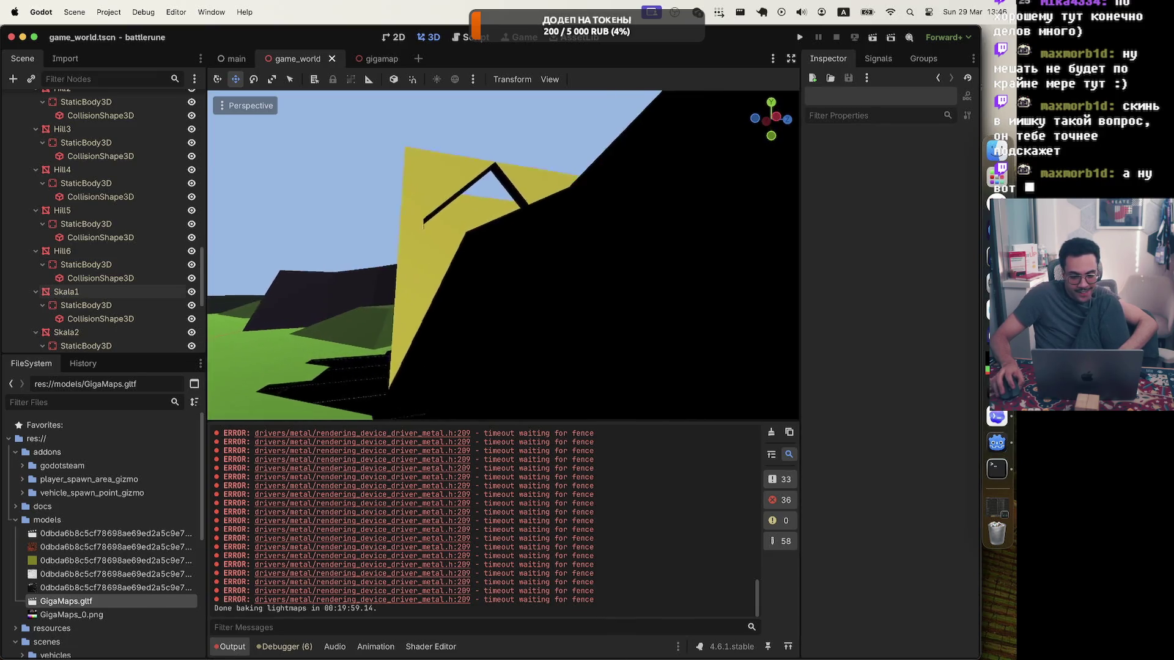
scroll(503, 255, "up", 5)
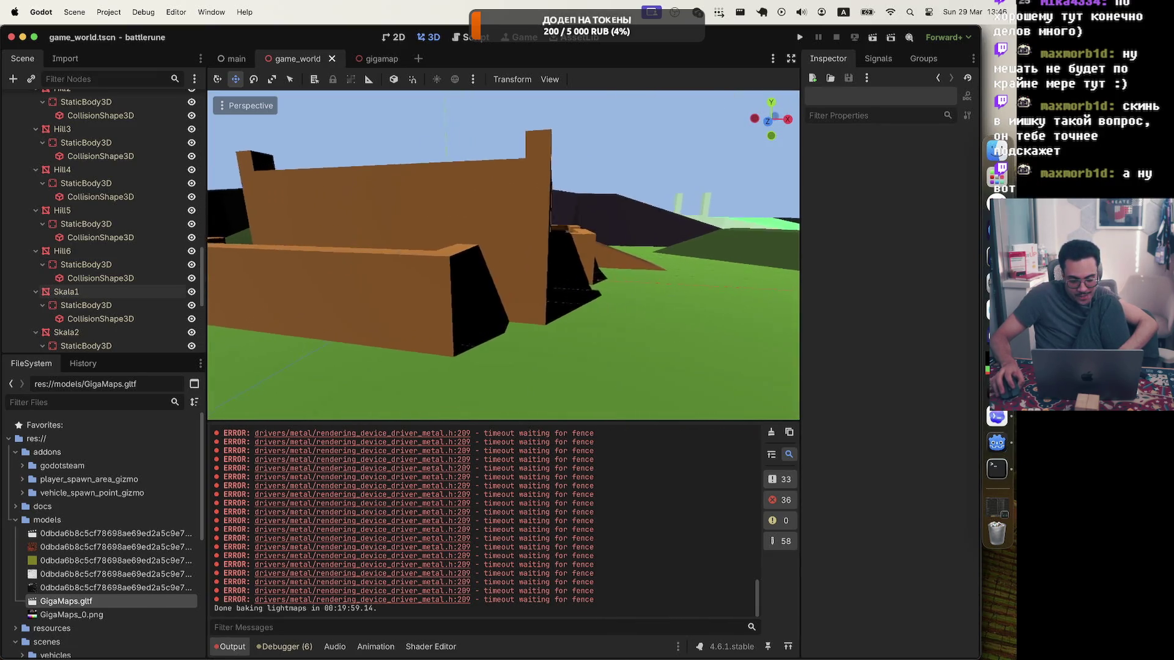
scroll(503, 255, "up", 5)
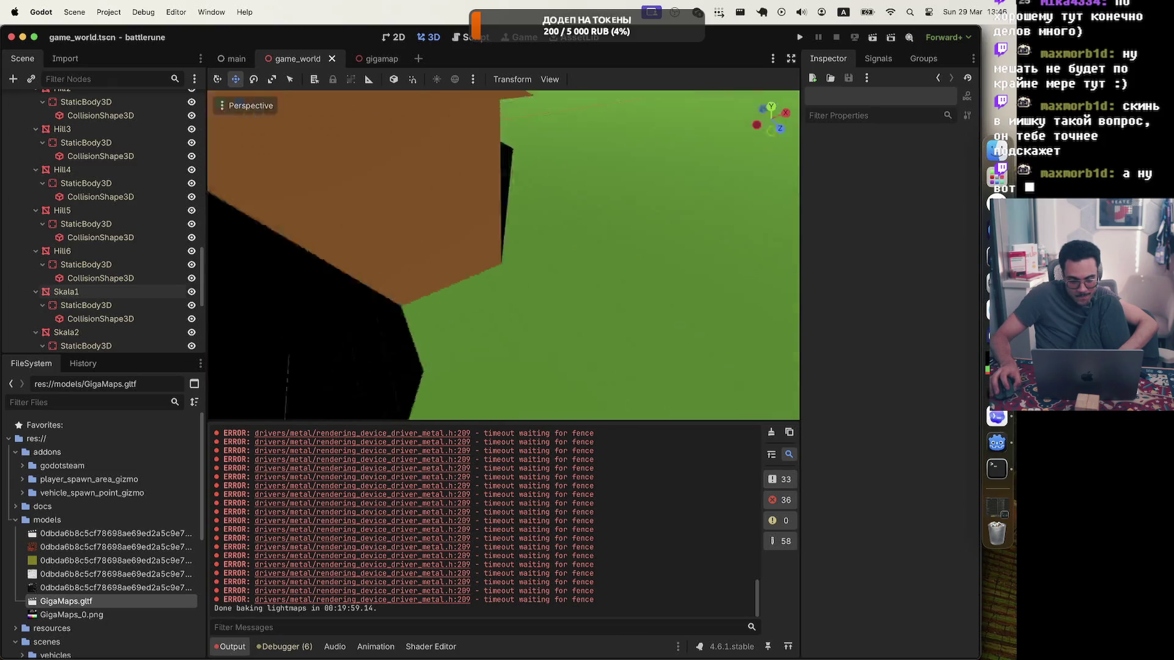
scroll(503, 255, "left", 5)
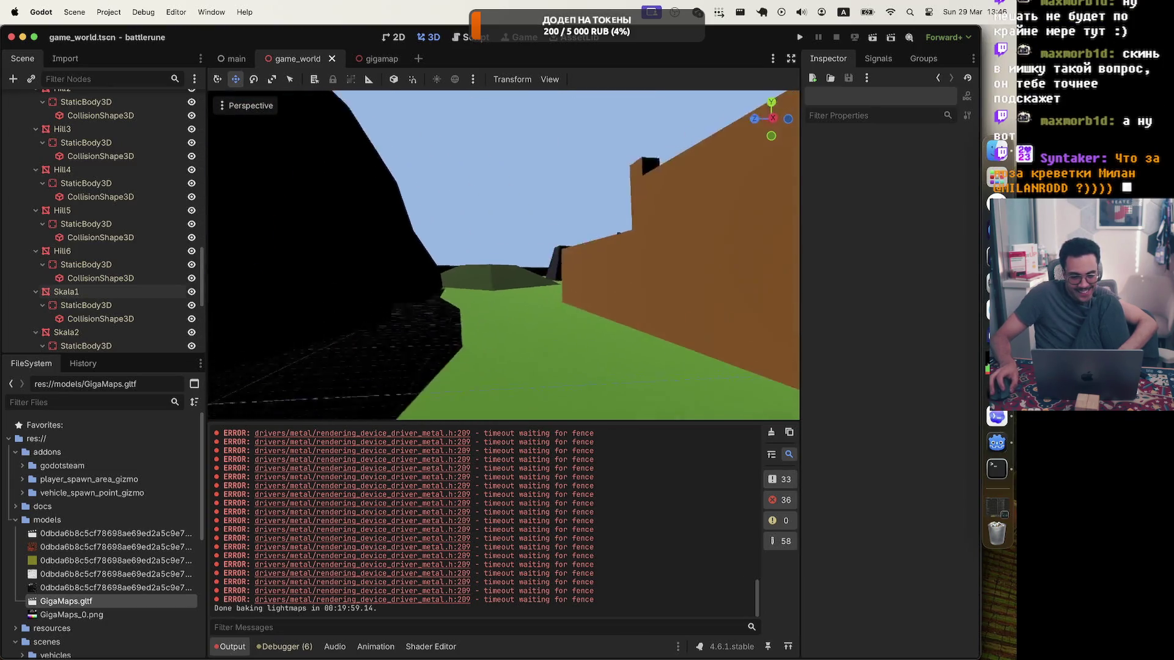
scroll(503, 255, "left", 5)
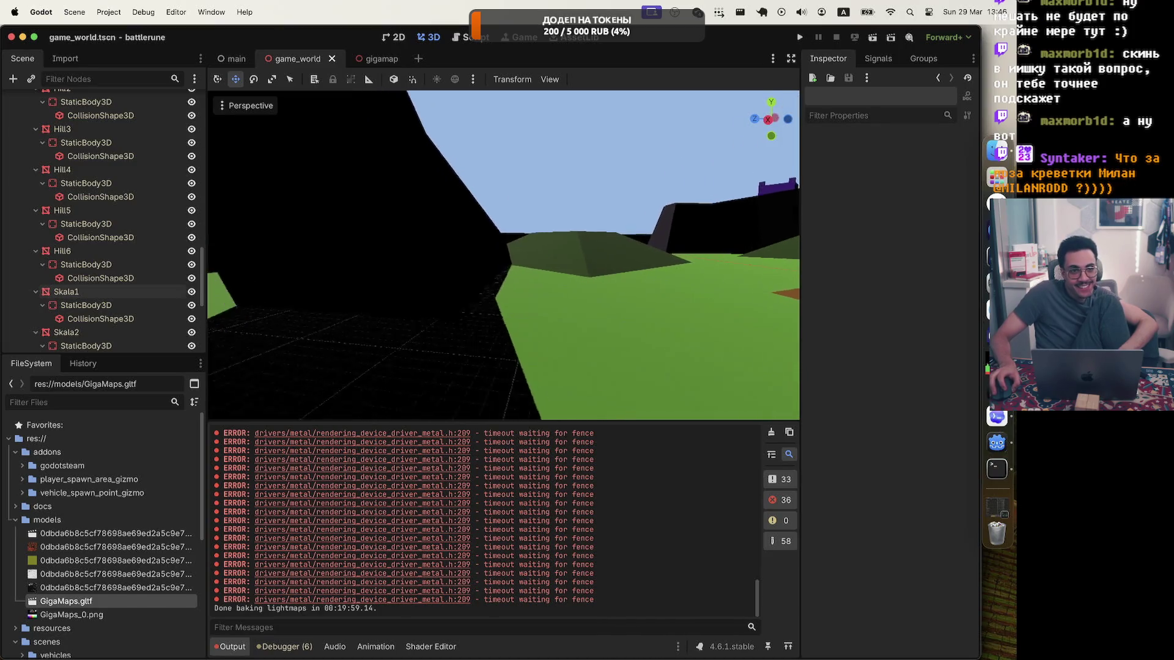
scroll(503, 255, "down", 10)
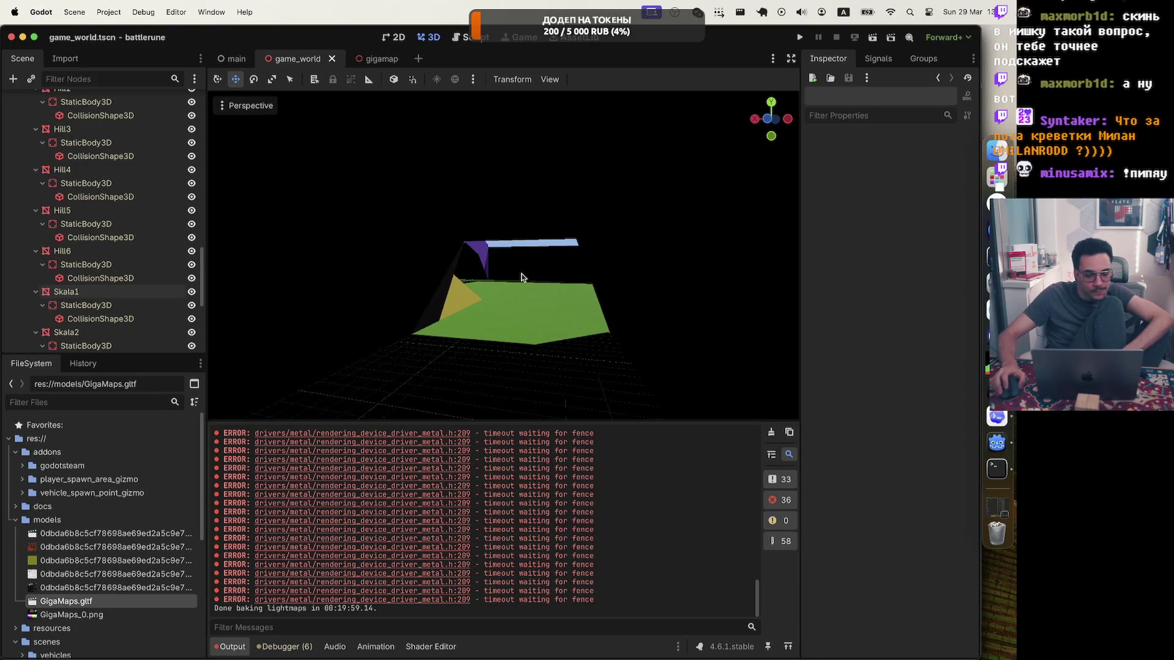
Select WorldEnvironment and expand its Sky resource in the Inspector
scroll(304, 233, "up", 5)
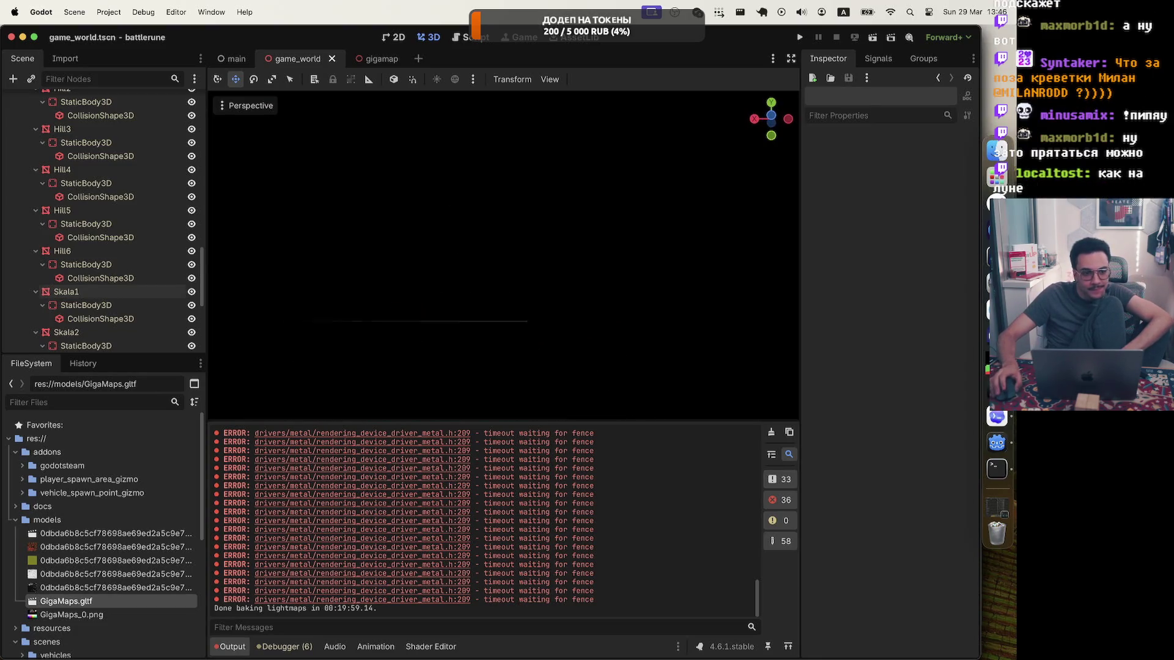
scroll(504, 255, "up", 10)
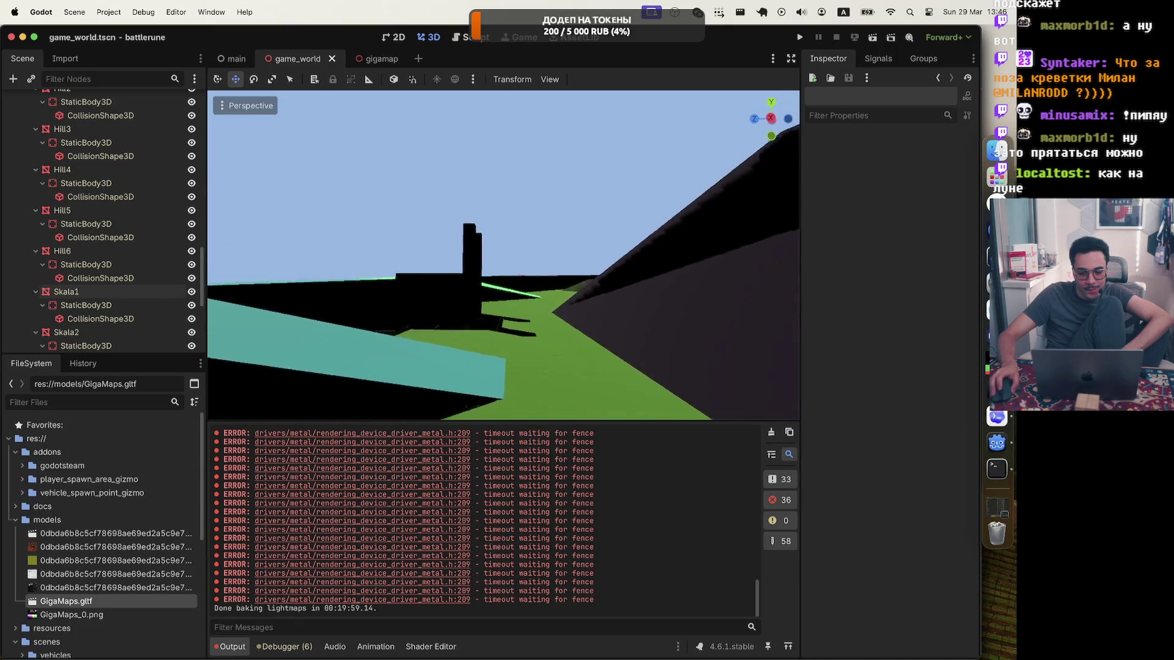
scroll(503, 255, "left", 10)
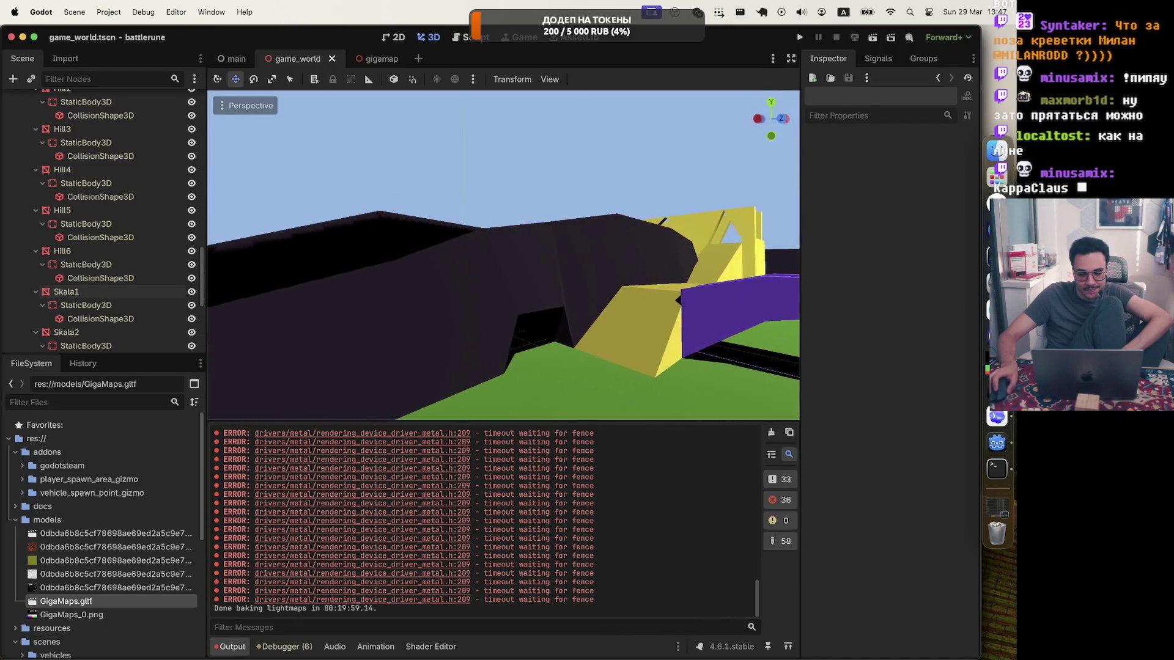
scroll(503, 255, "left", 10)
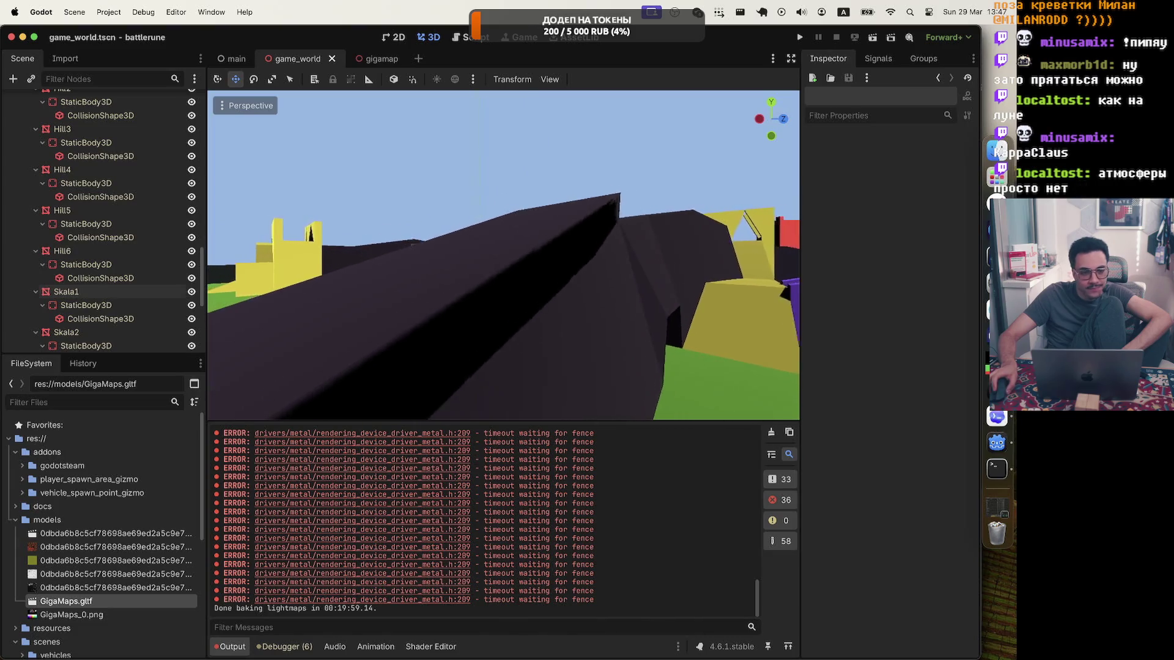
scroll(503, 255, "left", 10)
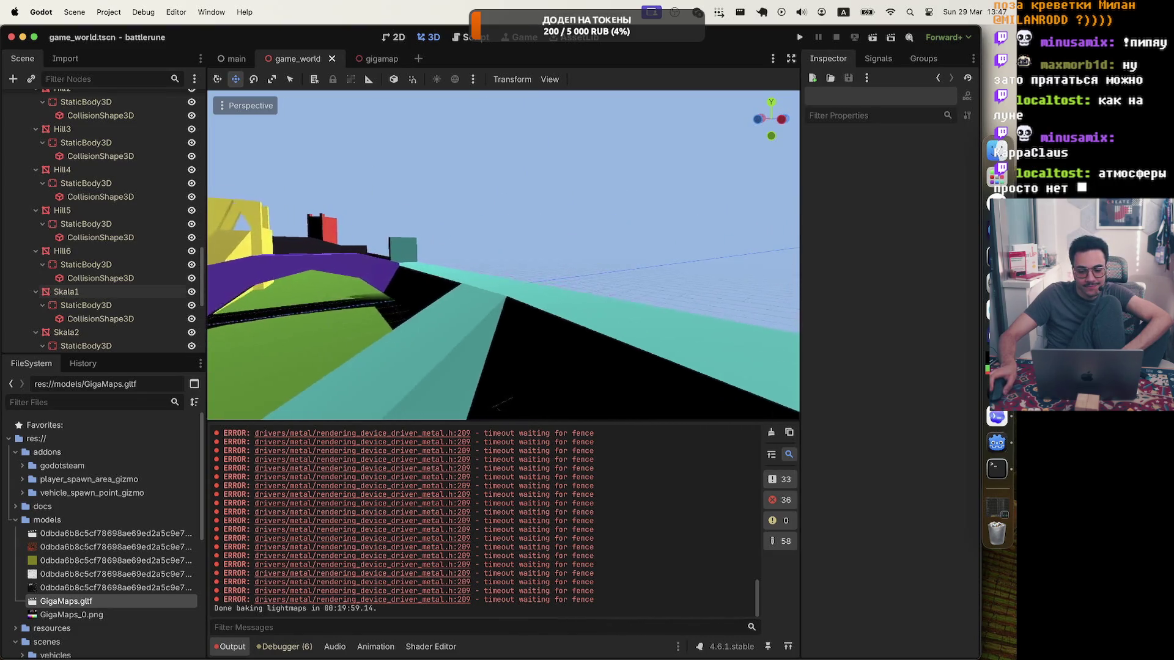
scroll(482, 237, "left", 10)
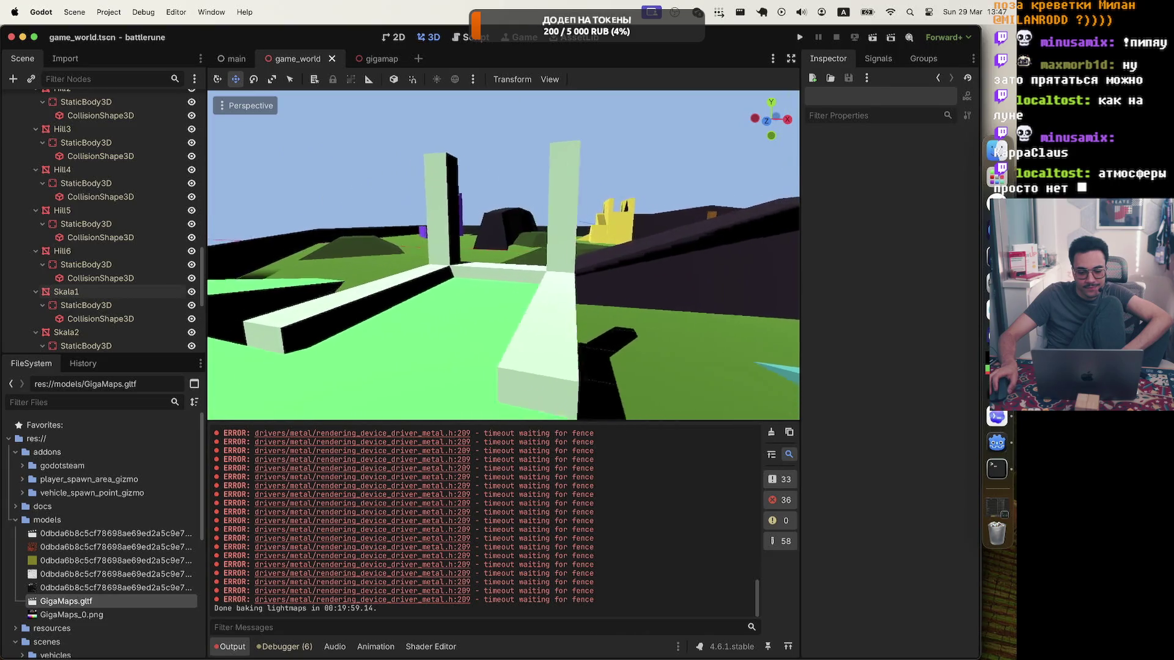
scroll(160, 281, "up", 15)
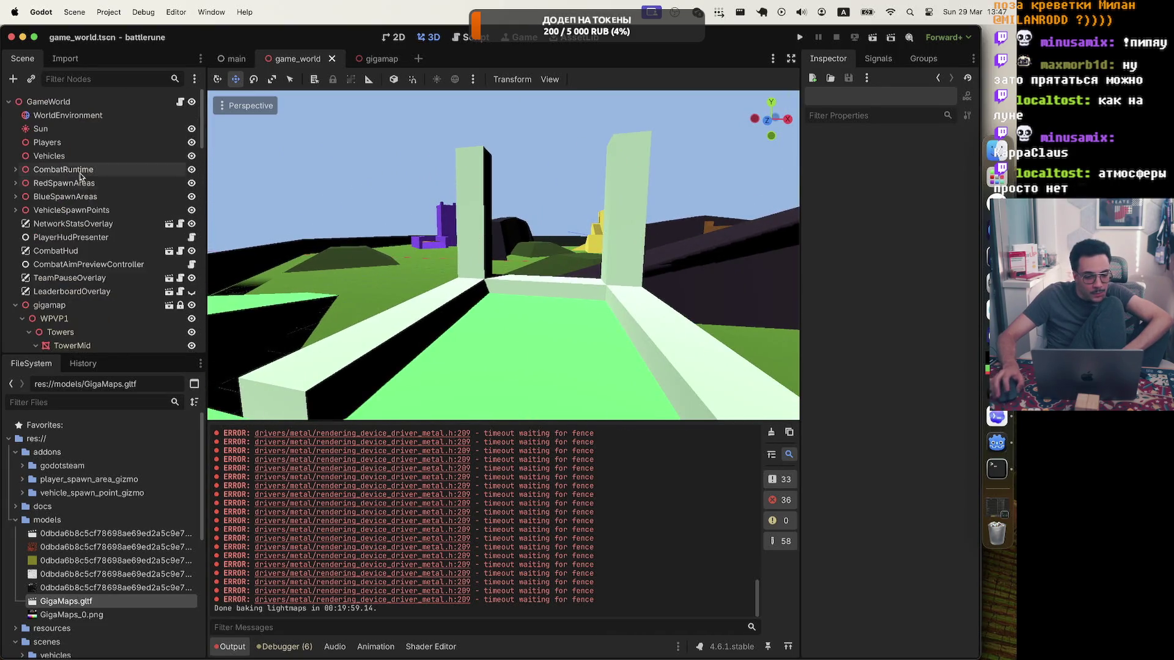
left_click(67, 114)
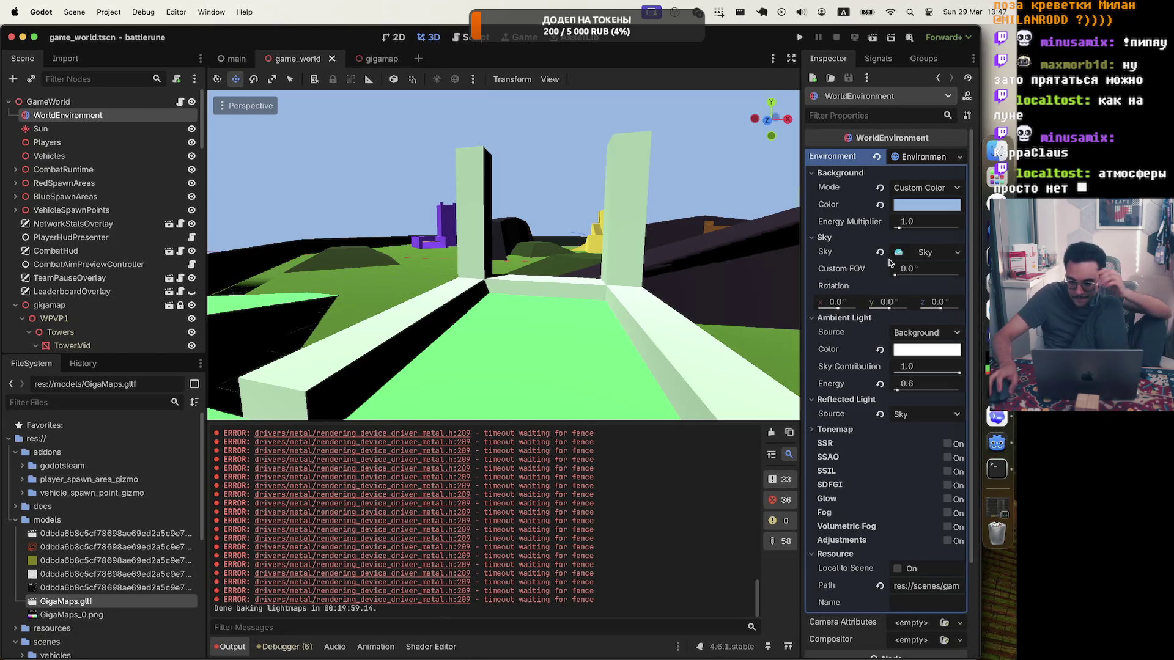
left_click(946, 256)
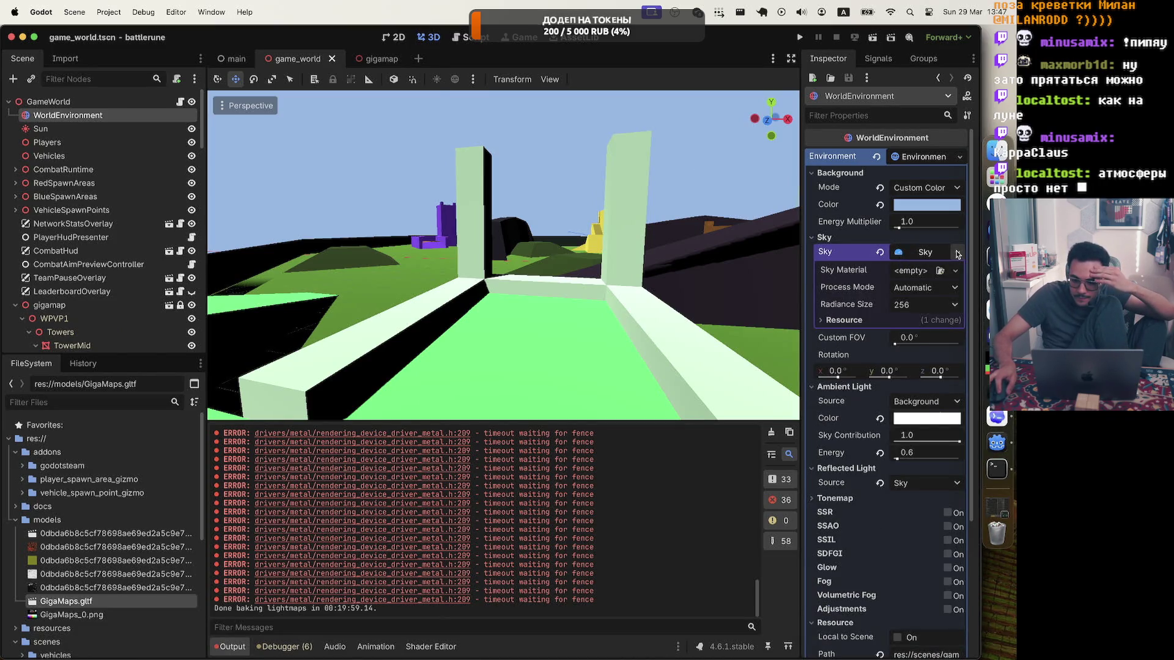
Assign a new PanoramaSkyMaterial as the Sky's Sky Material
left_click(957, 253)
left_click(957, 253)
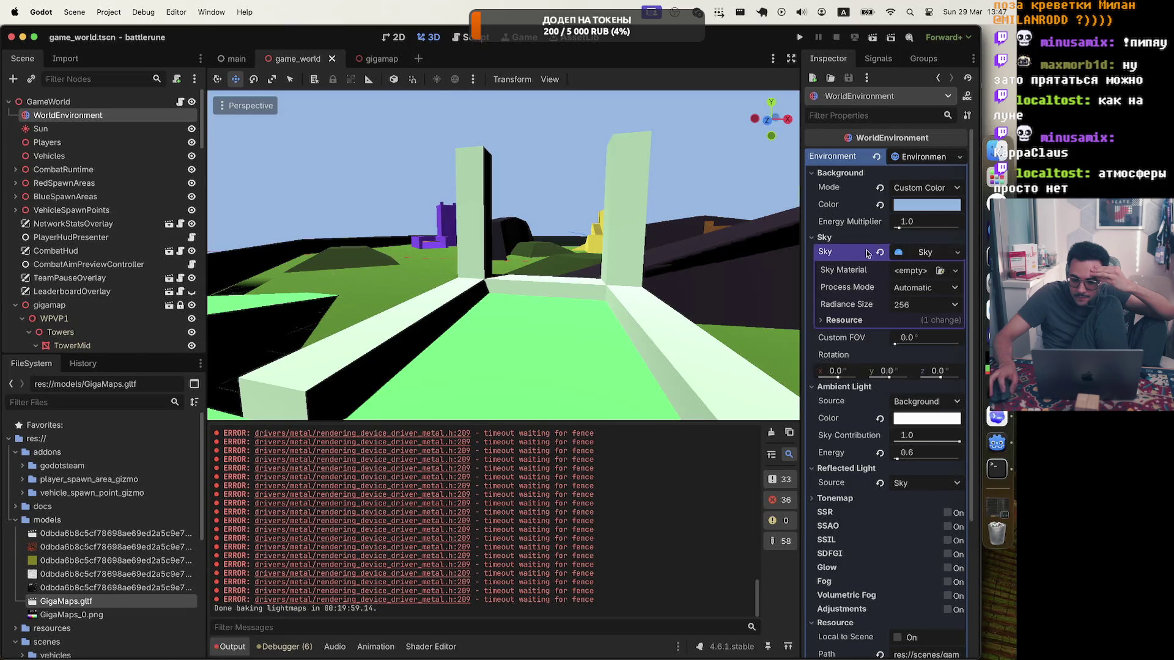
left_click(924, 276)
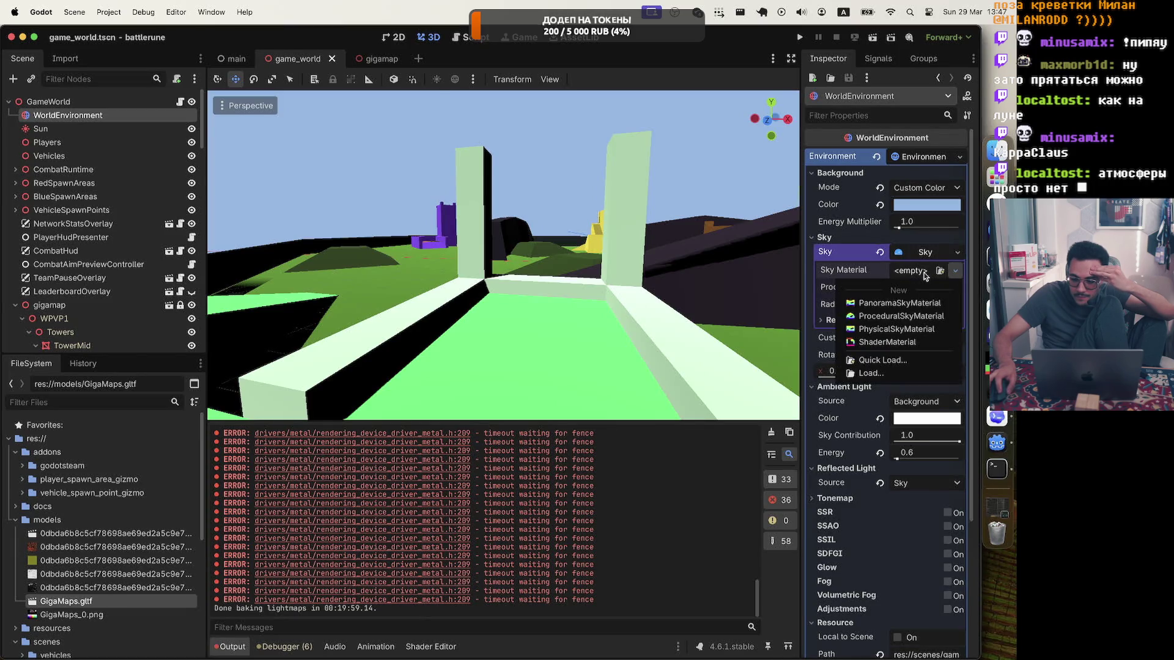
left_click(917, 303)
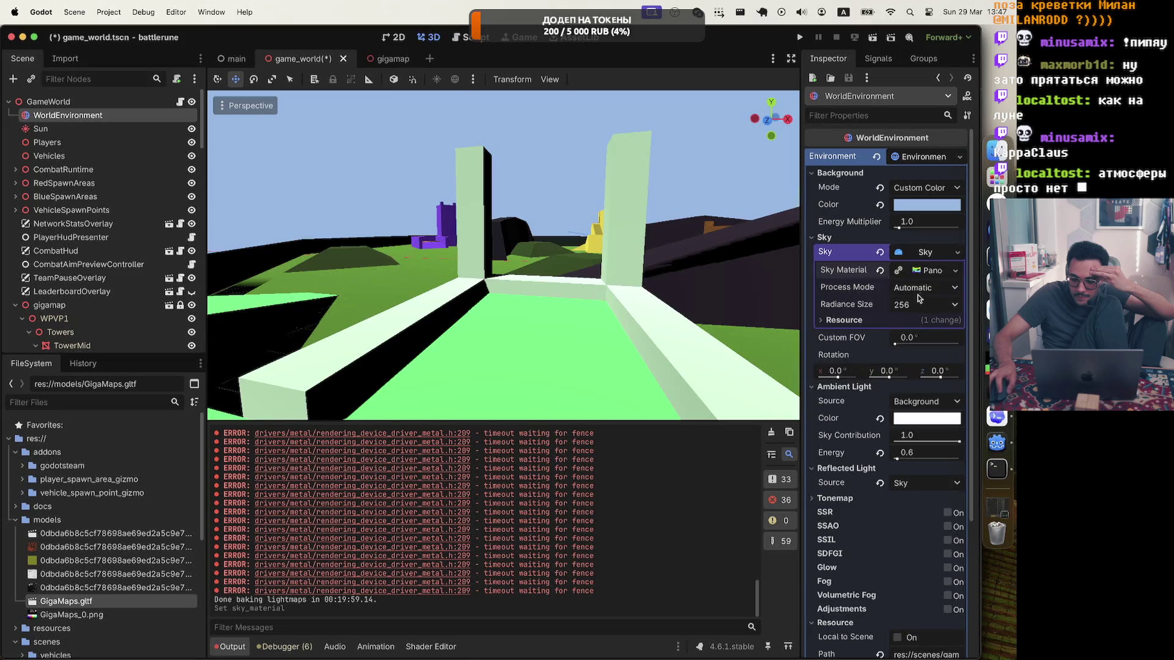
left_click(921, 275)
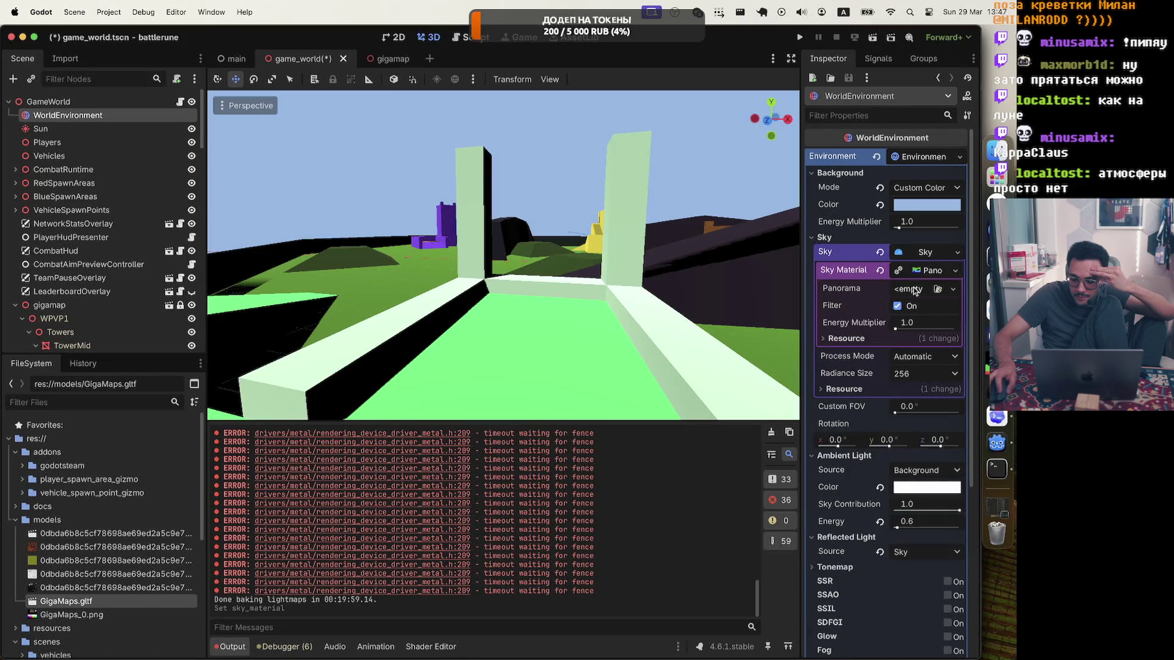
Collapse the Sky section and review Reflected Light source choices, leaving it on Sky
left_click(952, 271)
left_click(938, 256)
left_click(945, 256)
left_click(898, 252)
left_click(954, 253)
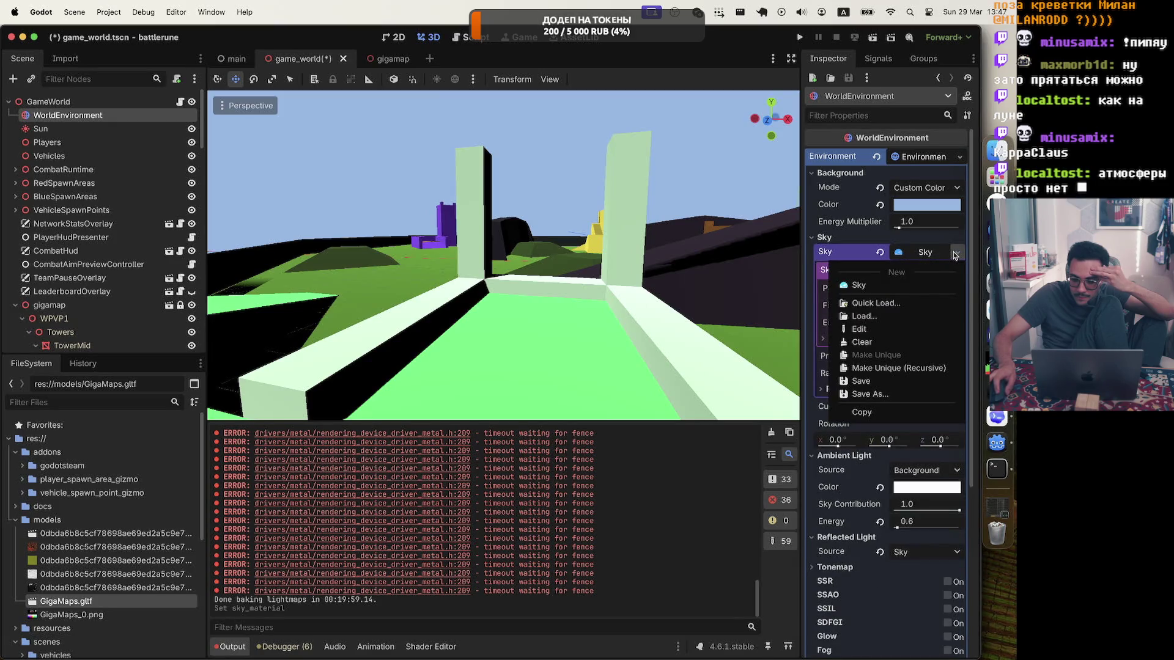
left_click(954, 255)
left_click(822, 239)
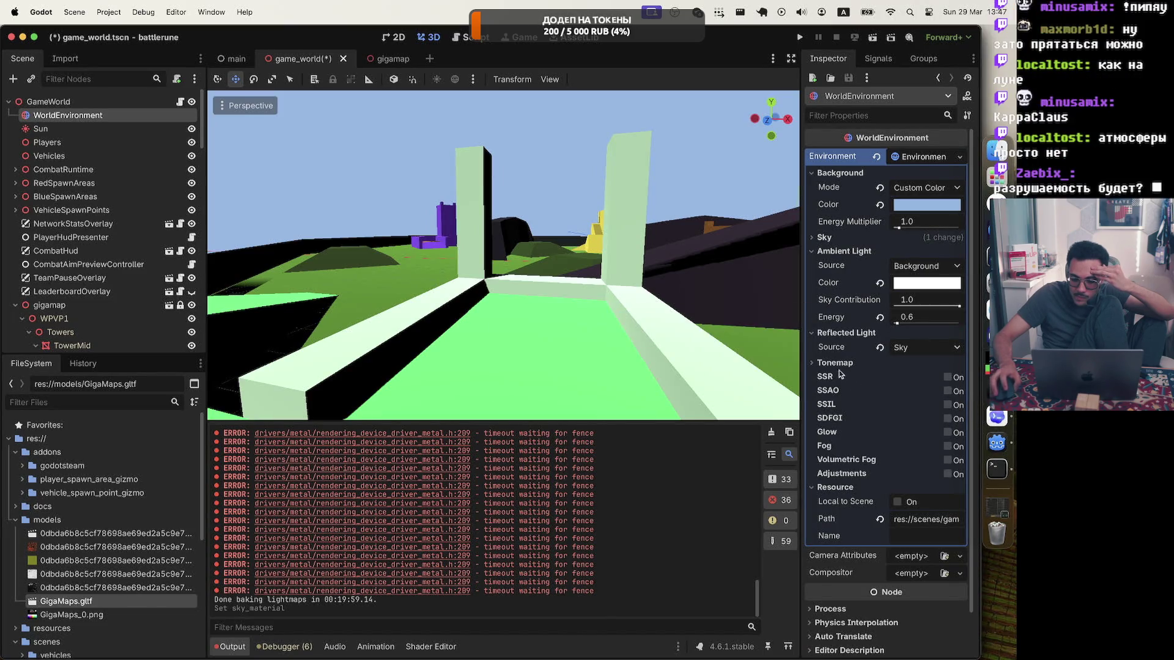
left_click(929, 348)
Try distance fog with a grey-blue light colour and glow, then turn regular fog off
left_click(934, 354)
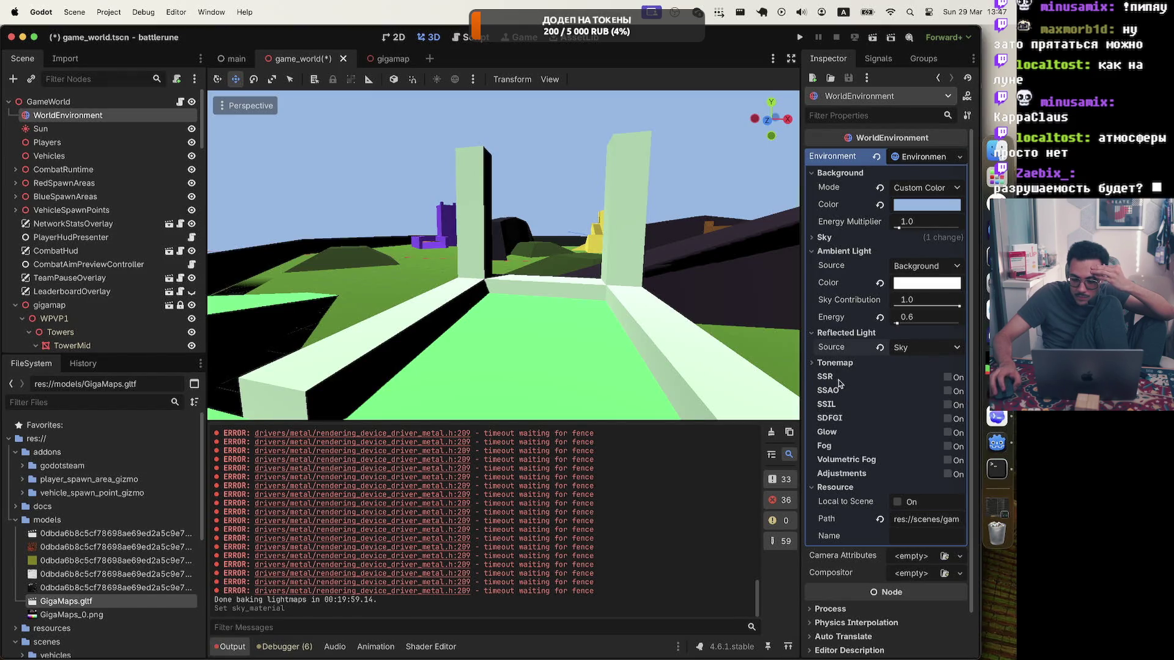
scroll(834, 404, "down", 2)
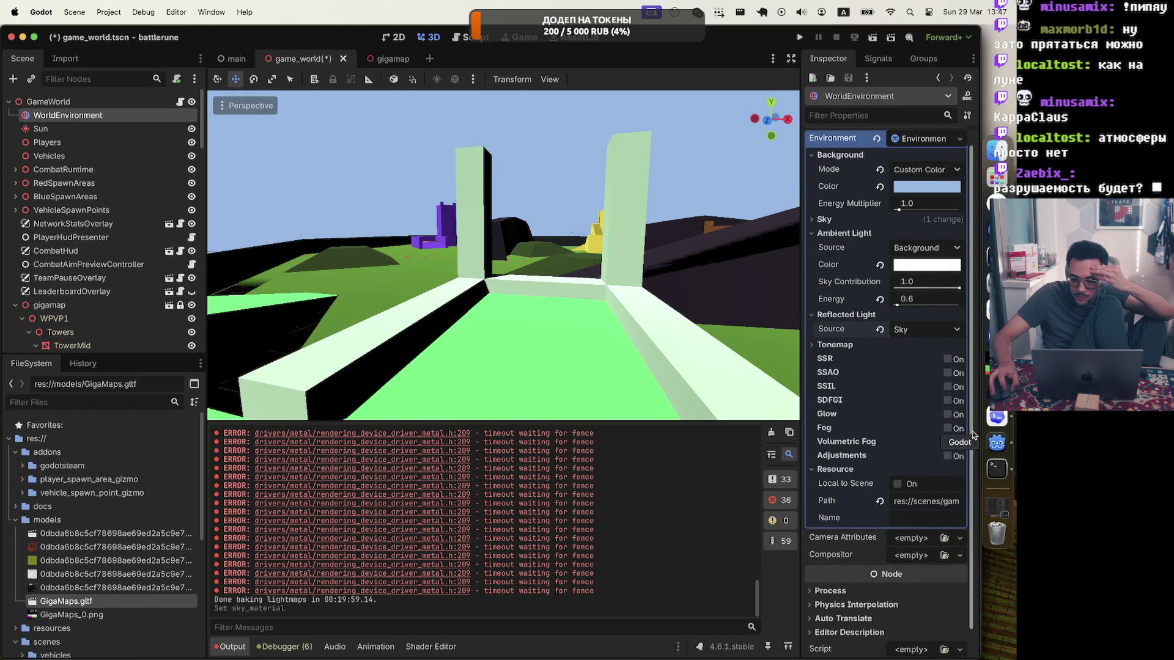
left_click(947, 428)
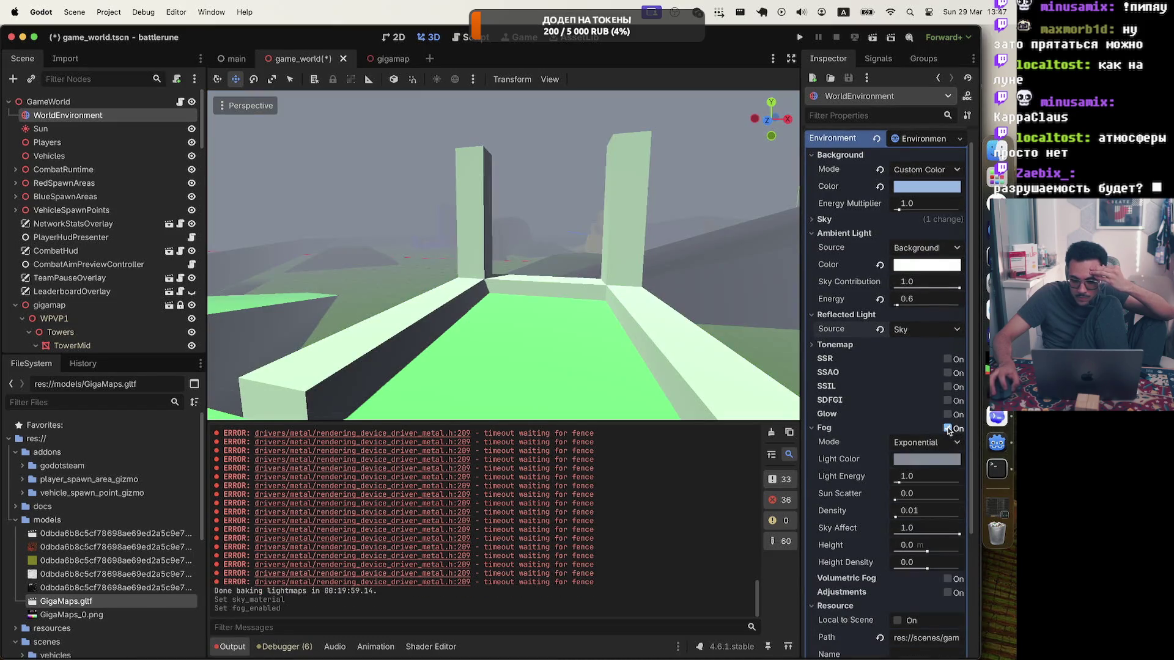
left_click(918, 460)
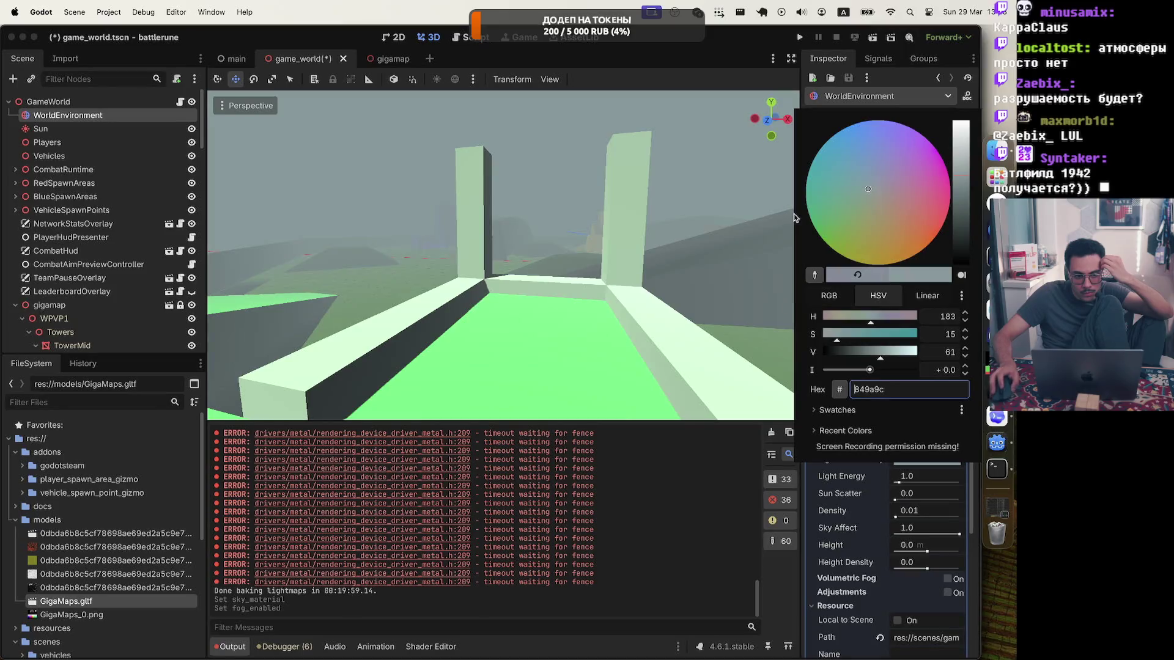
left_click(916, 83)
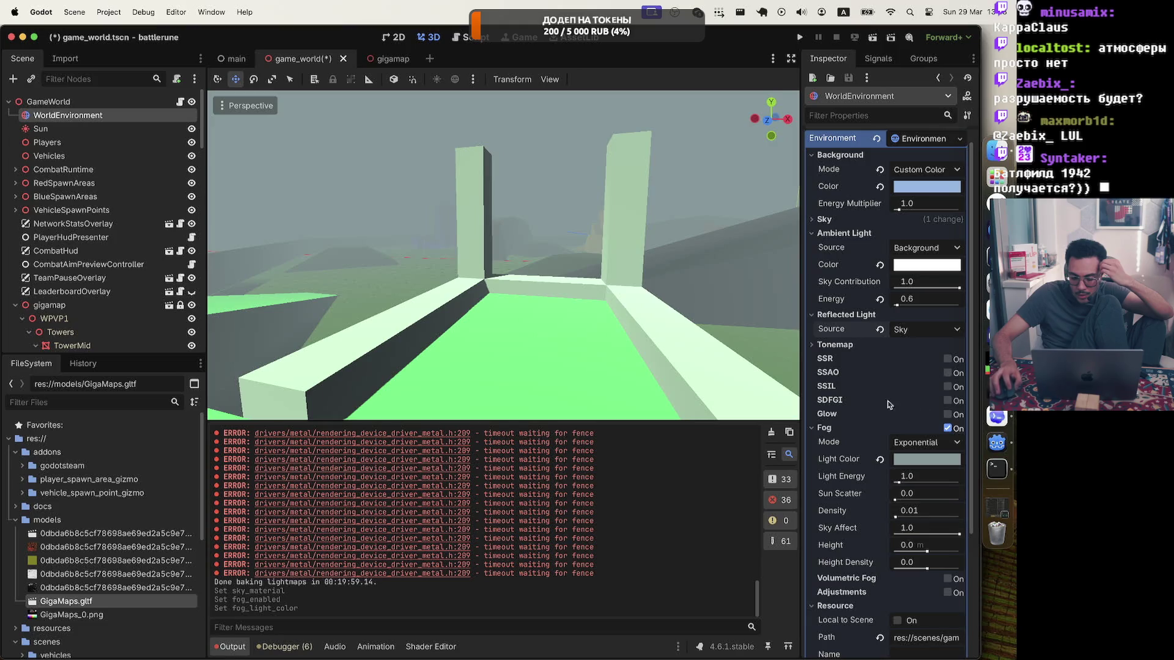
left_click(947, 416)
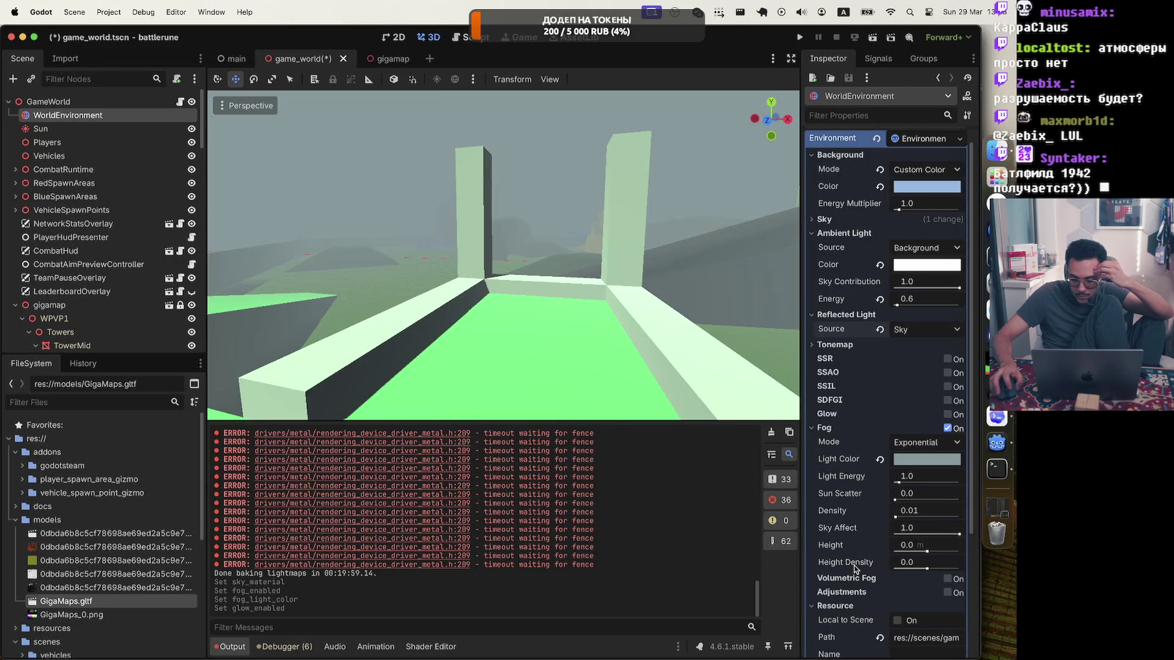
left_click(947, 428)
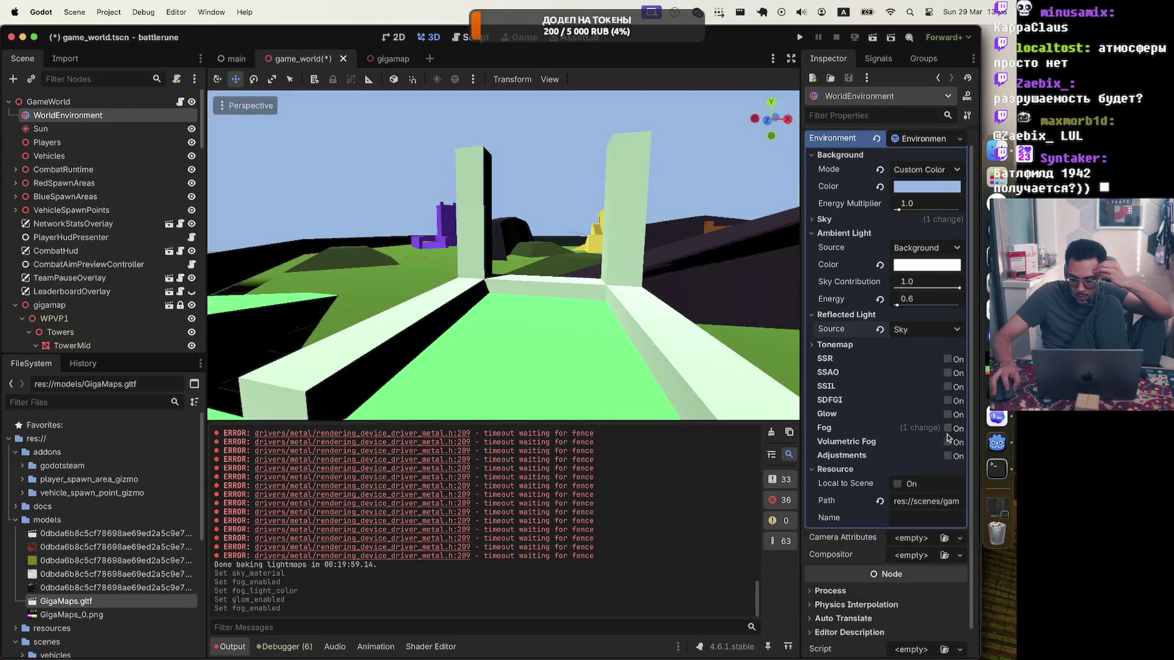
Enable volumetric fog at density 0.0149 and run battlerune in a debug window
left_click(948, 442)
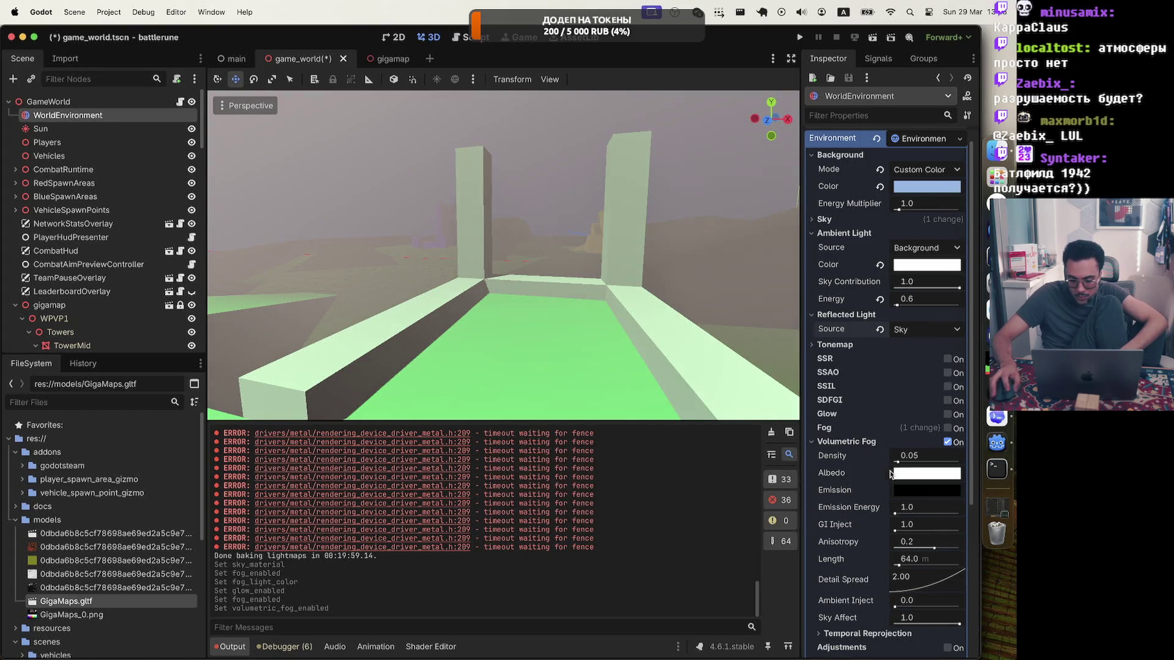
left_click_drag(896, 463, 894, 465)
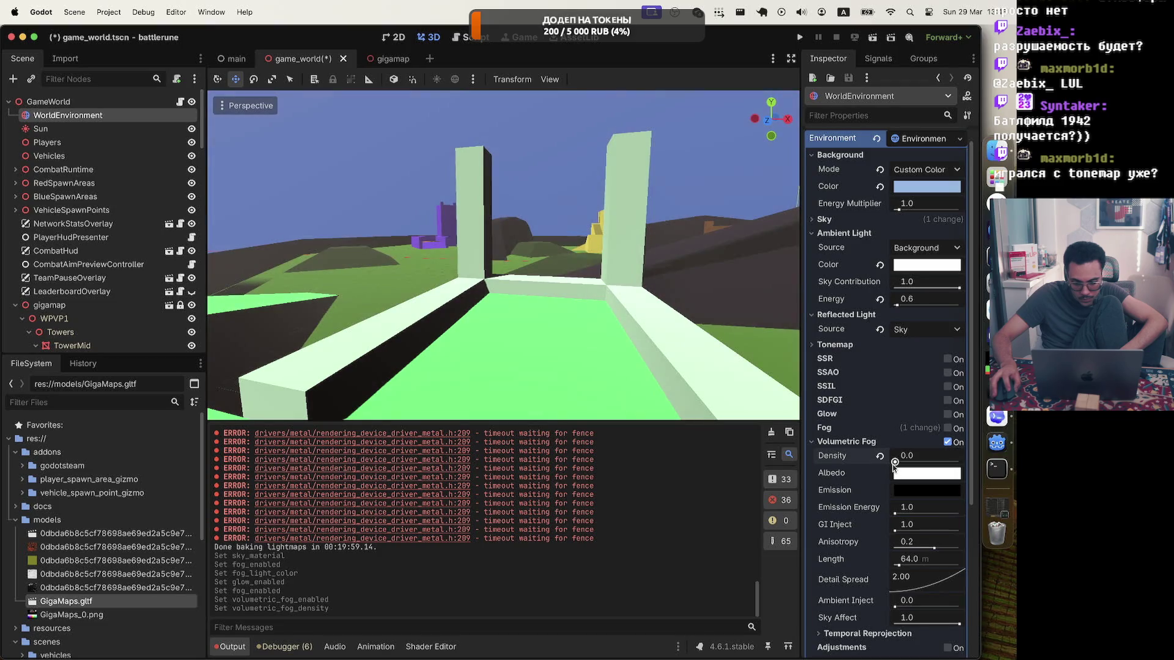
left_click_drag(894, 463, 895, 464)
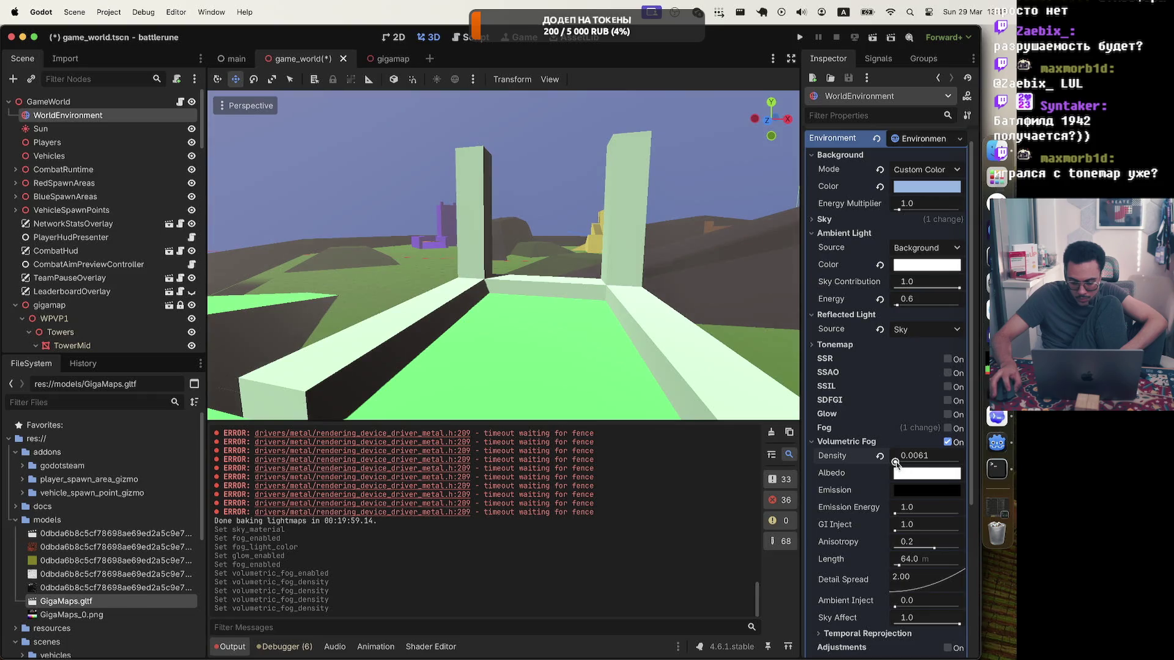
key("super+shift+z")
left_click(800, 38)
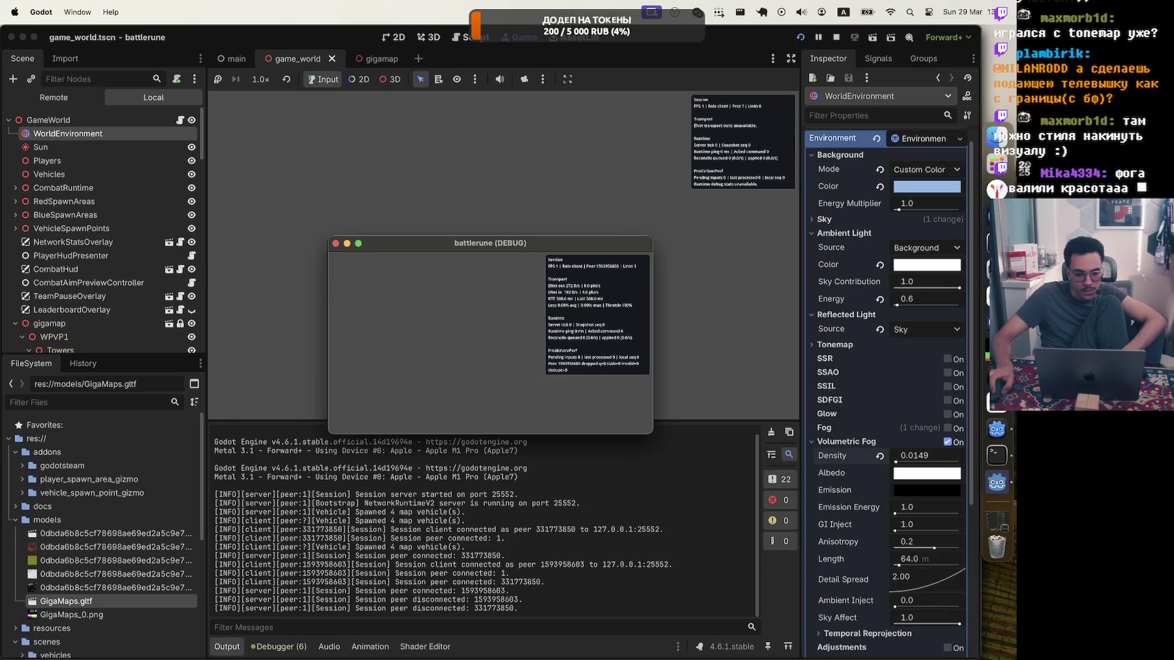
Bring the Zed editor to the front over Godot
key("super+Tab")
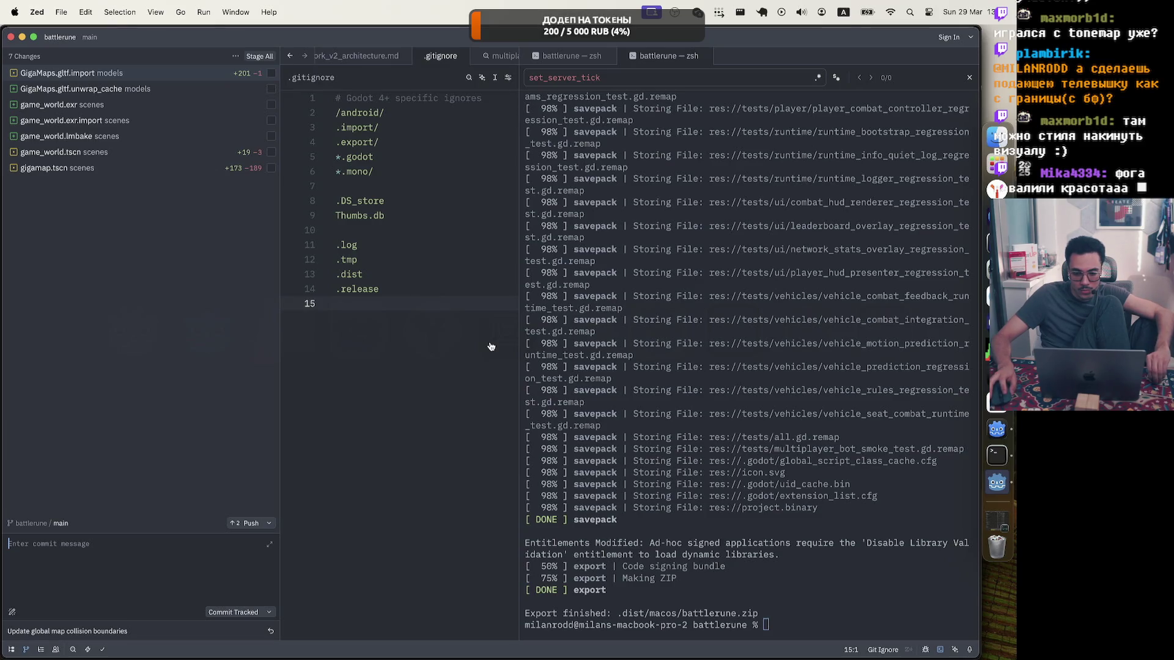
Return to Godot, where the battlerune debug build is still running
key("super+Tab")
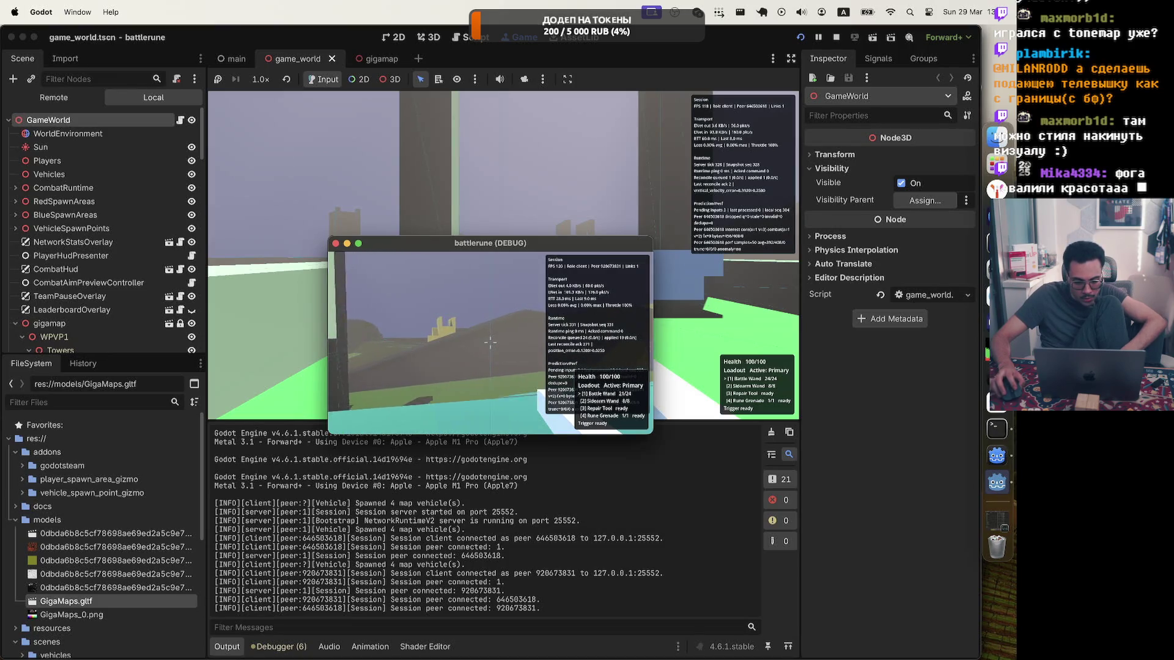
Stop the game, set WorldEnvironment volumetric fog density to 0.005, and relaunch the debug build
key("Escape")
key("super+q")
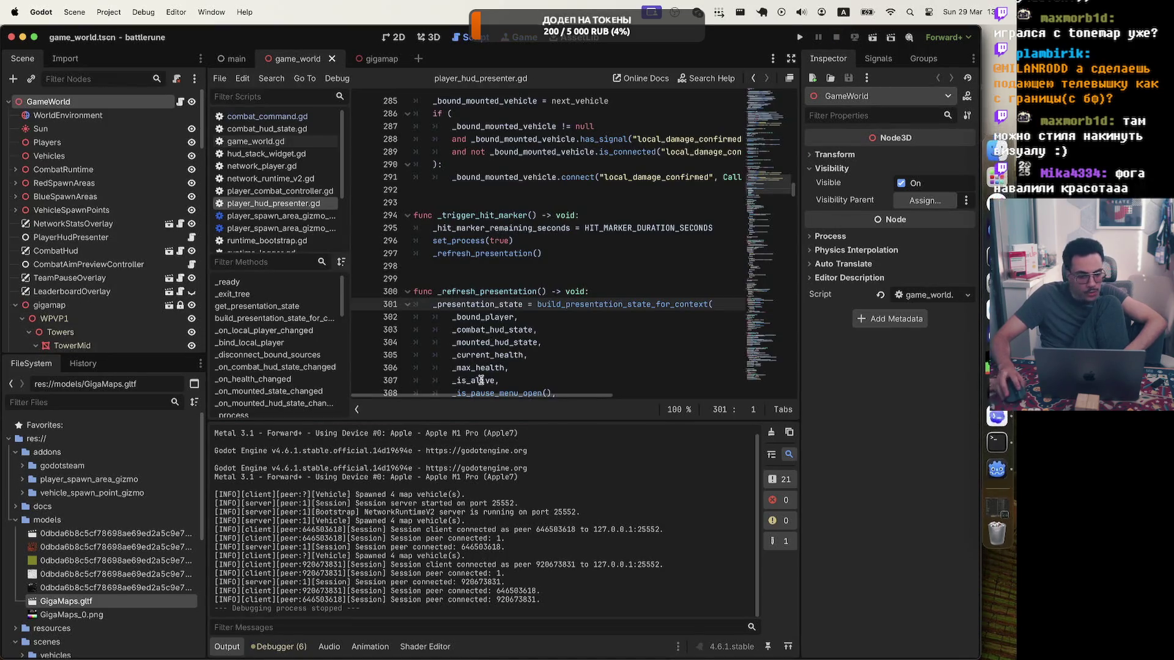
left_click(37, 115)
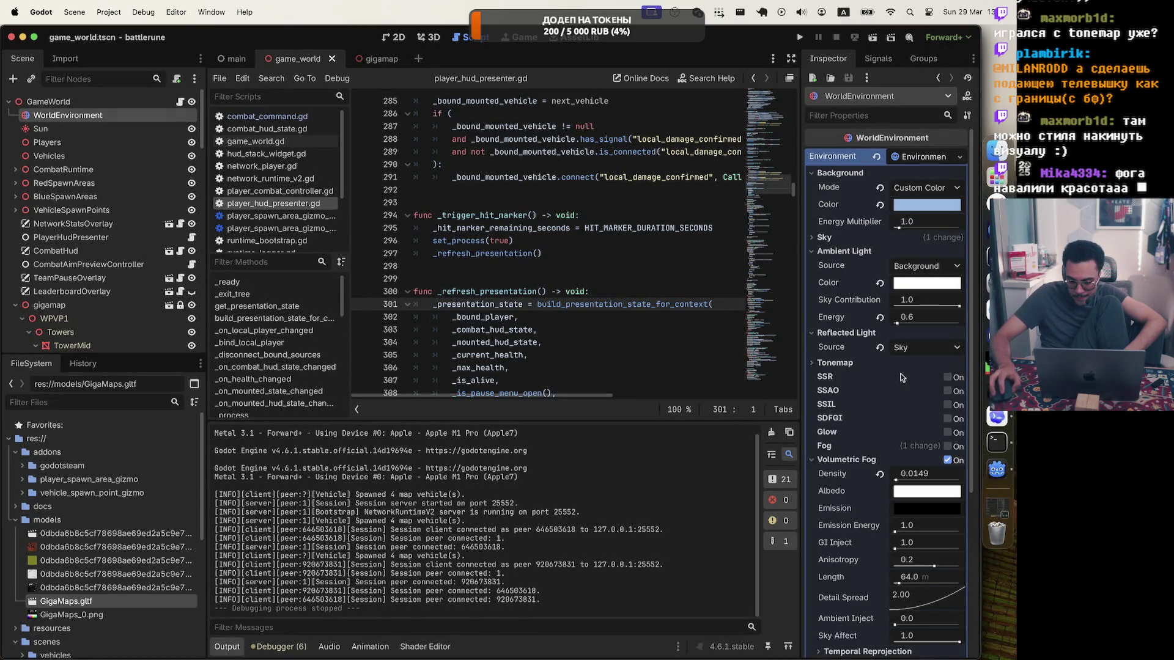
left_click(927, 479)
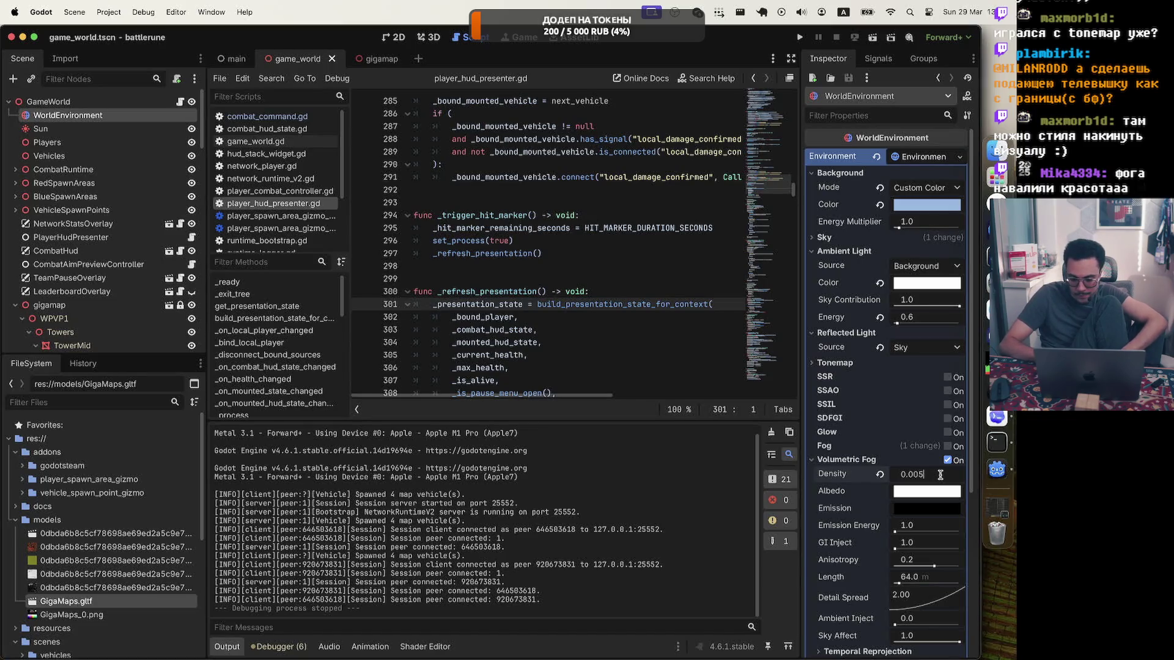
key("Return")
left_click(798, 38)
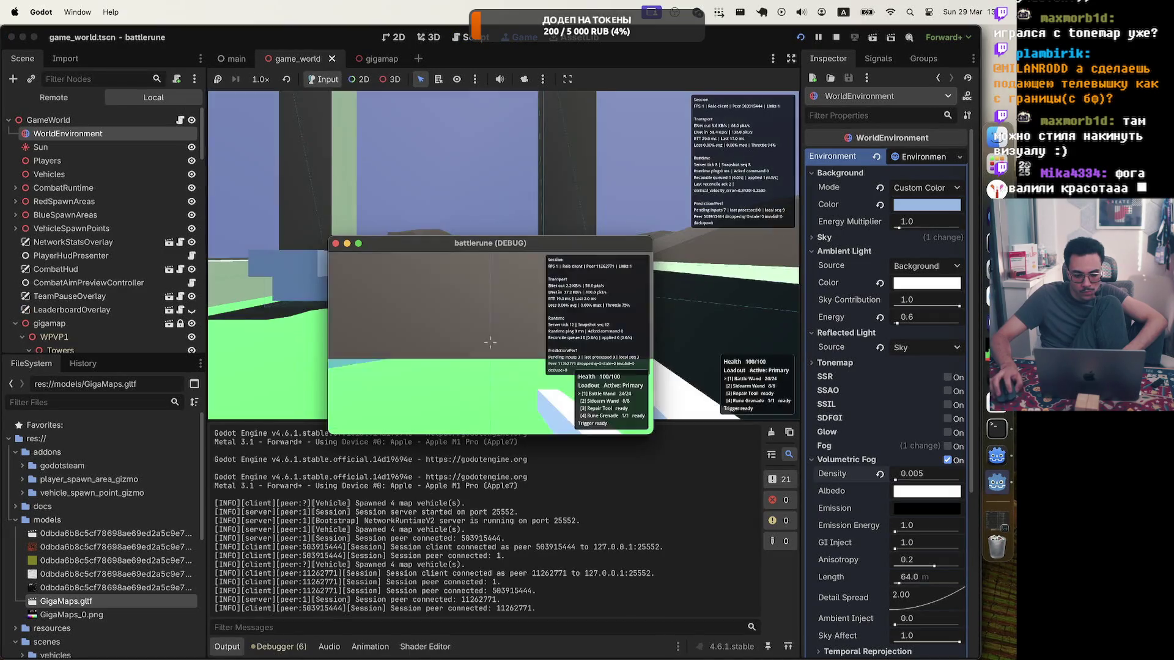
Walk toward the bridge and through the hill gap, firing the Battle Wand at the hillside
key("w")
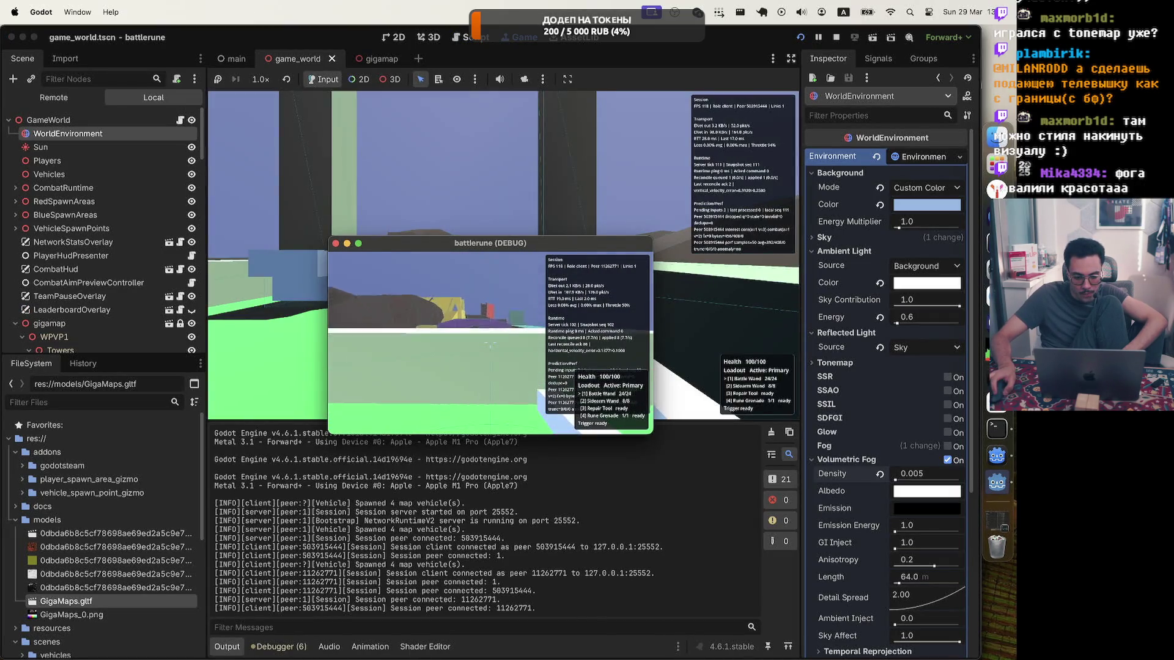
key("w")
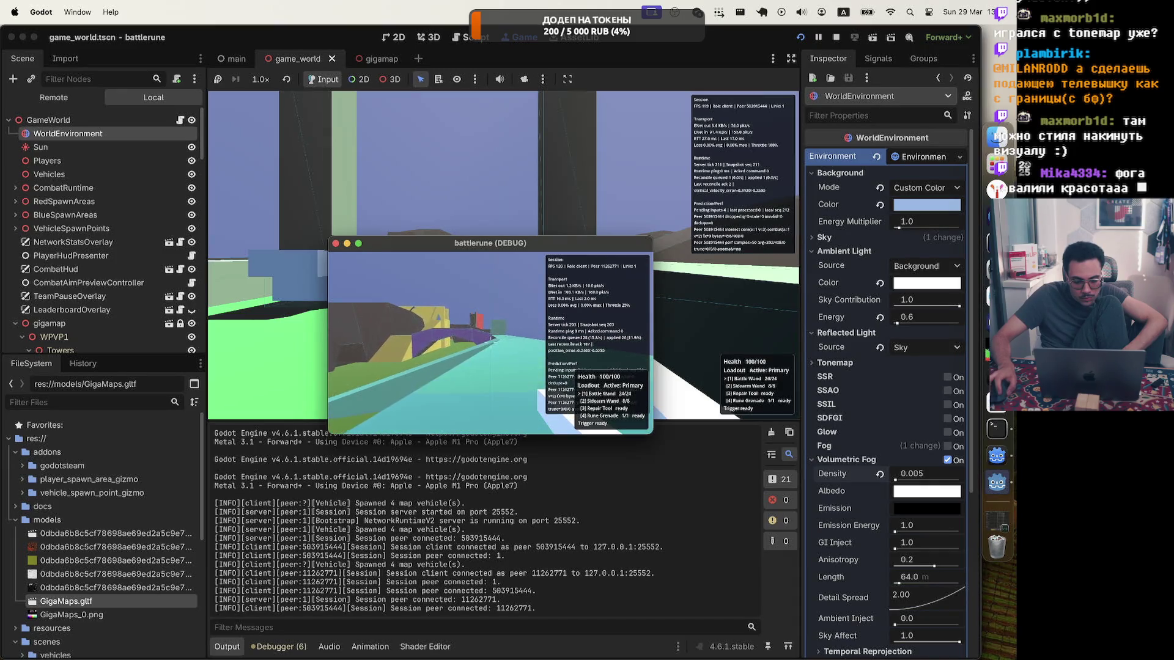
key("w")
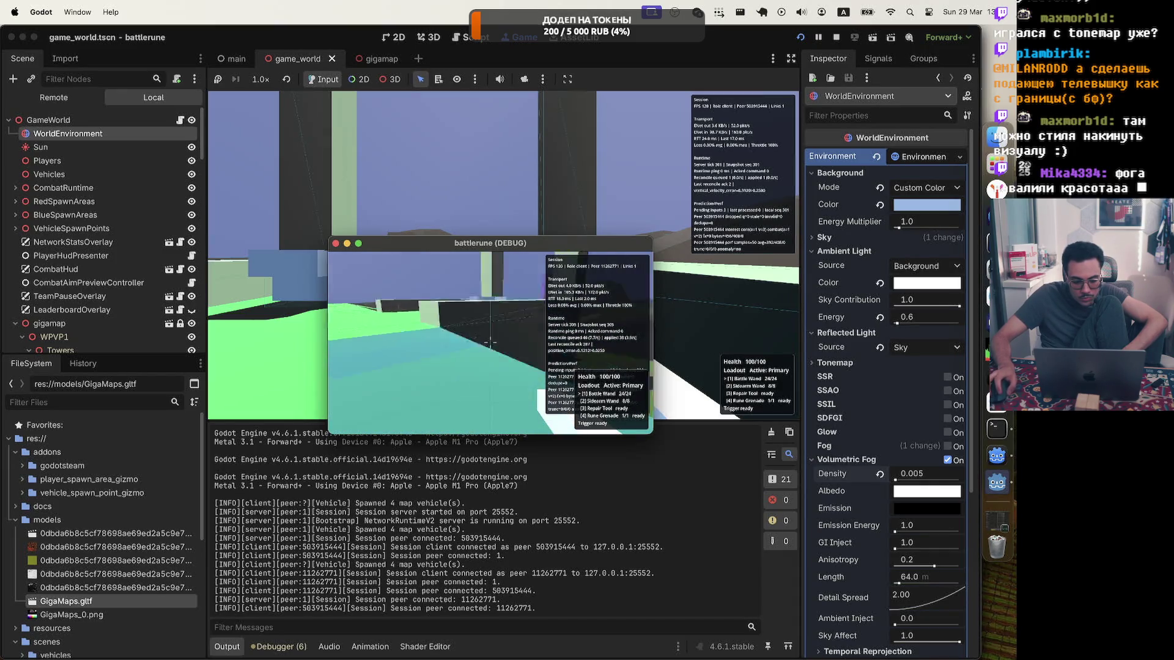
left_click(489, 344)
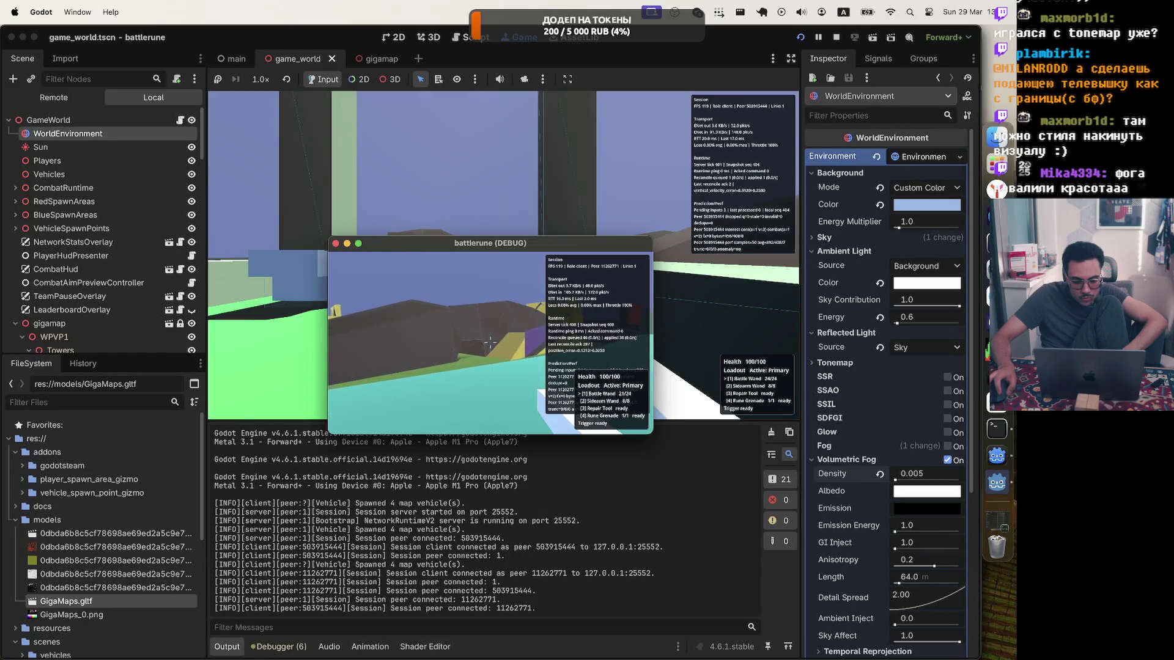
left_click(489, 343)
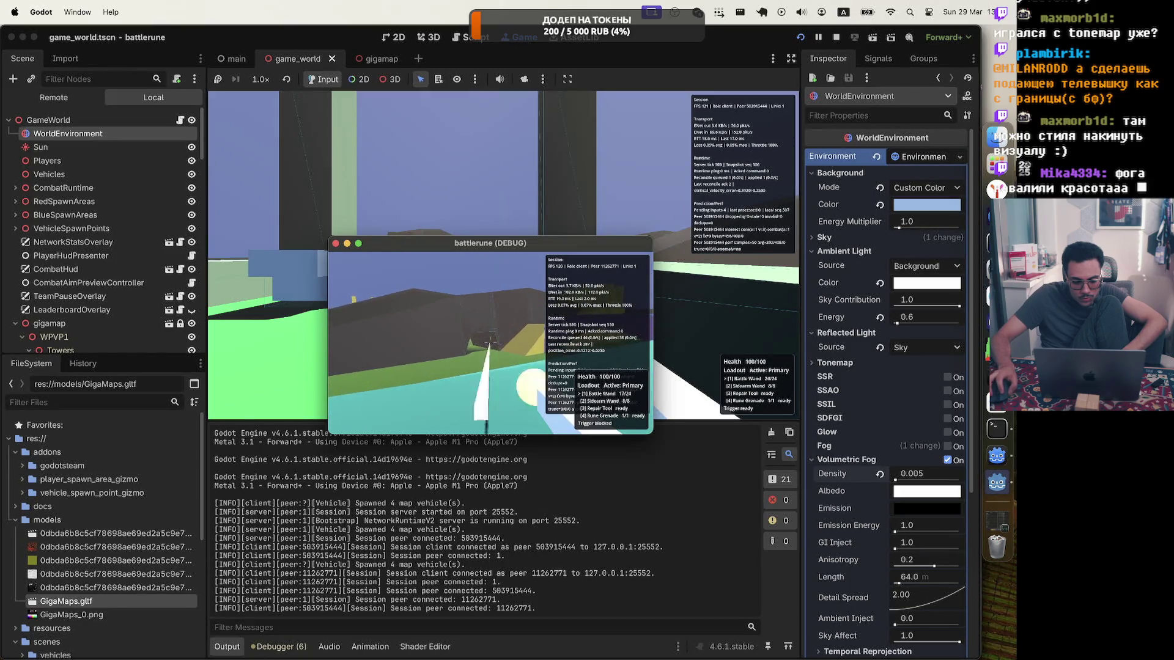
key("w")
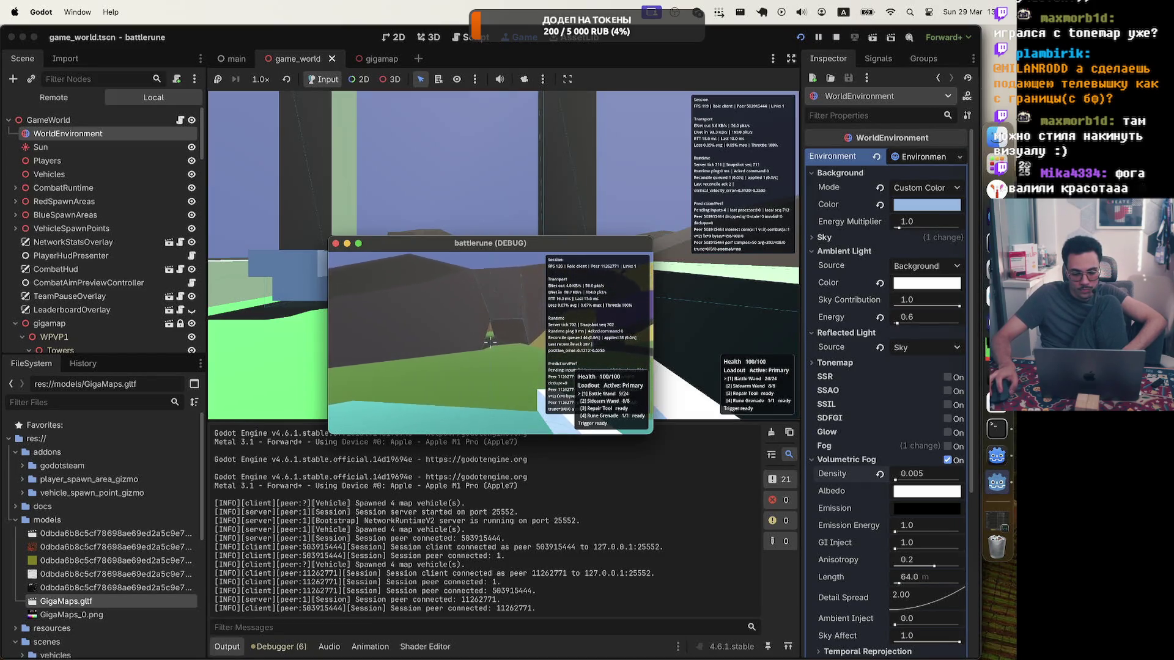
key("w")
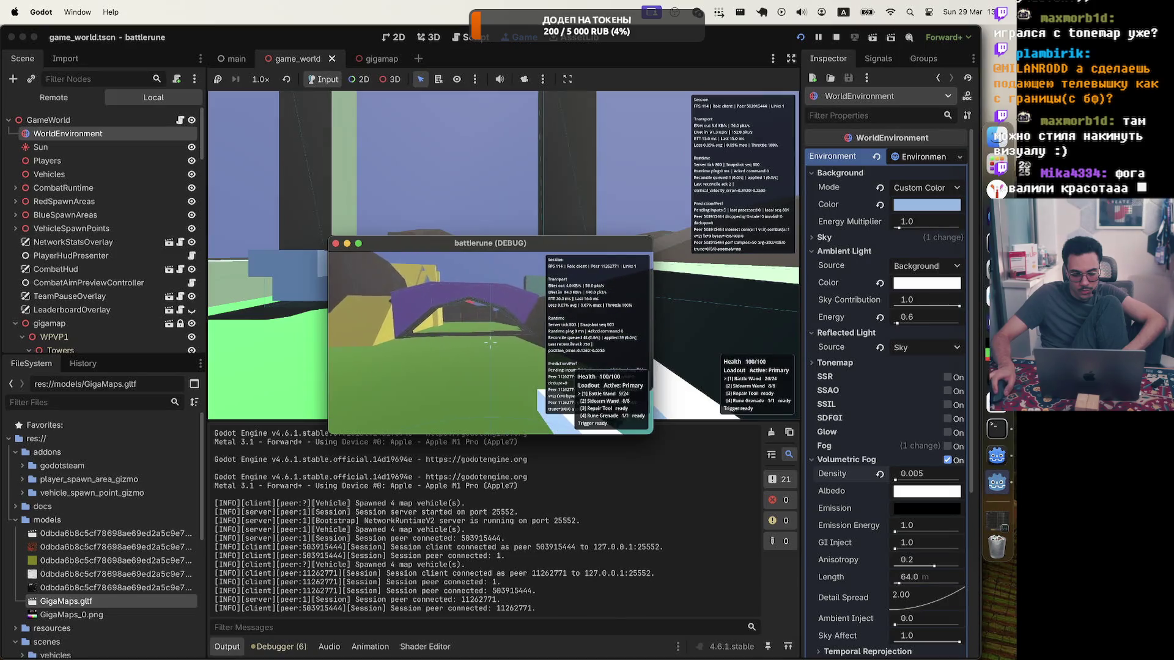
key("a")
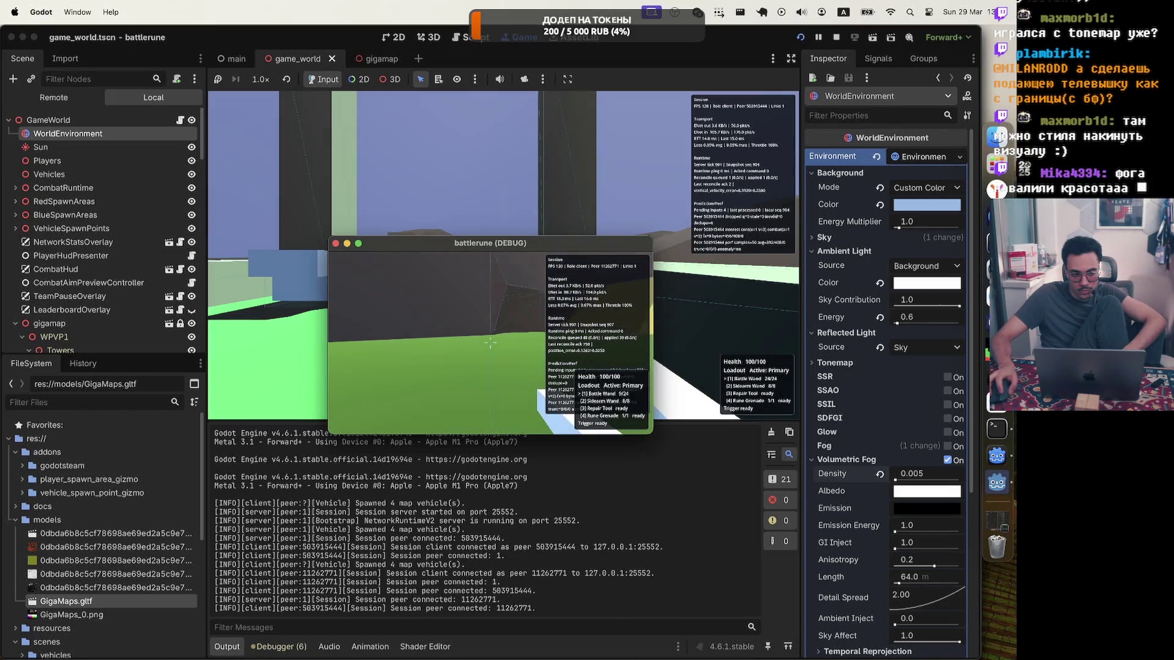
key("a")
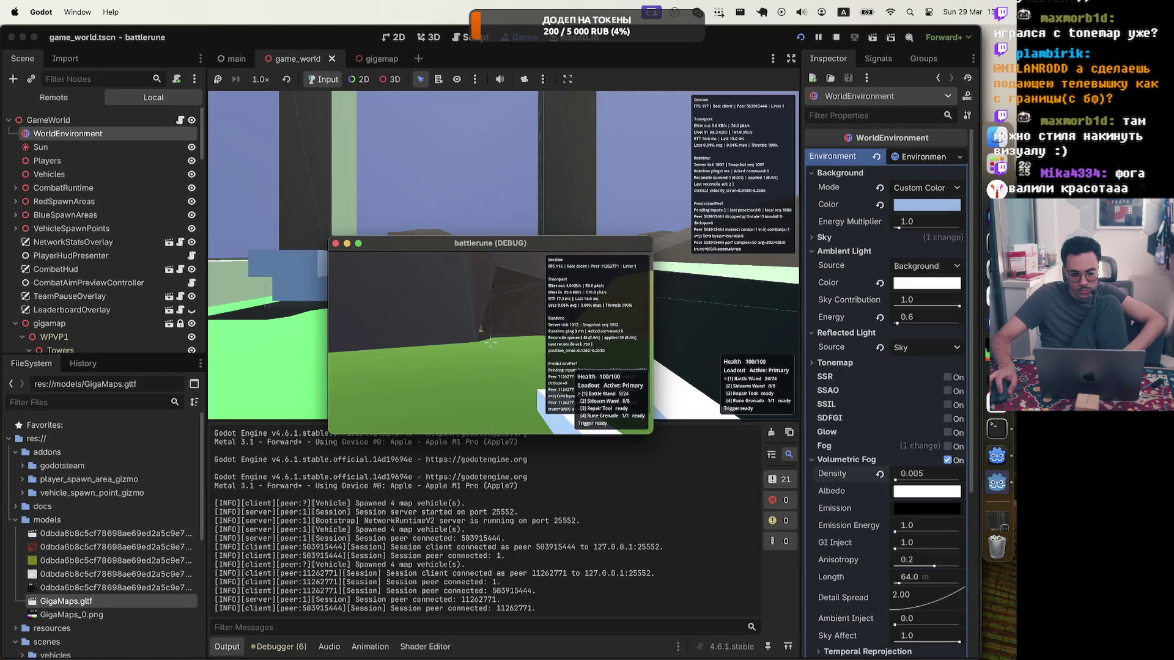
key("d")
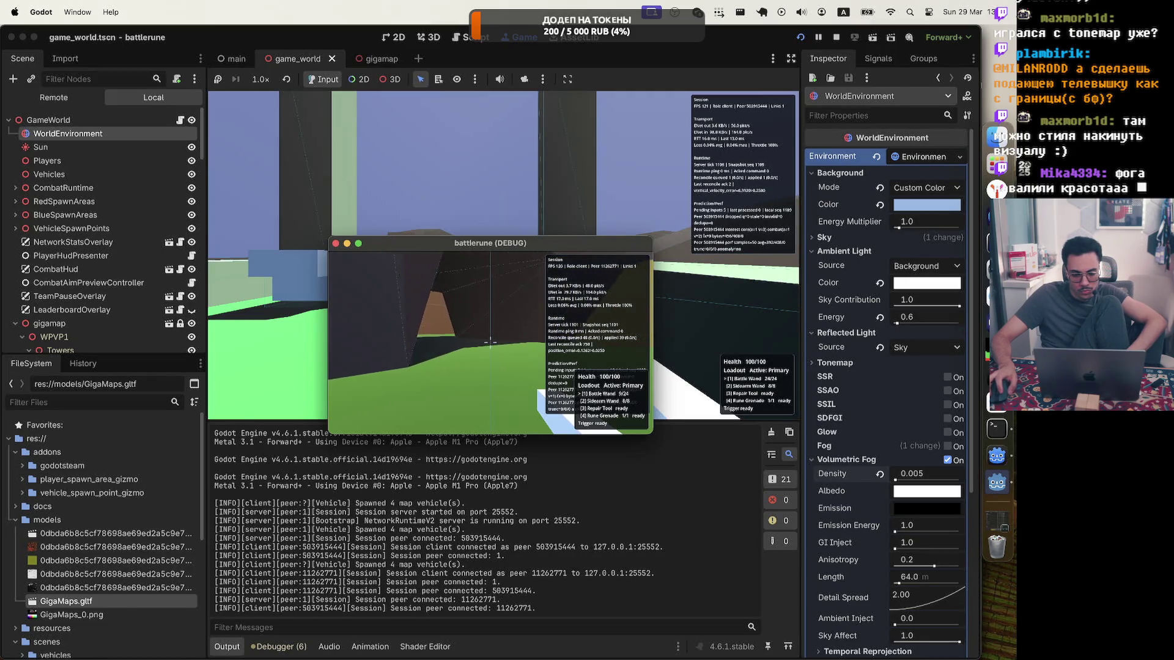
key("w")
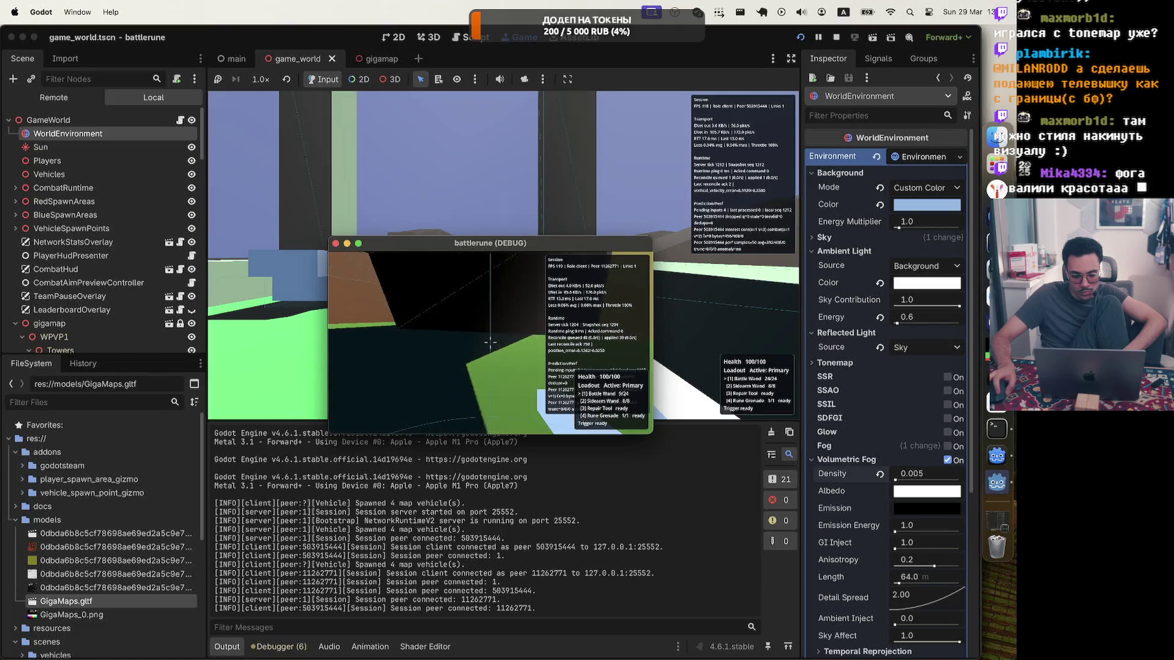
key("s")
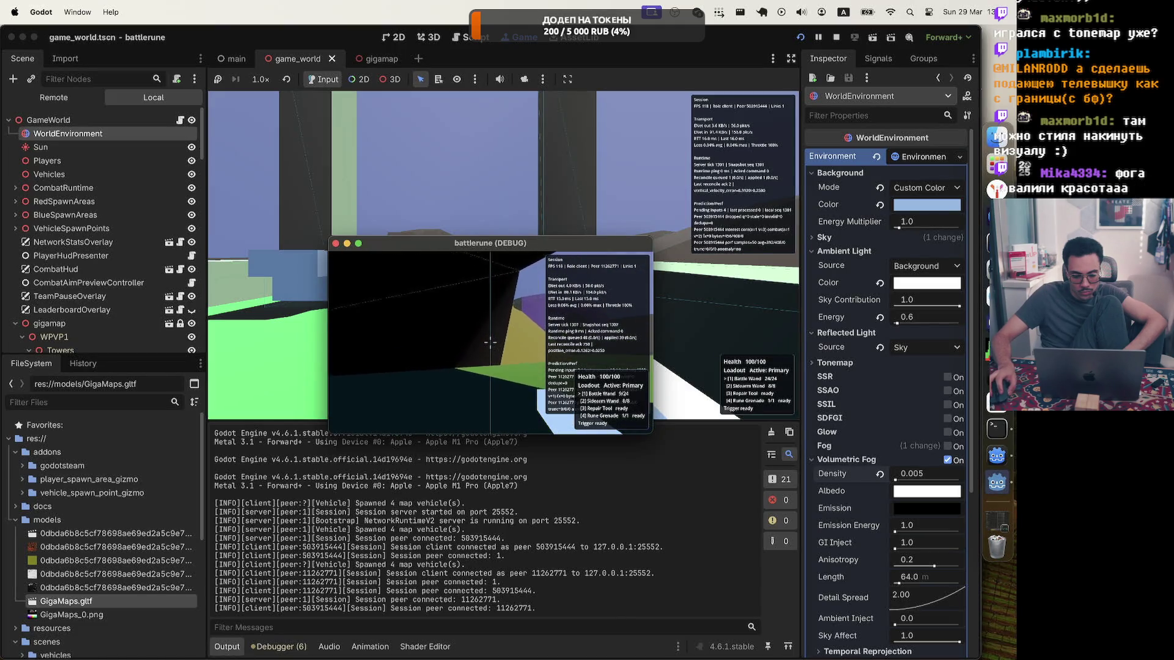
key("w")
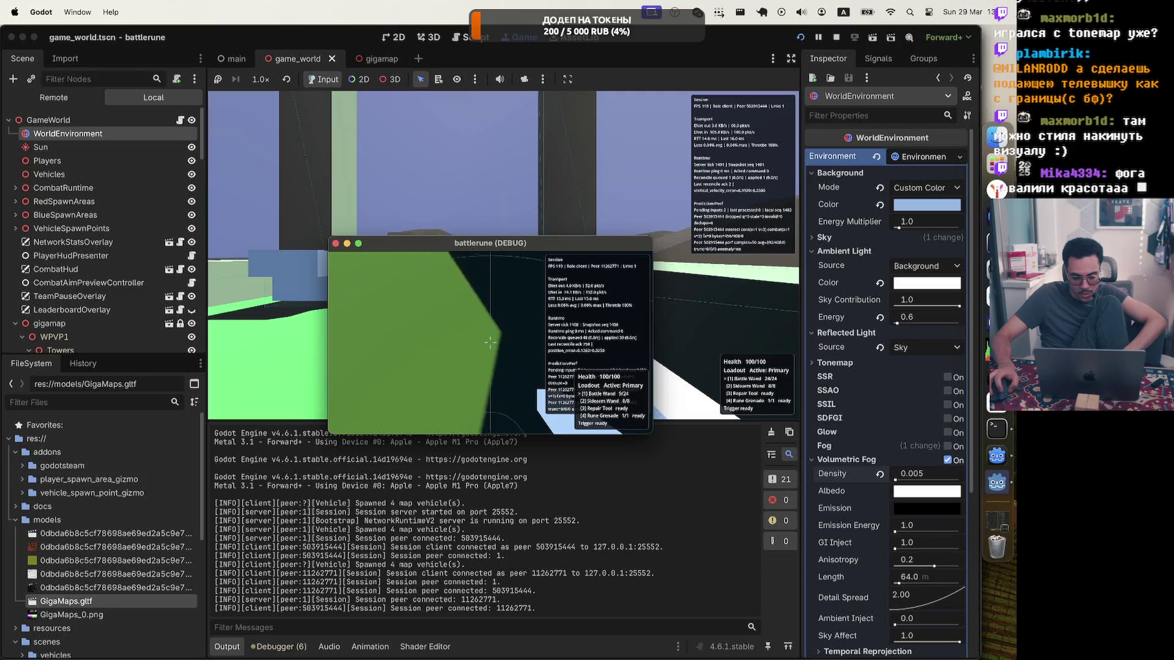
key("s")
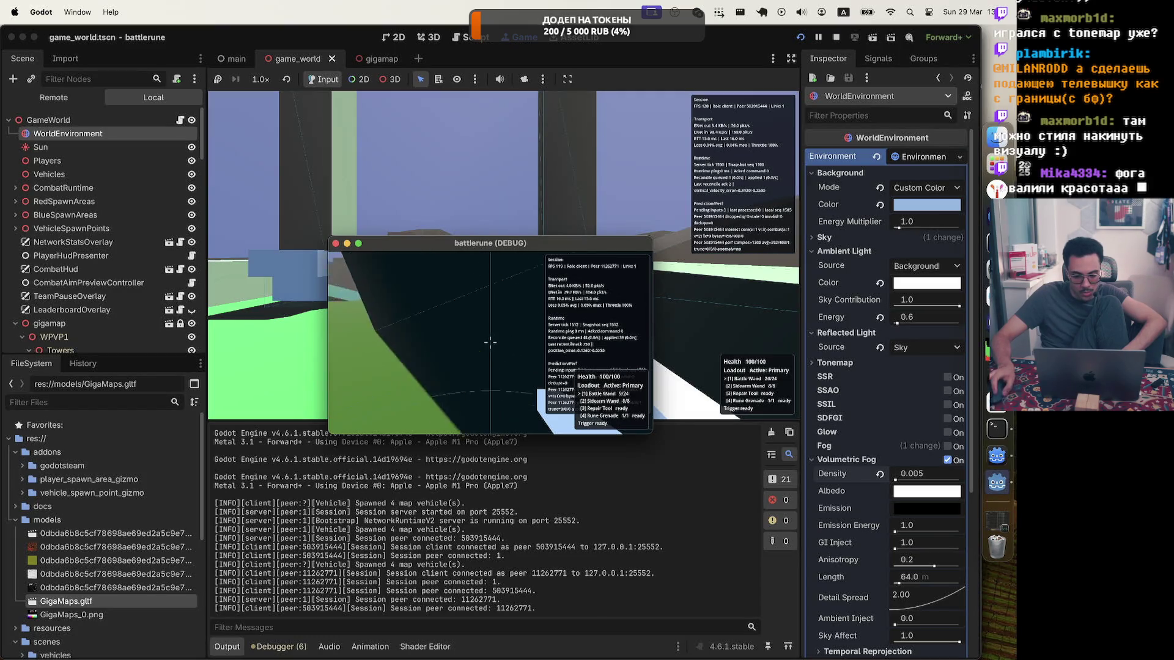
key("s")
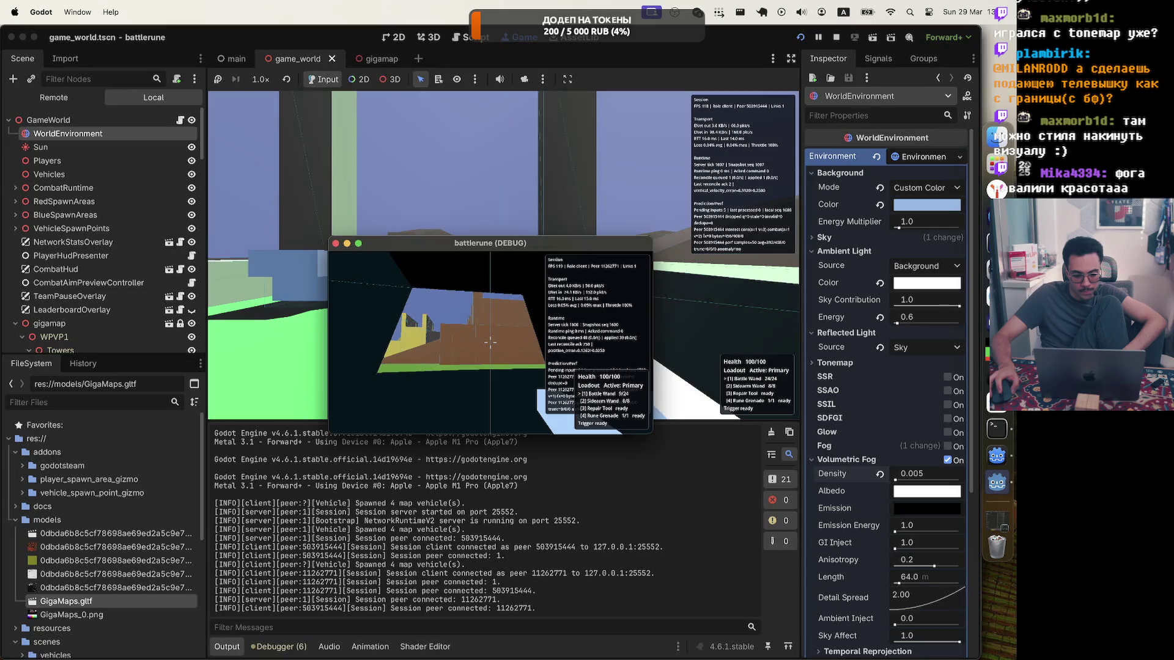
Open the Battle Menu and bring the editor's embedded game view to the front
key("super+Tab")
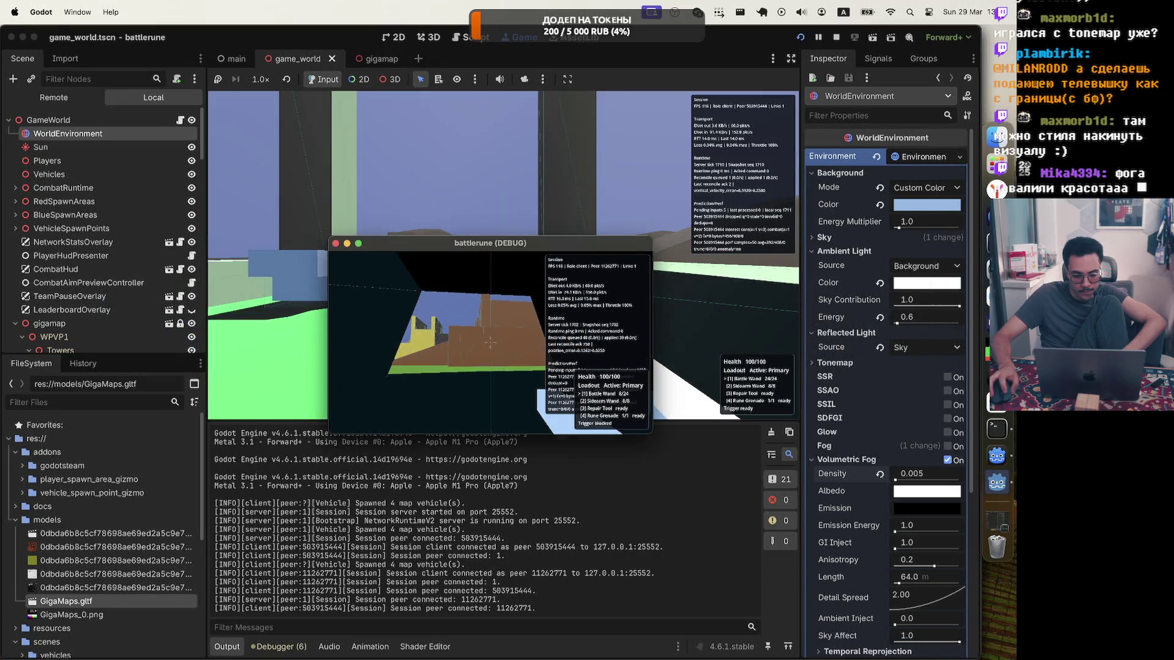
key("Escape")
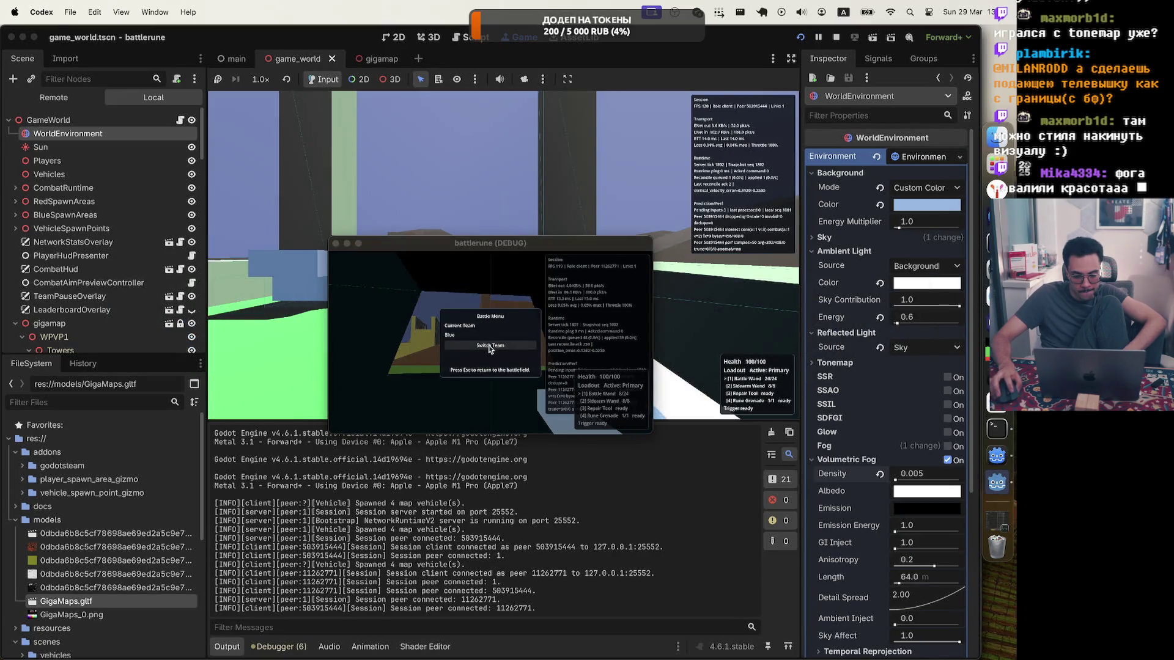
left_click(503, 254)
key("Escape")
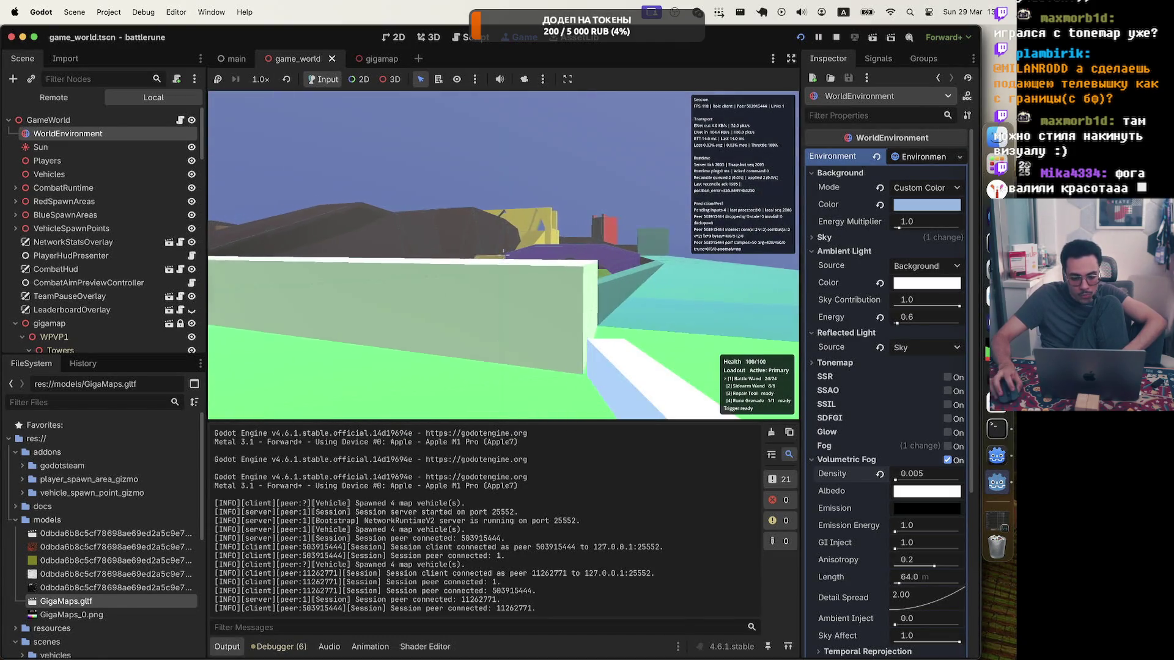
Walk through the dark rock archway to the red-coated character, then open the Battle Menu
key("w")
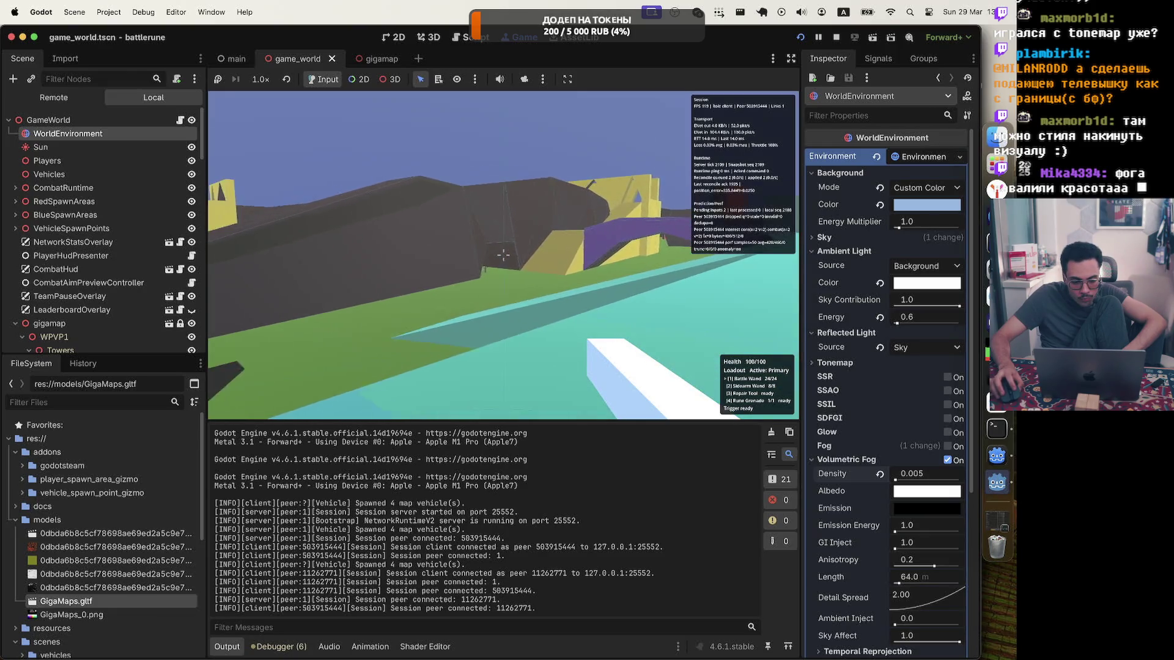
key("w")
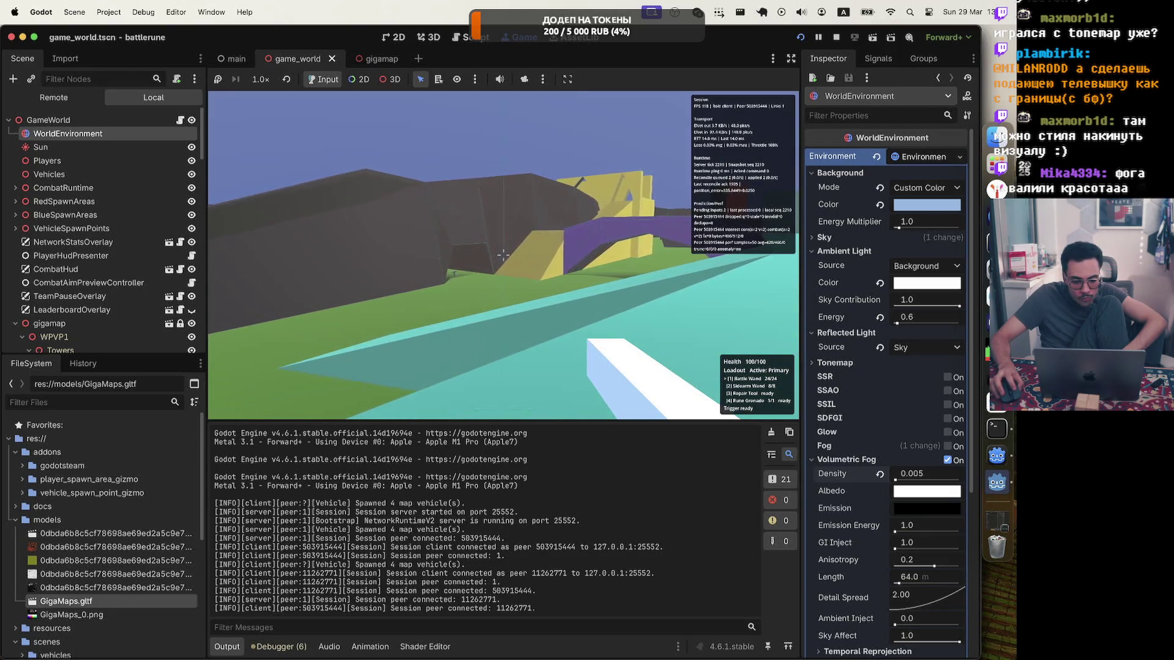
key("w")
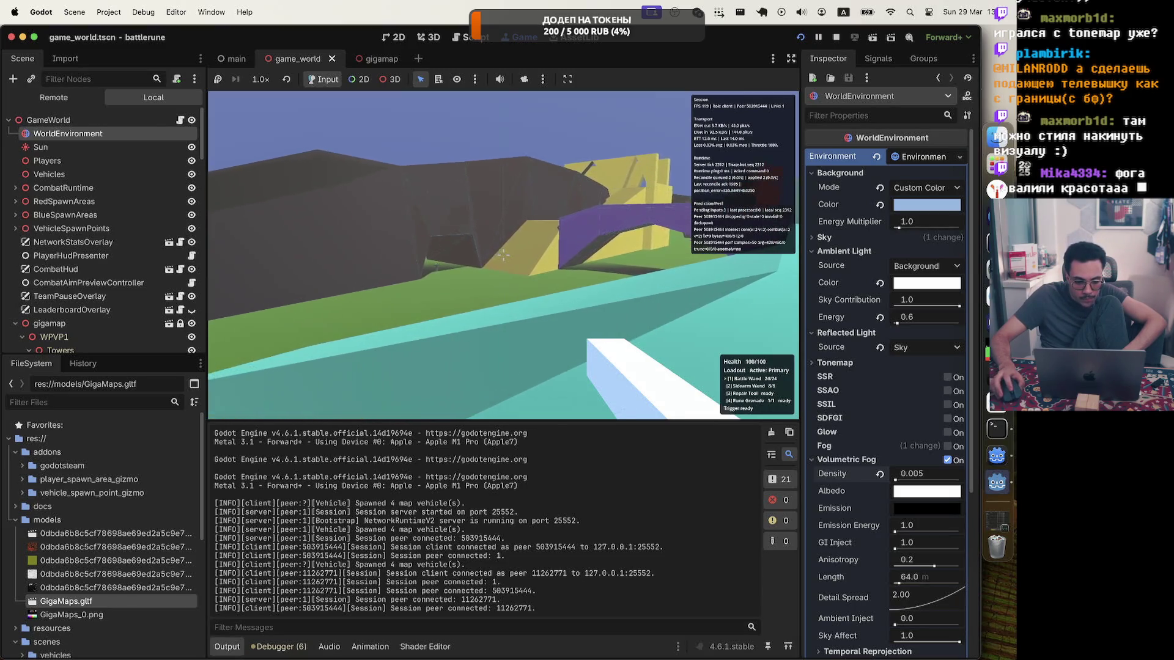
key("w")
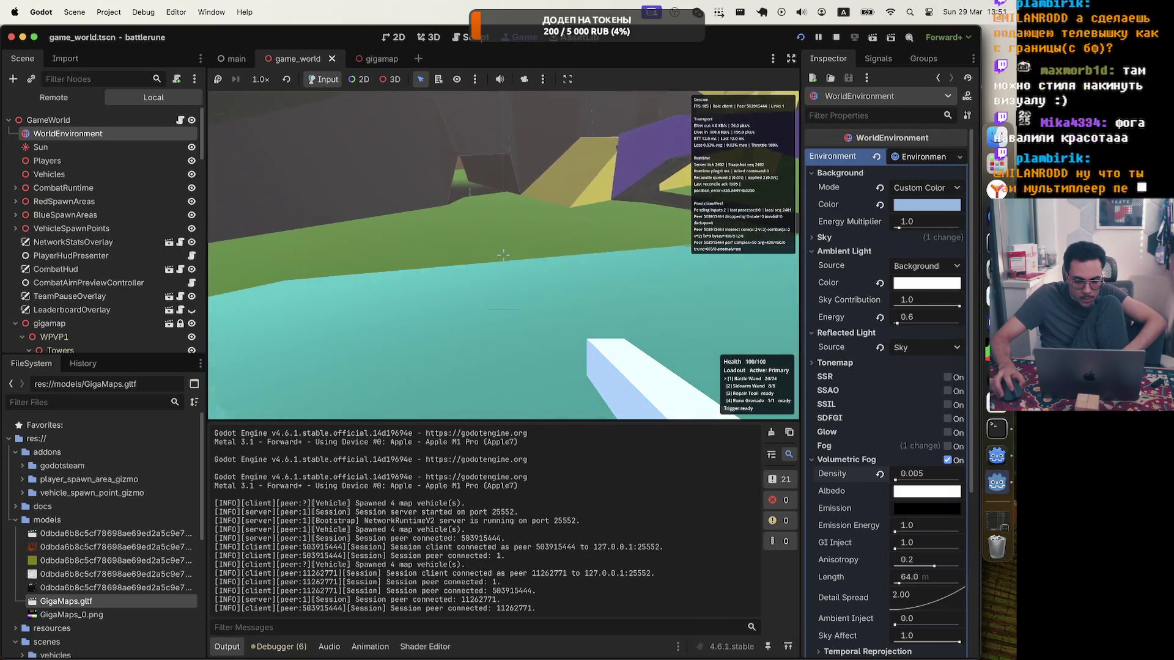
key("w")
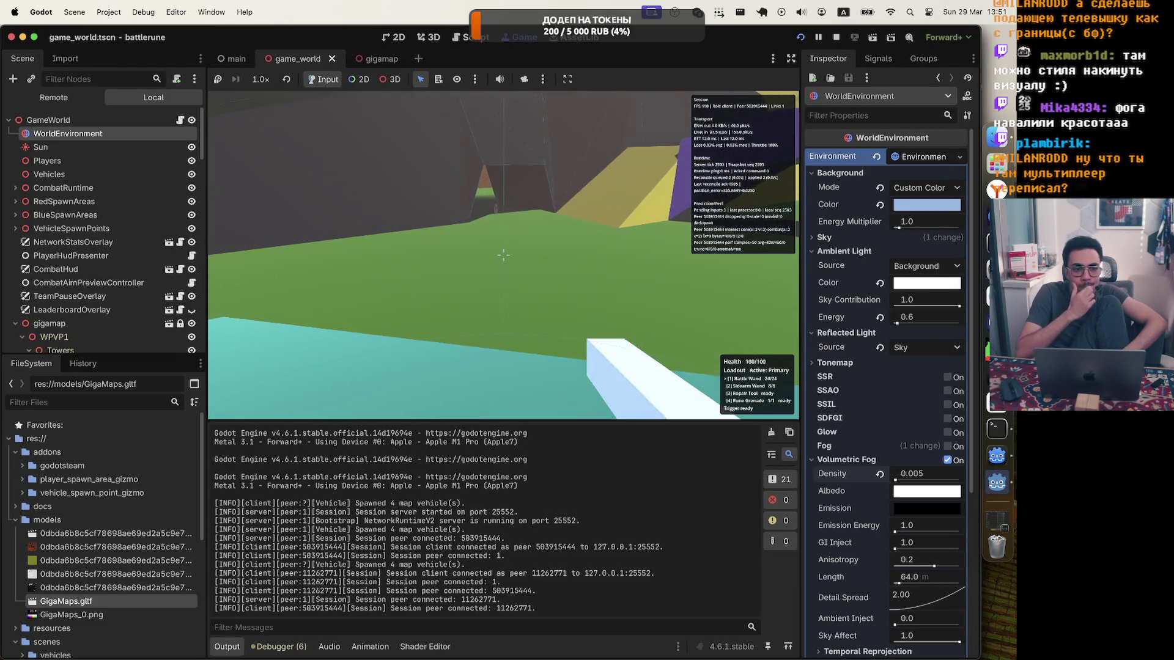
key("w")
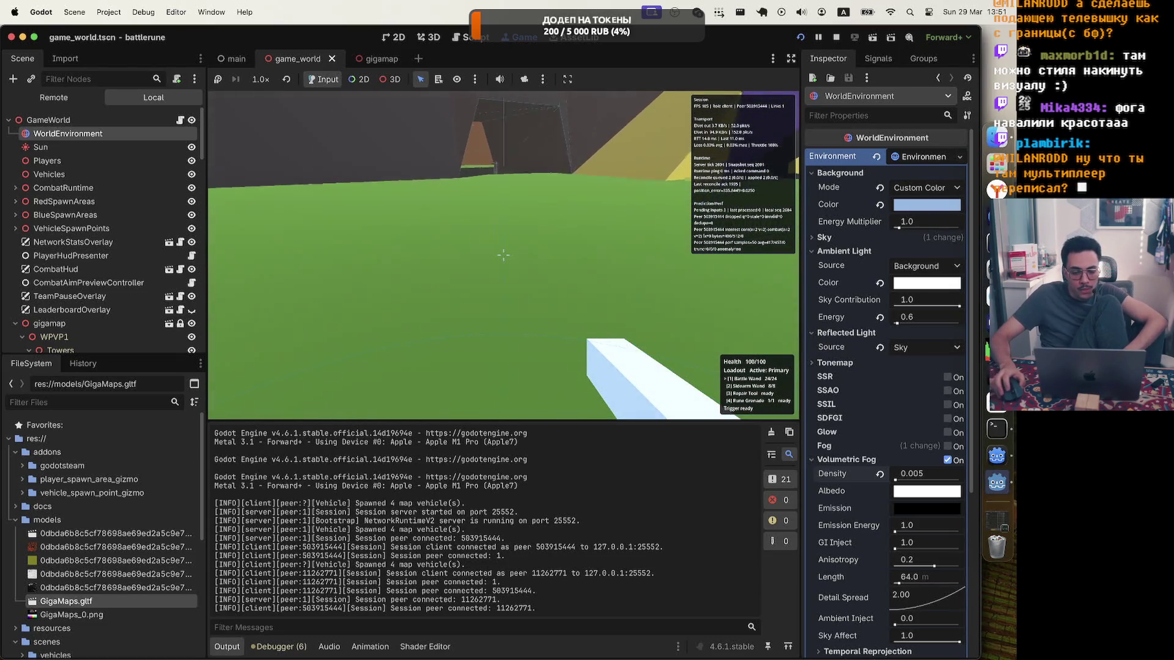
key("w")
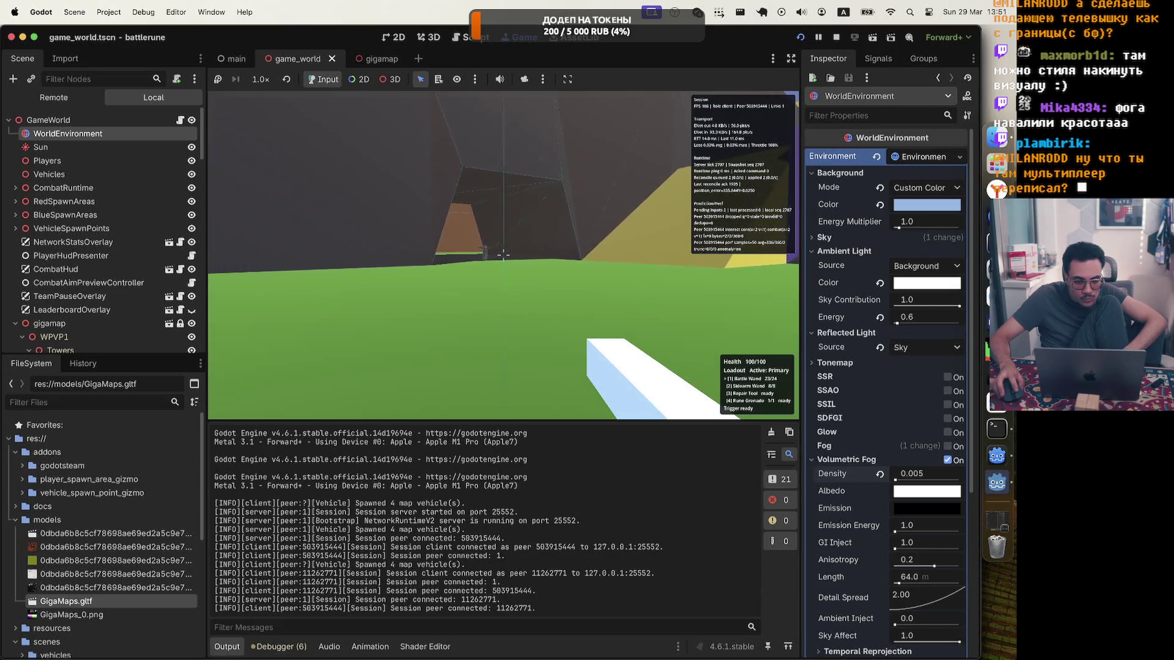
key("w")
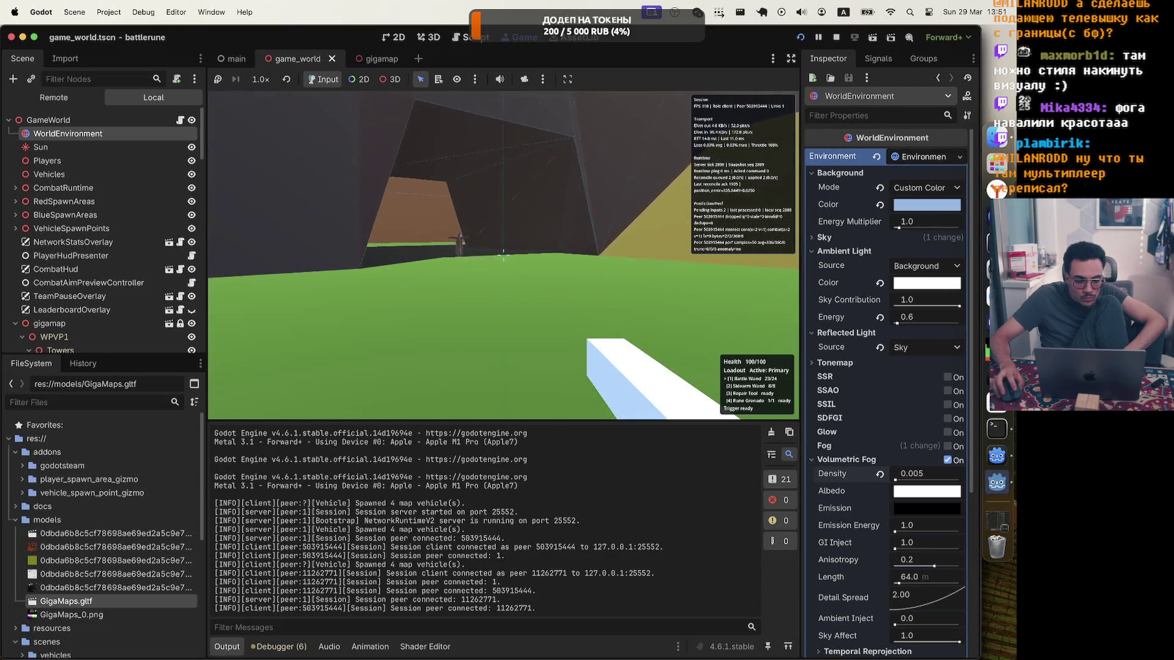
key("w")
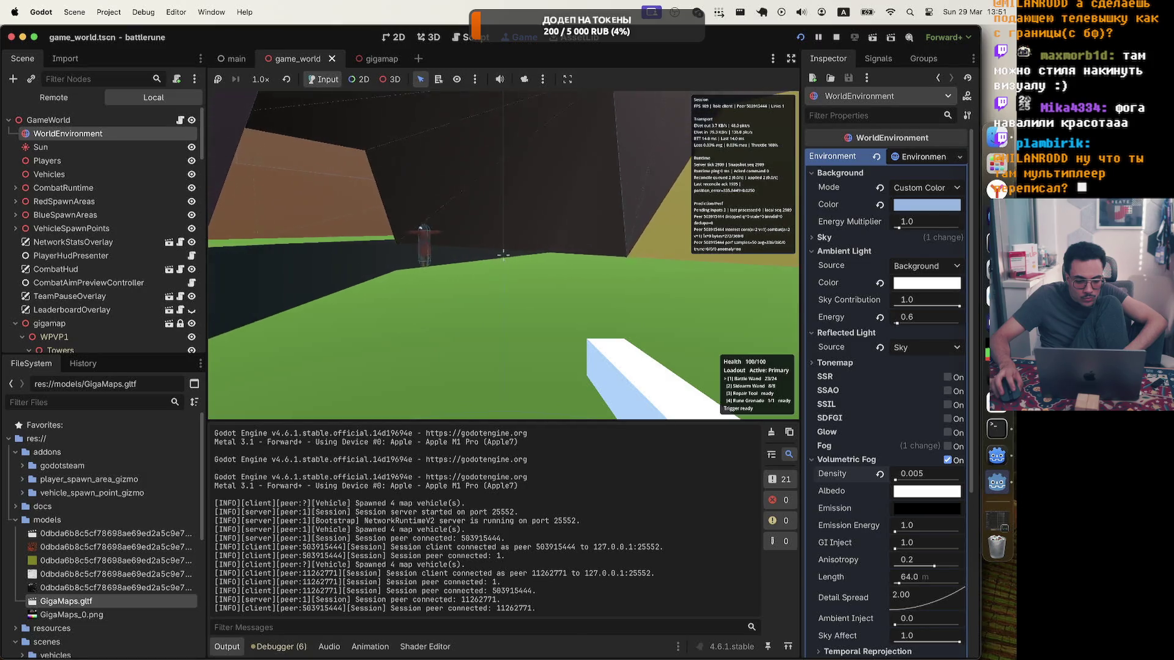
key("w")
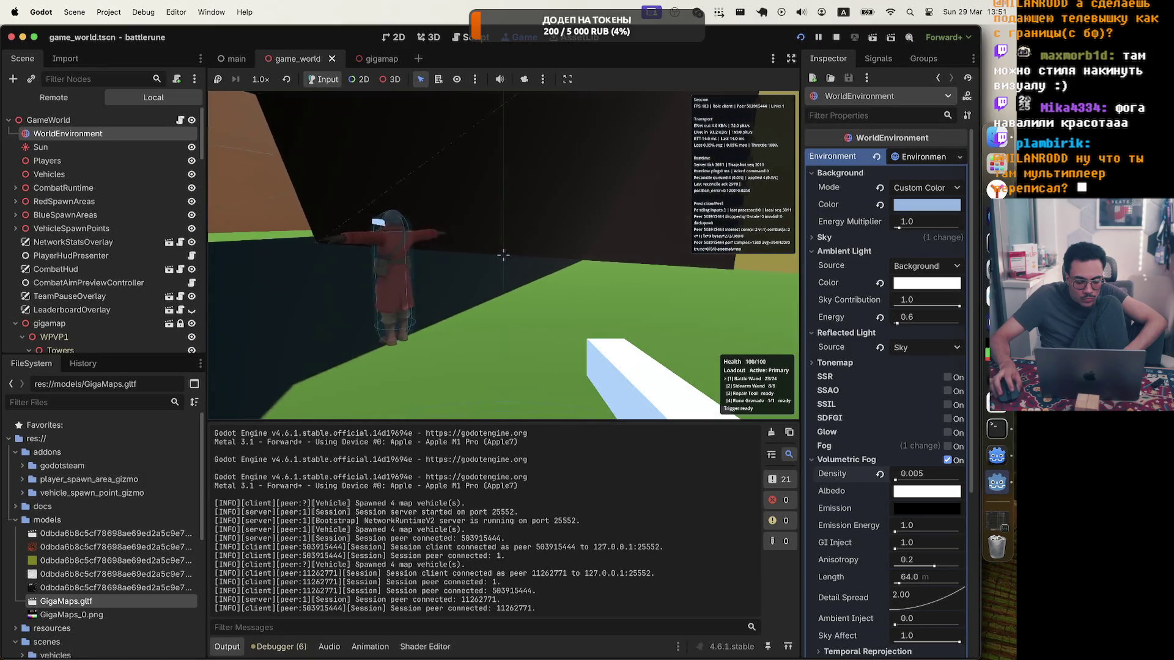
key("w")
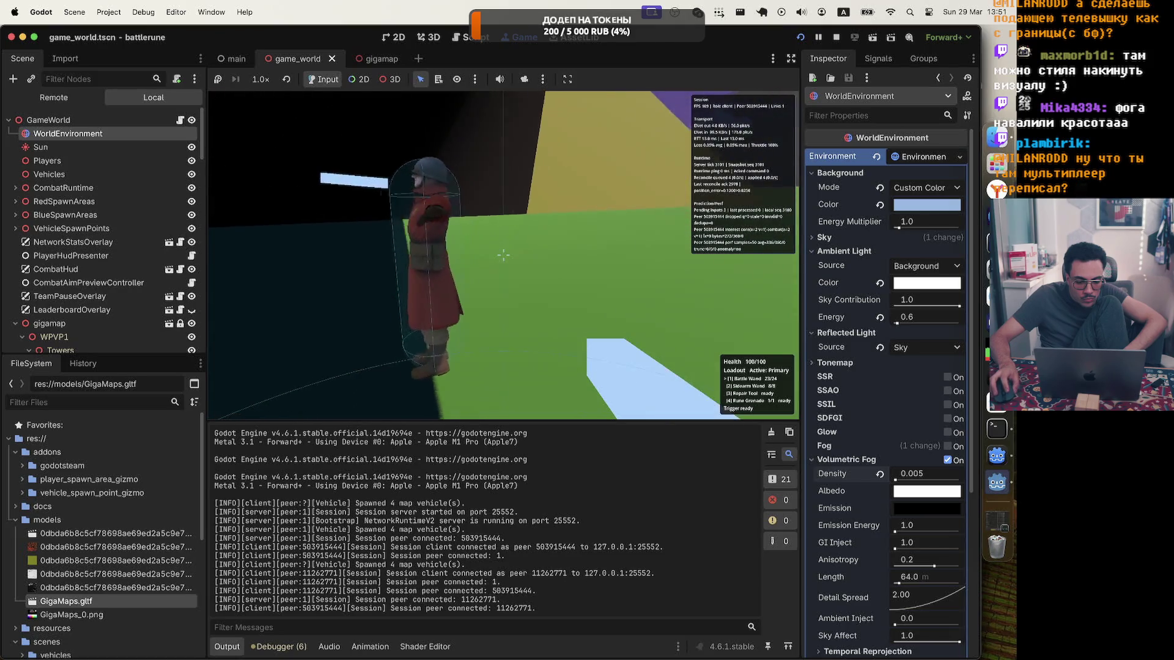
key("w")
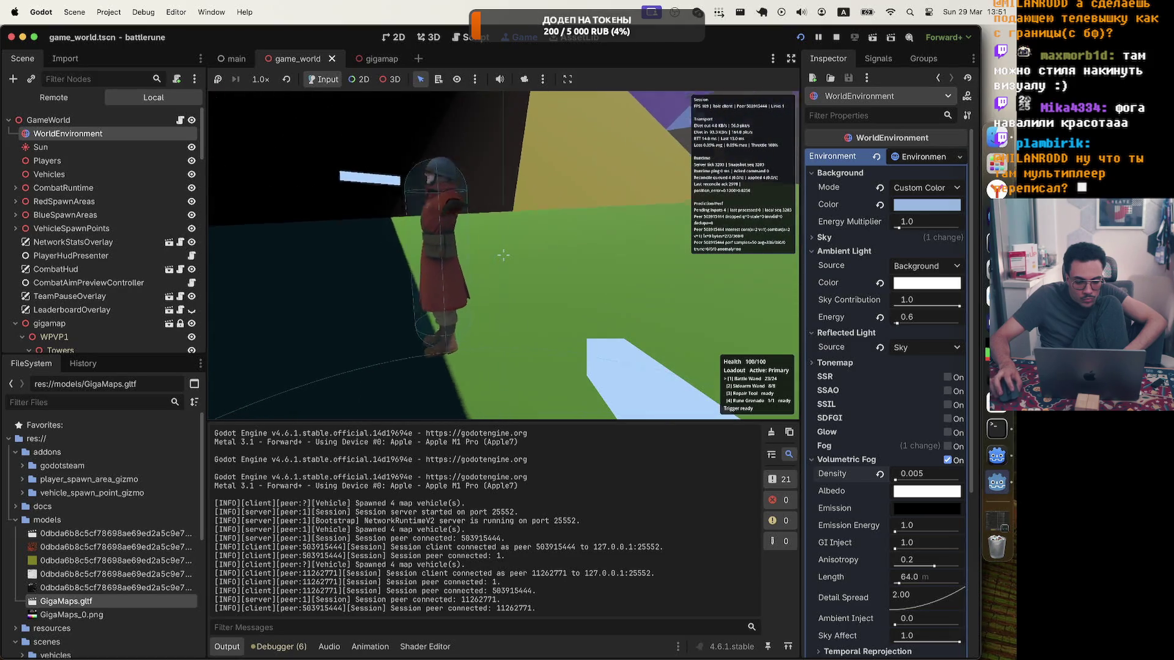
key("w")
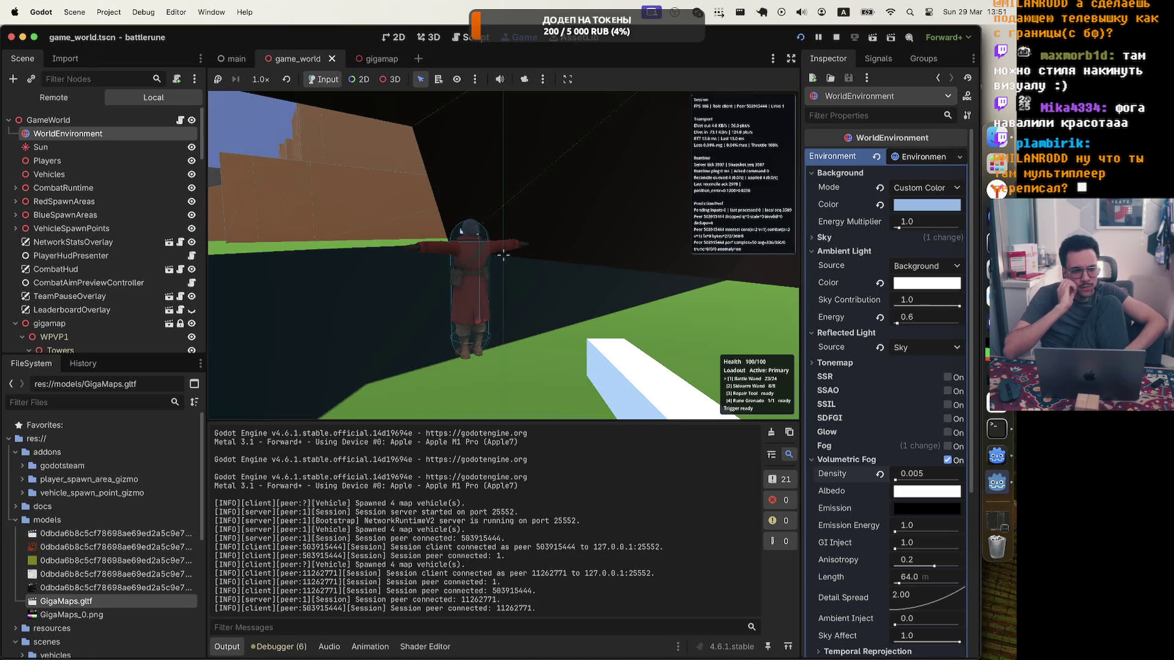
key("Escape")
key("Escape")
key("Escape")
key("Escape")
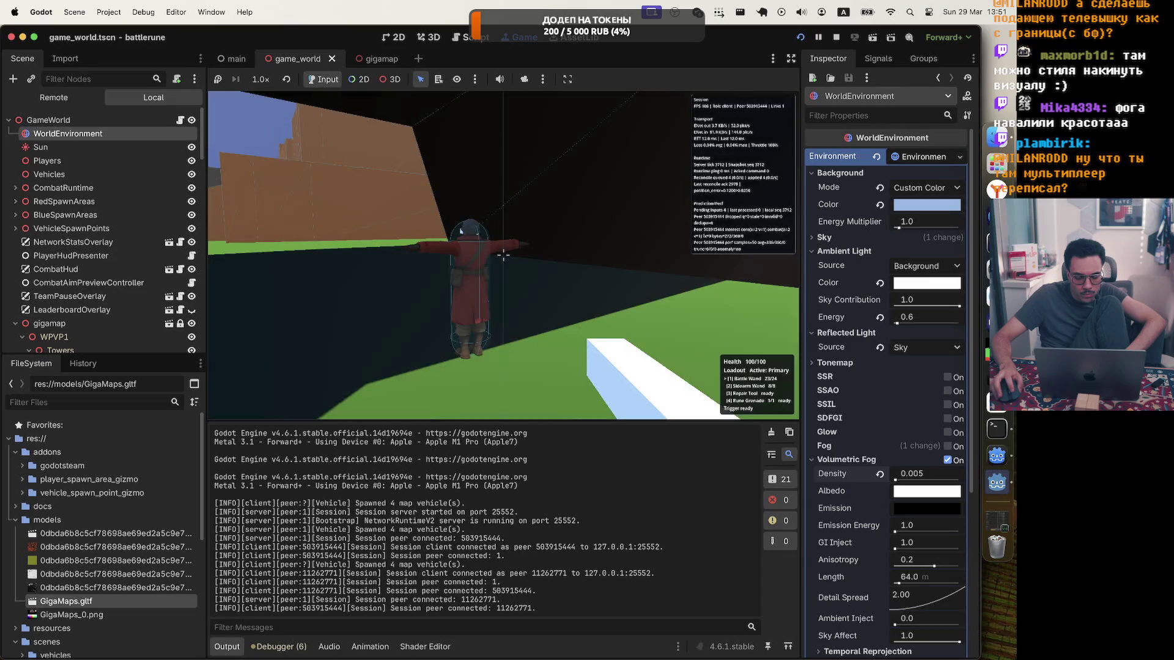
key("Escape")
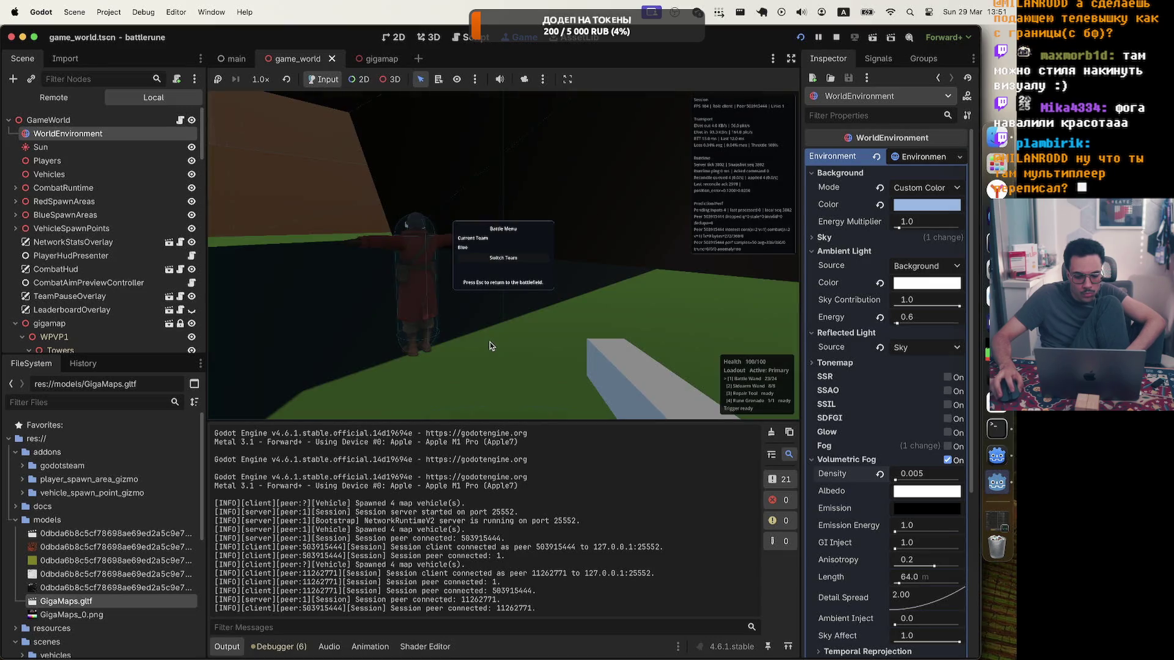
Bring the separate battlerune debug window to the front and move it to the upper right
key("super+Tab")
key("super+Tab")
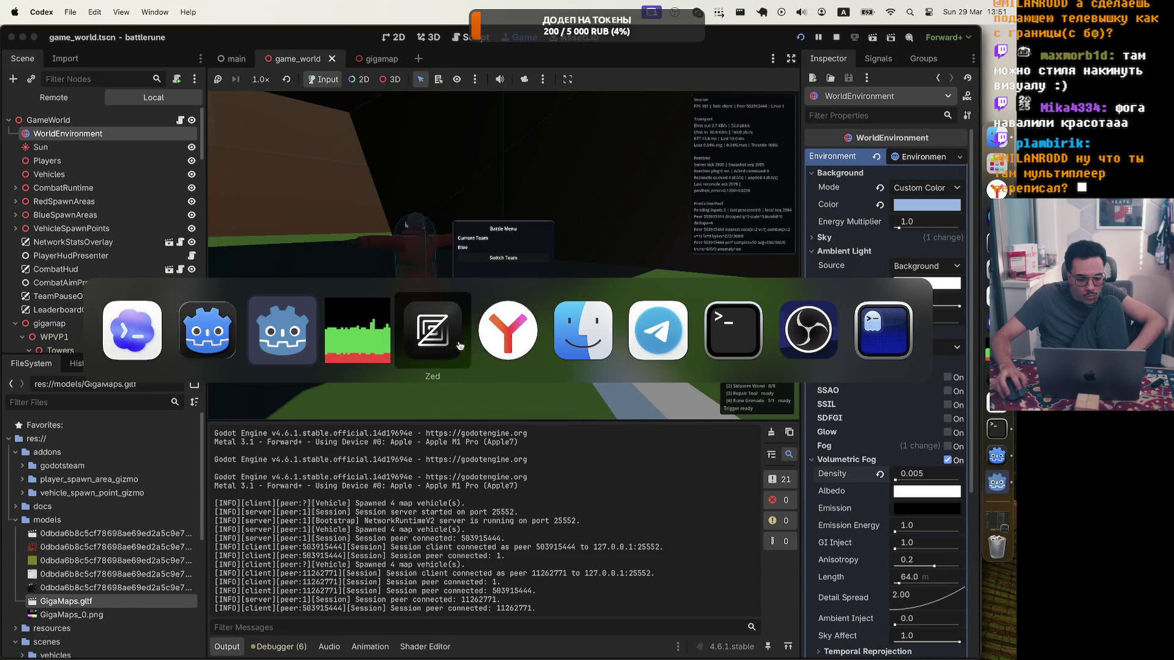
left_click(282, 330)
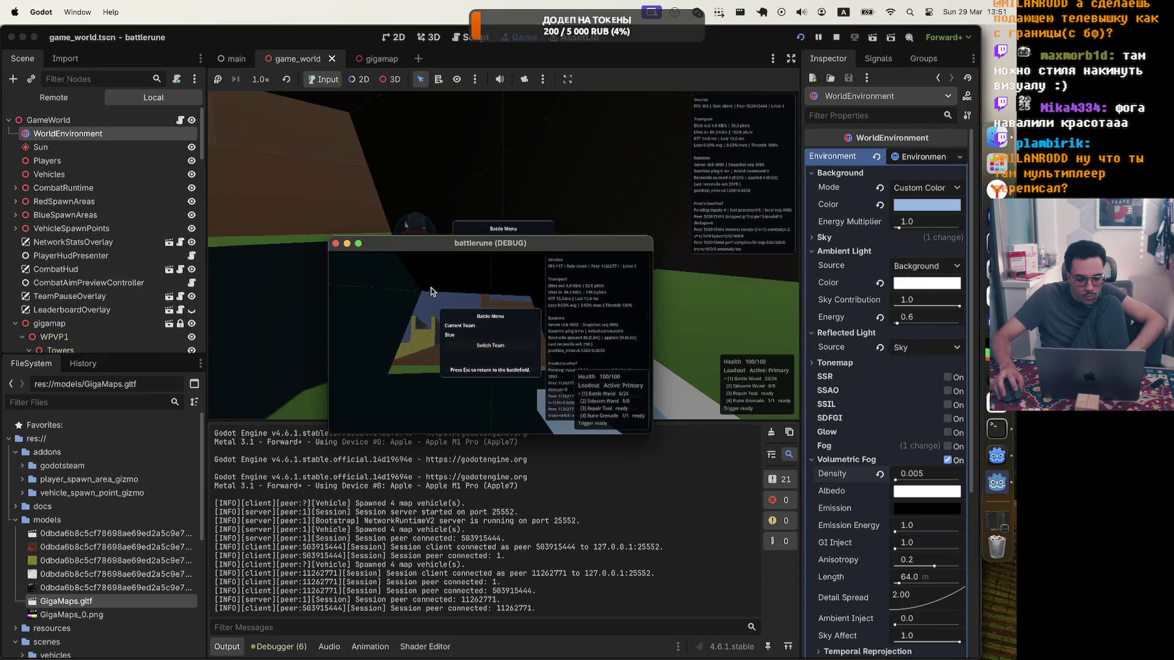
left_click_drag(483, 253, 784, 214)
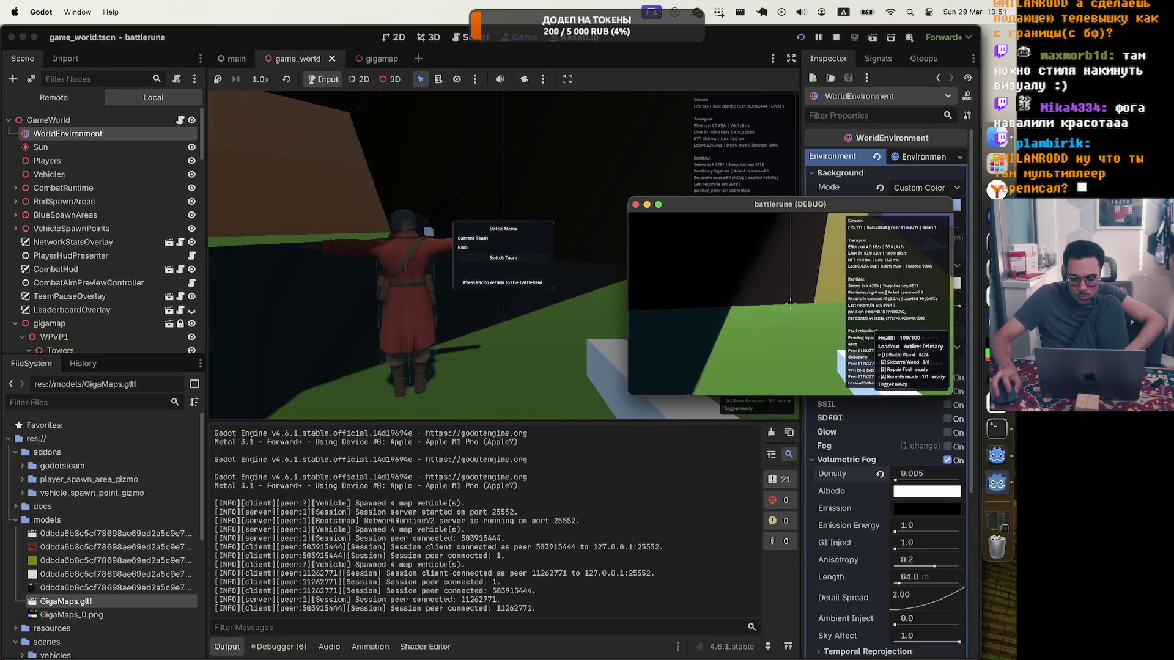
Walk onto the open green field and fire the Battle Wand at the distant red character
key("w")
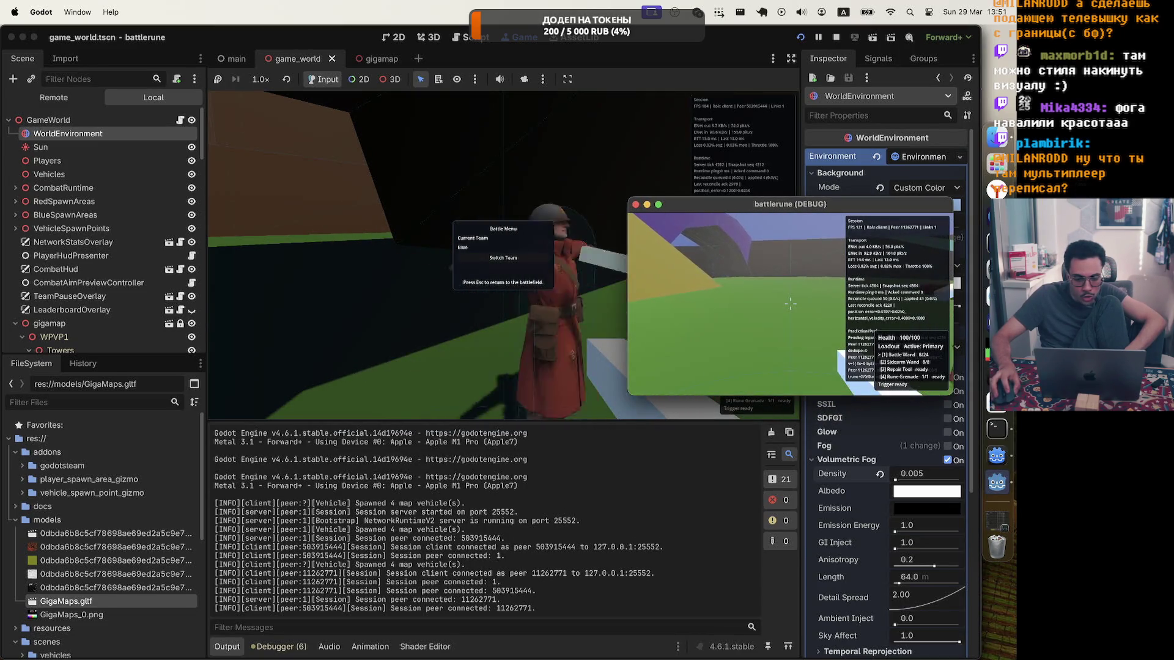
key("w")
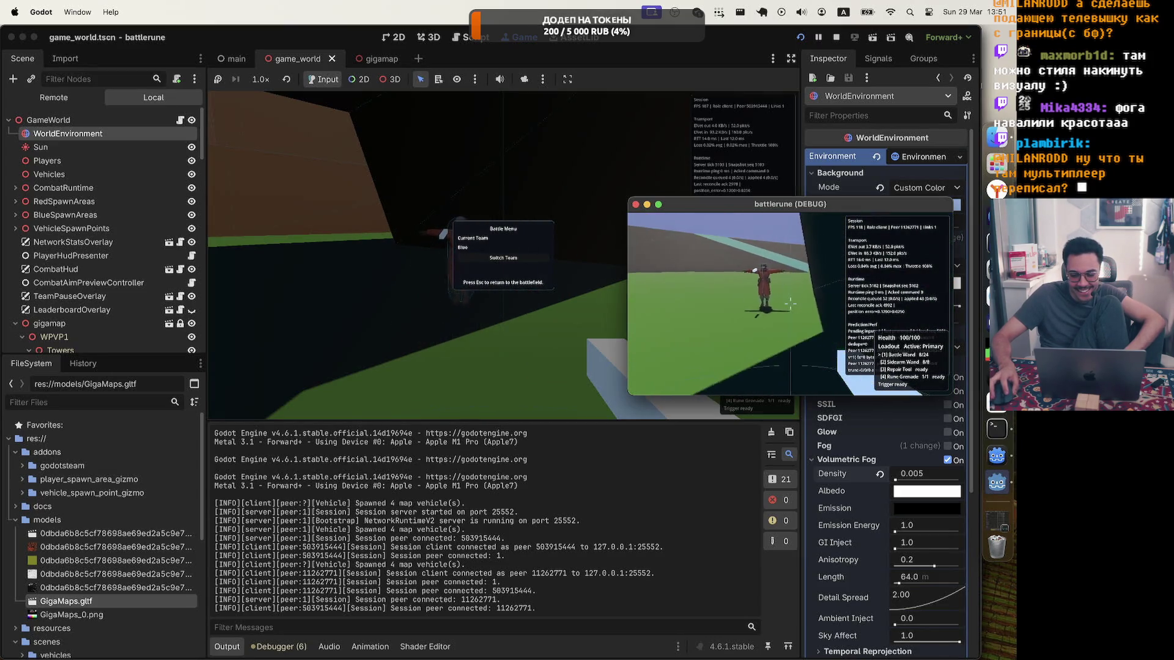
left_click(790, 304)
left_click(789, 303)
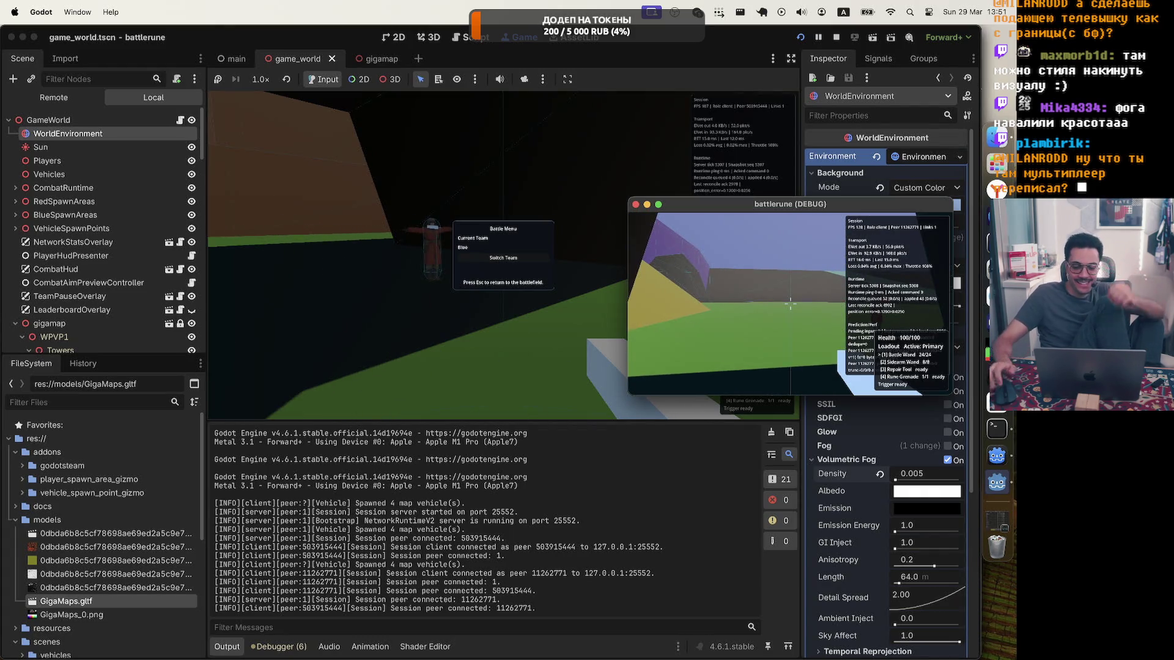
Walk up to the grey wall and towers, open the Battle Menu, and stop the debug game
key("w")
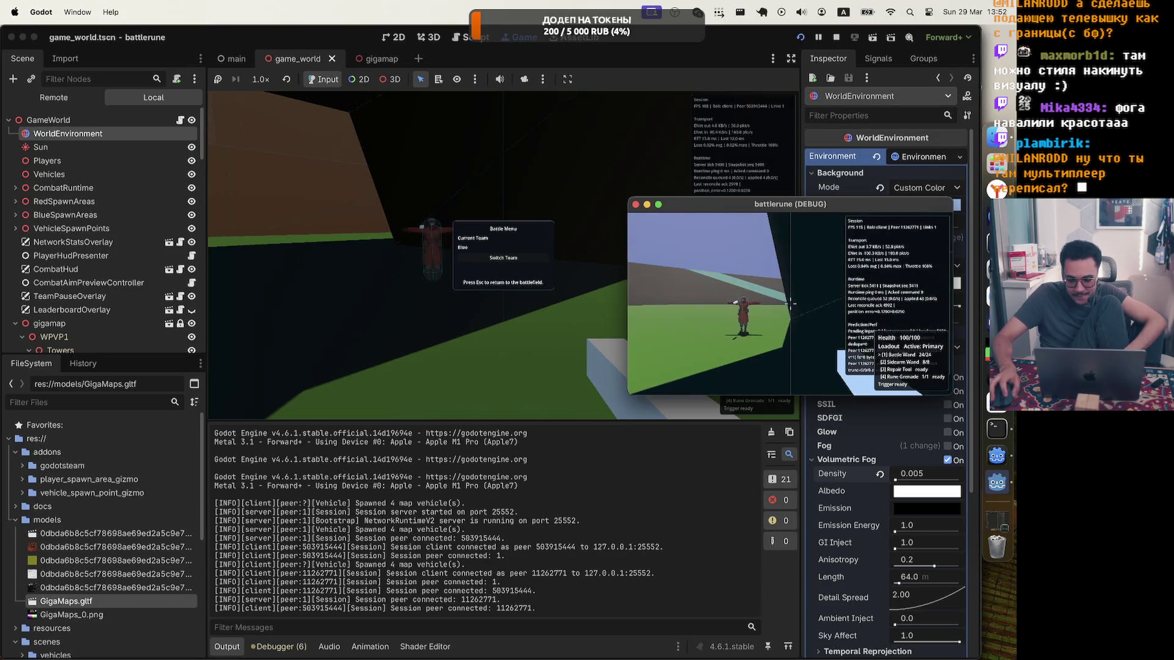
key("w")
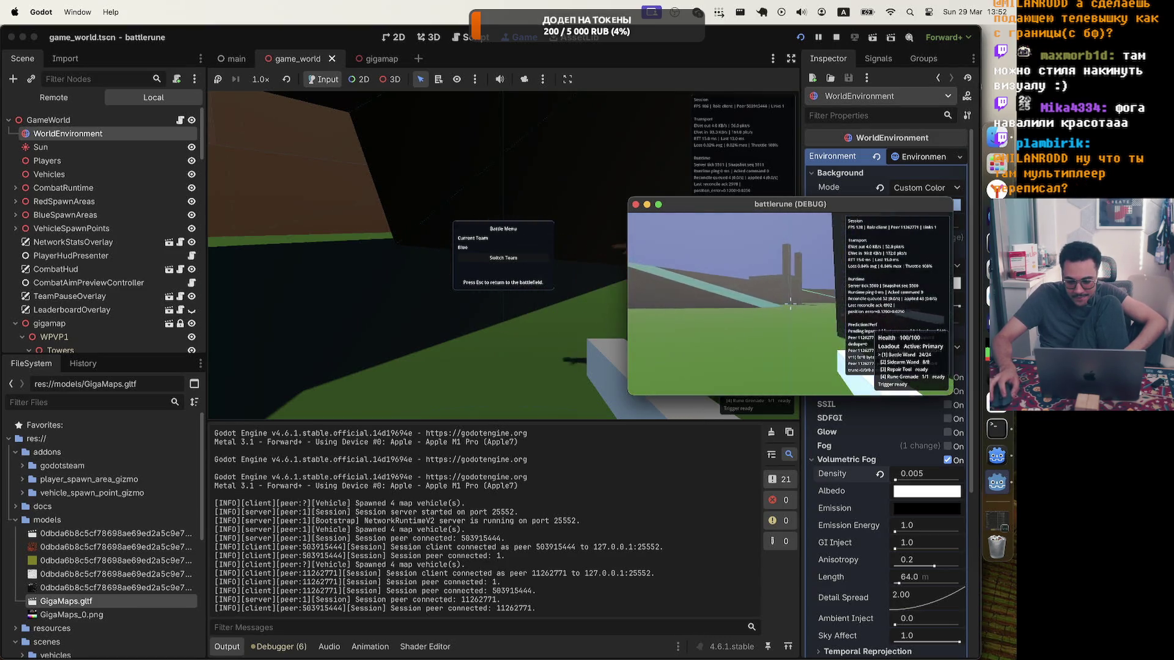
key("w")
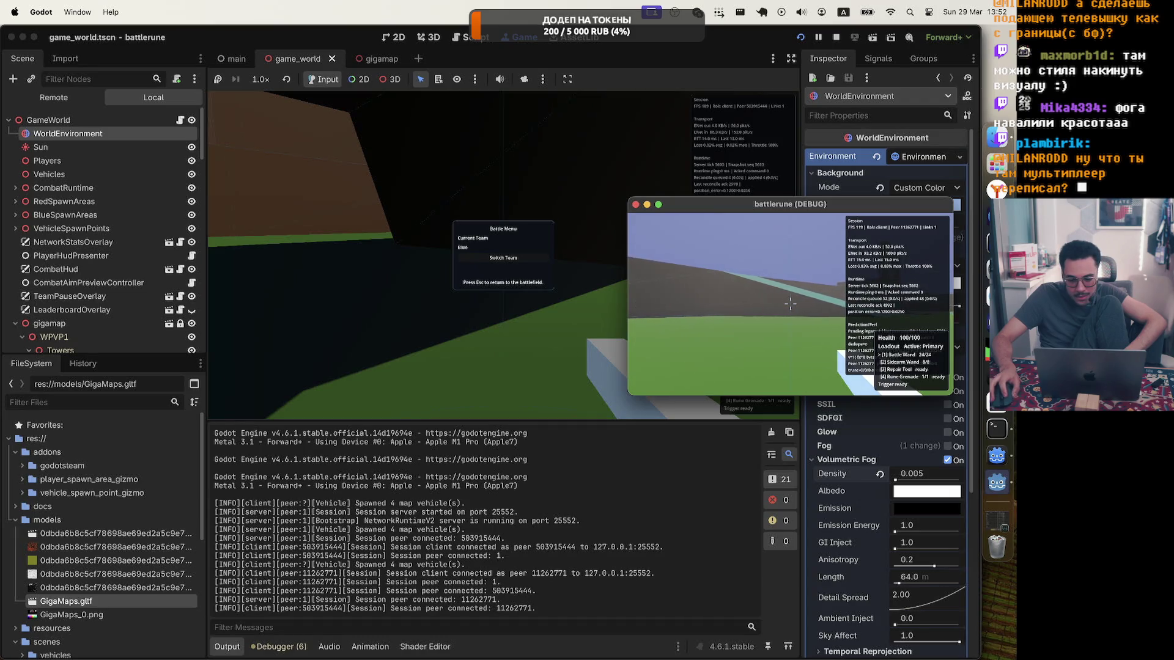
key("w")
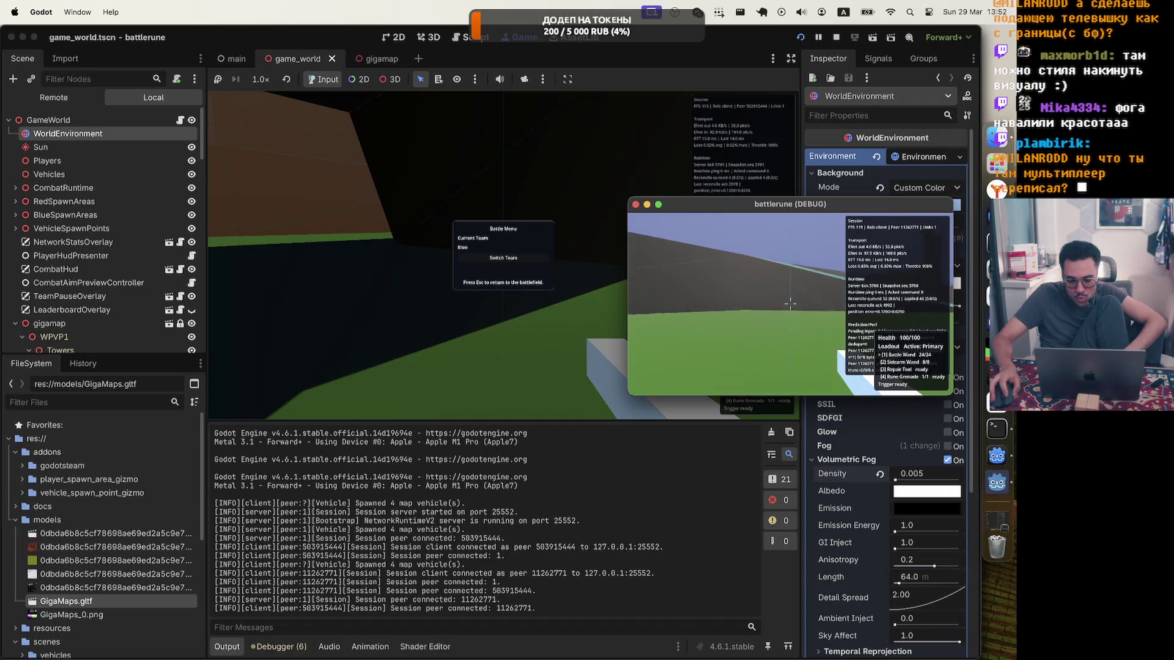
key("w")
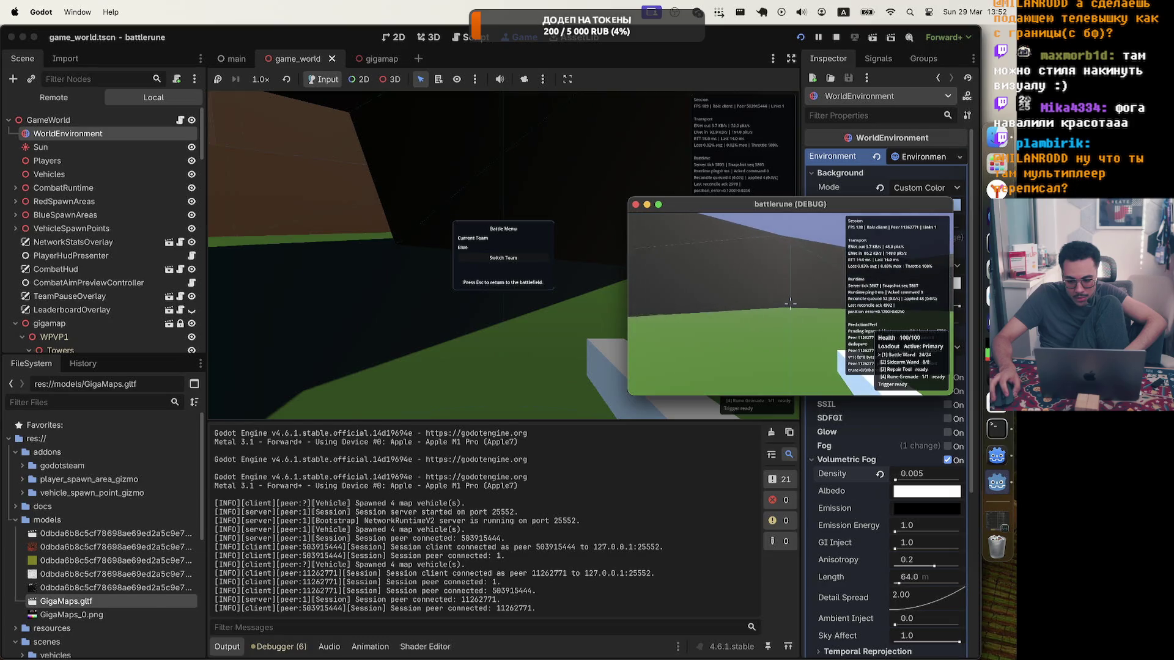
key("a")
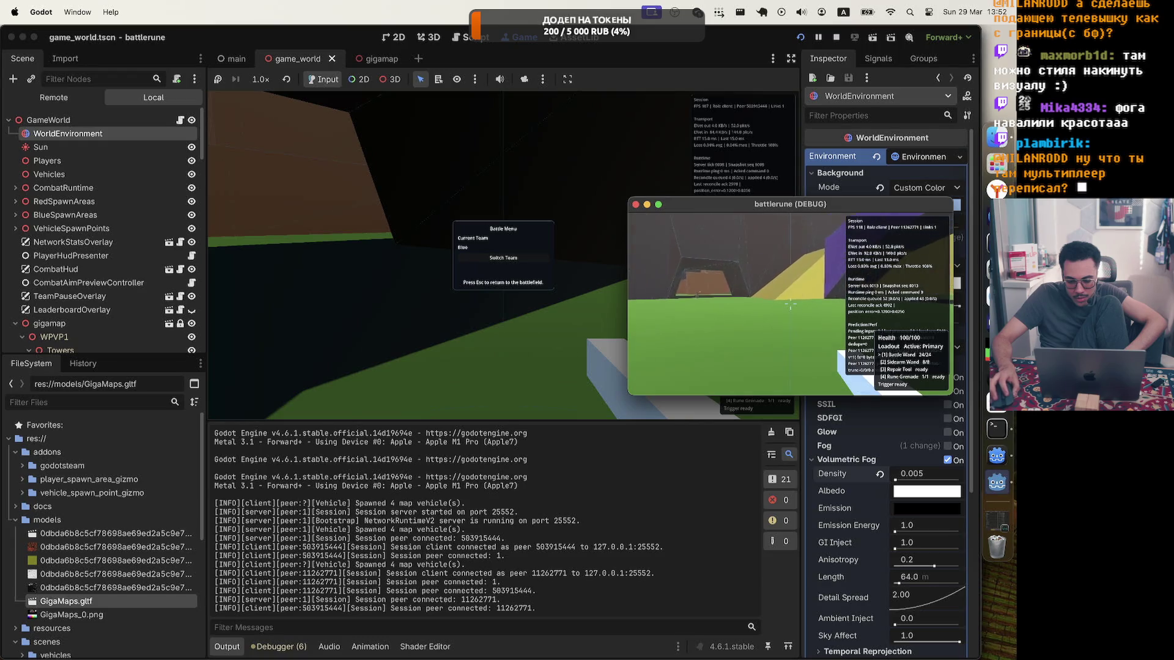
key("Escape")
left_click(835, 37)
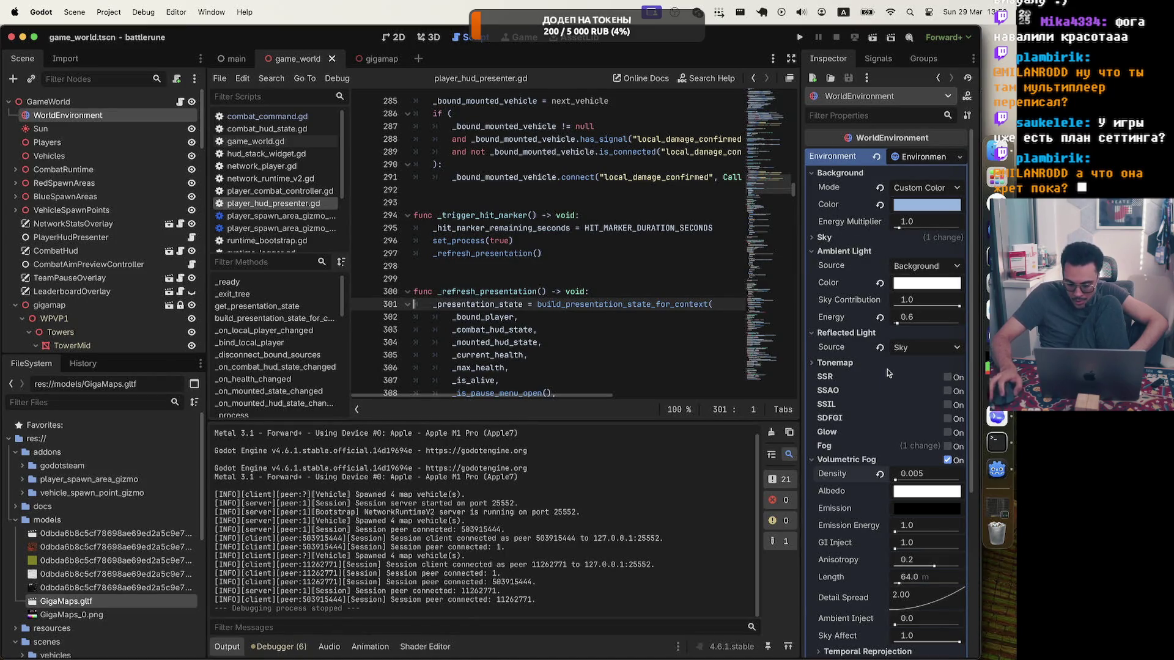
Set volumetric fog density to 0.0025 and save the game_world scene
scroll(880, 476, "down", 1)
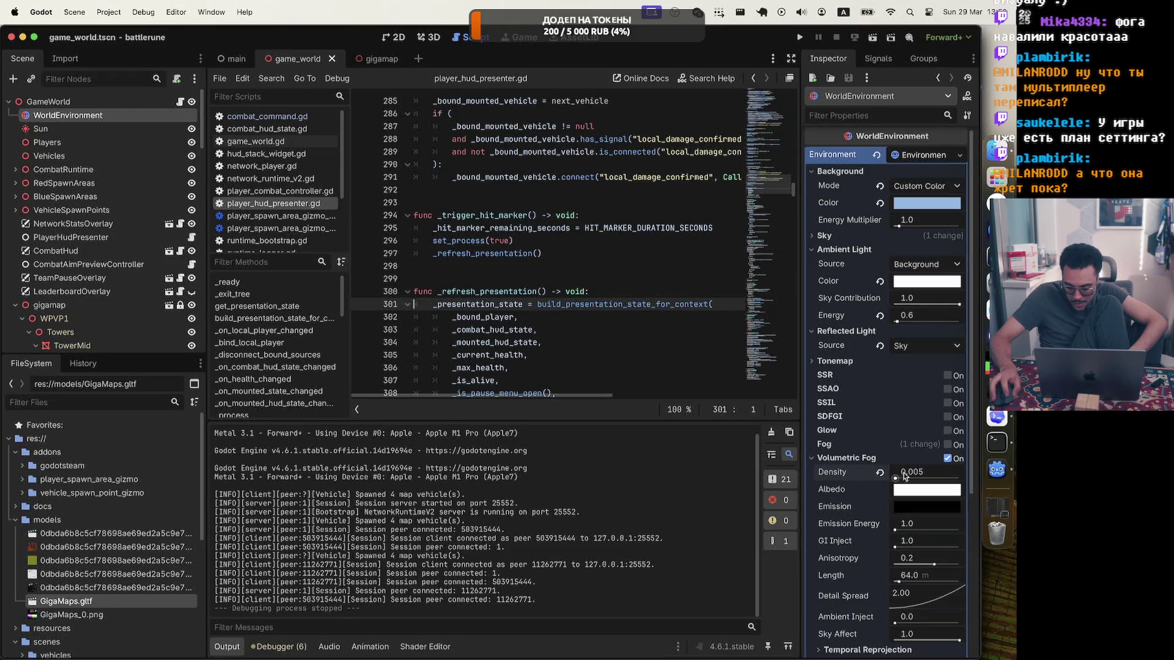
left_click(952, 474)
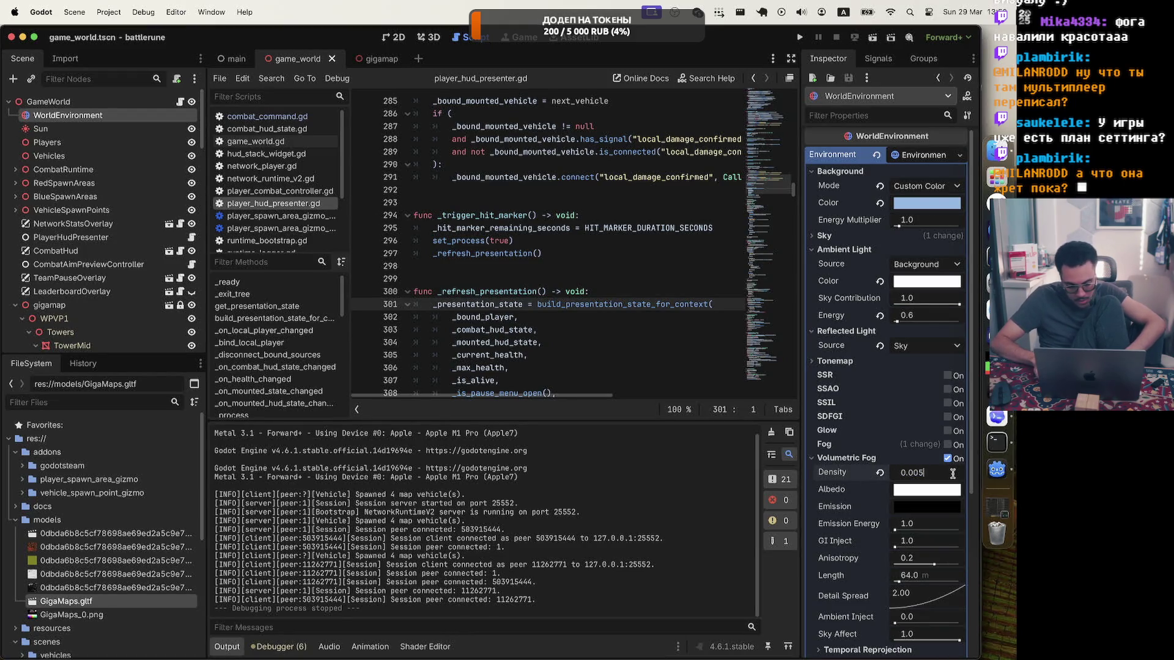
type("0.0025")
key("Return")
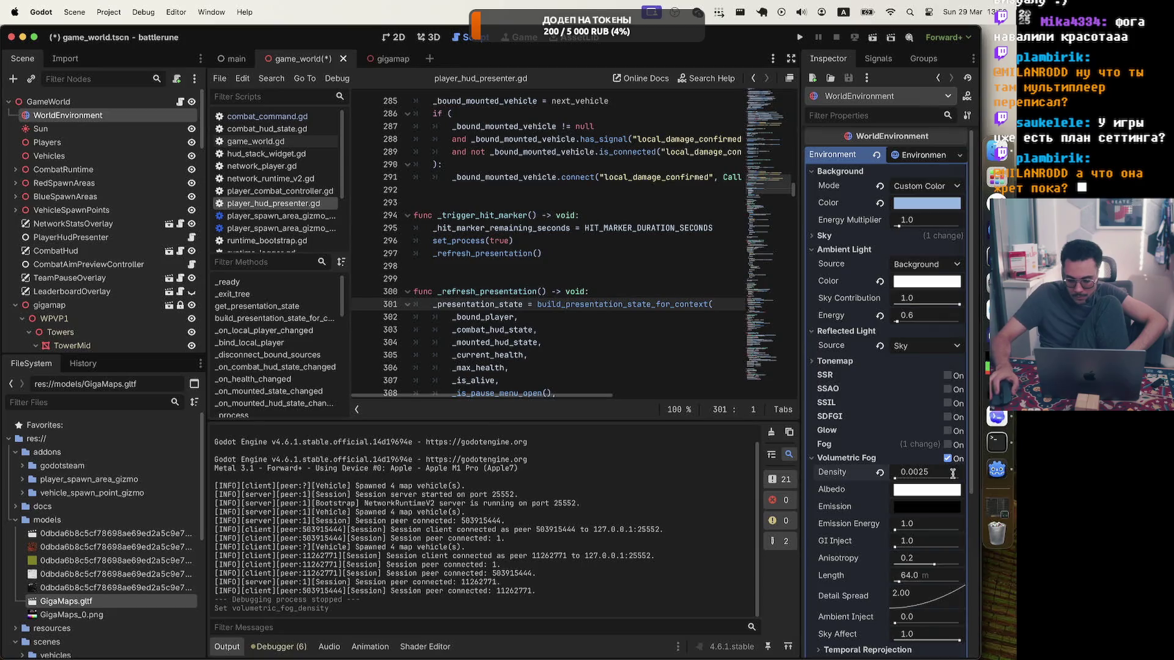
key("ctrl+s")
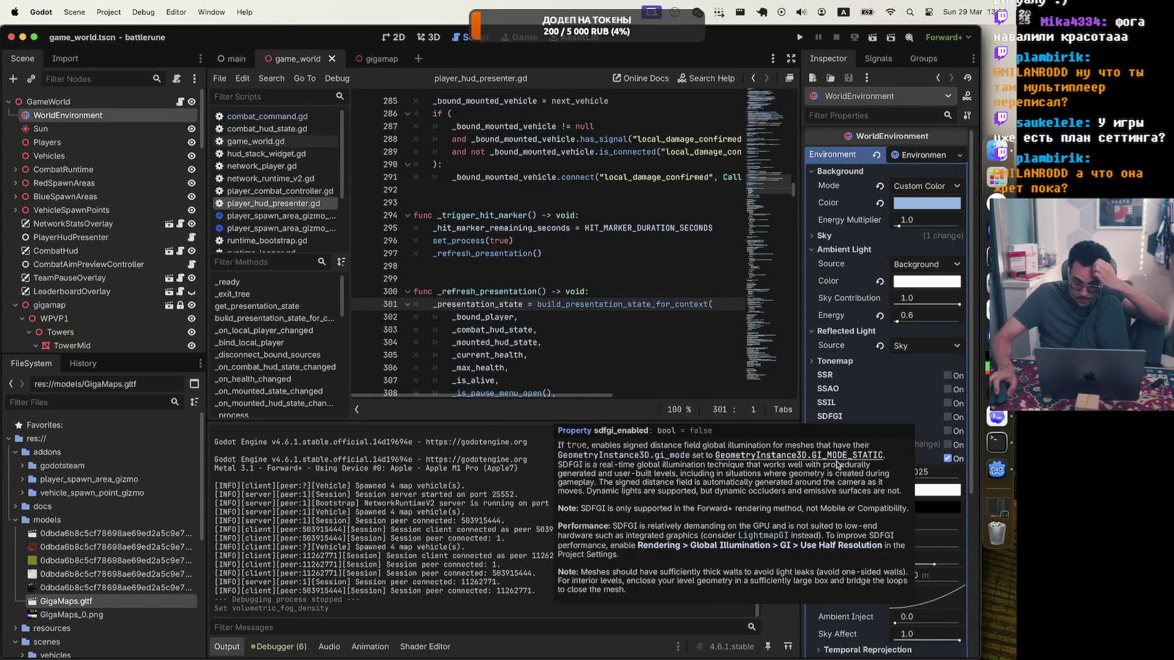
Switch tonemapping to Filmic and fly the 3D viewport camera through the gate
left_click(817, 359)
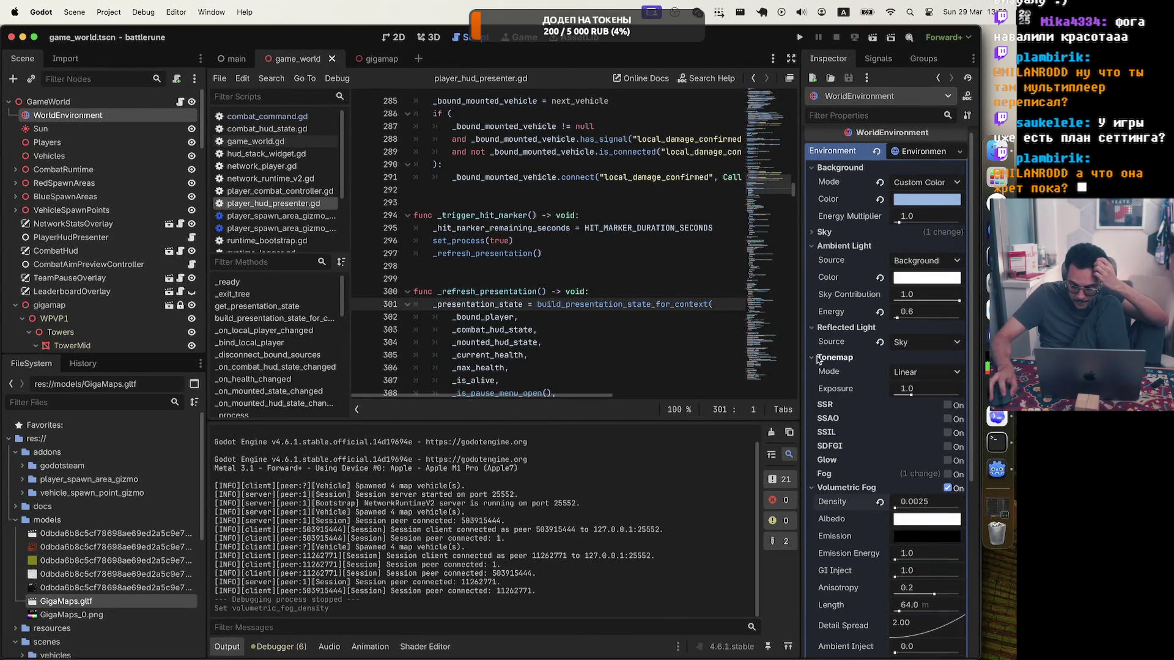
left_click(905, 373)
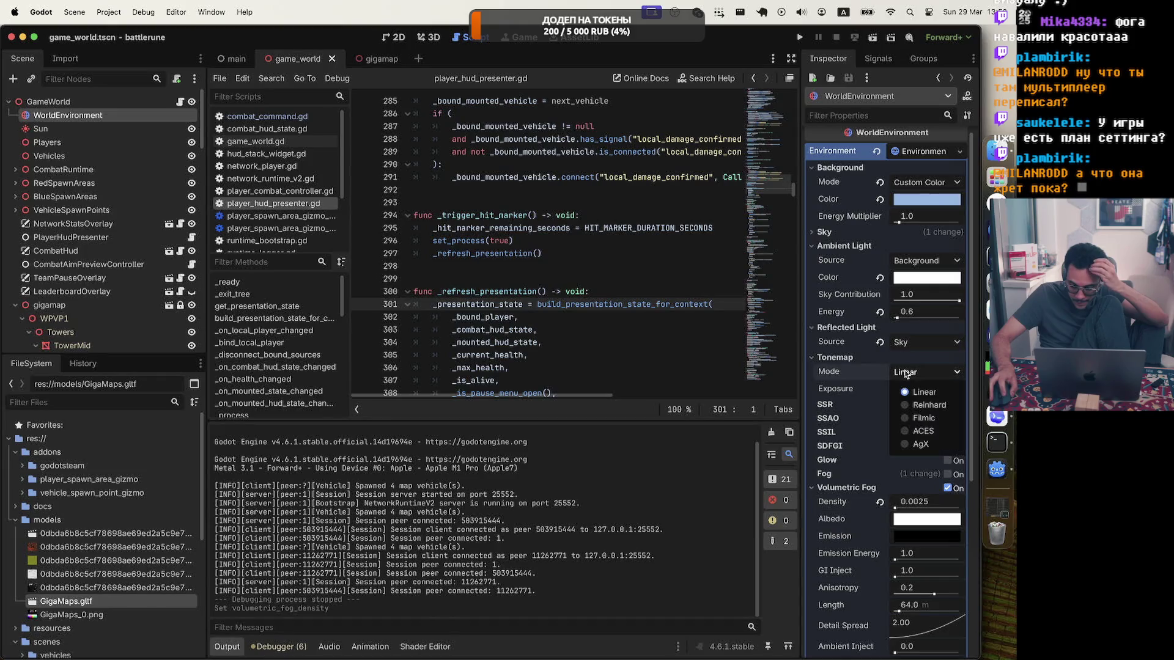
left_click(905, 419)
left_click(430, 37)
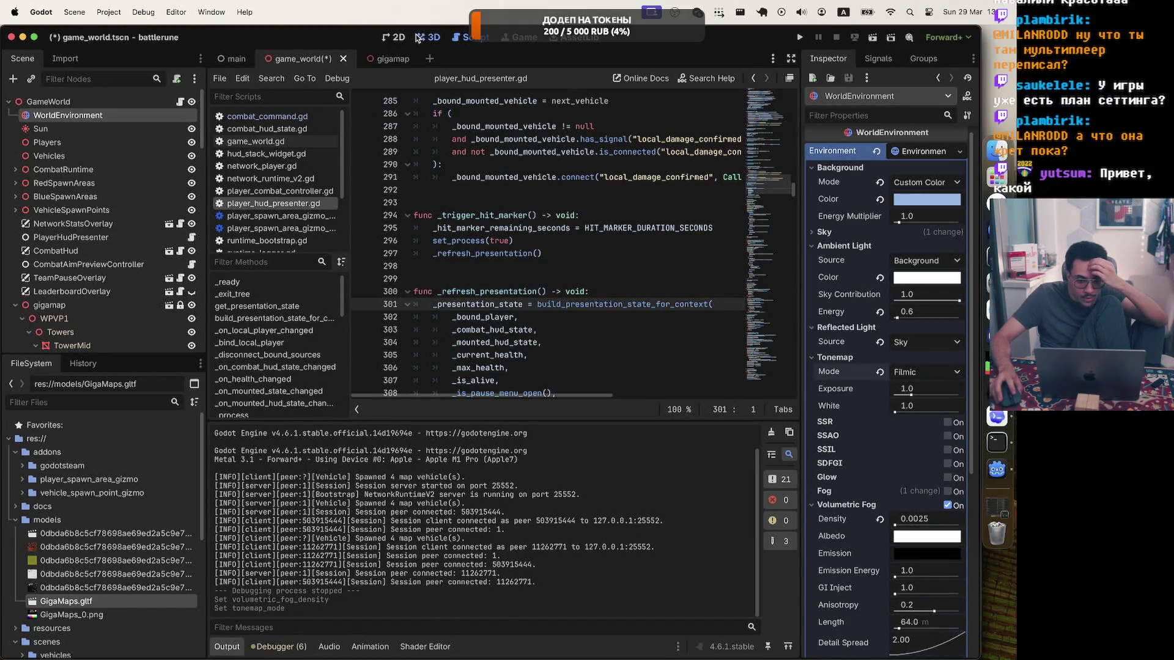
mouse_move(570, 249)
left_mouse_down()
mouse_move(691, 248)
mouse_move(670, 267)
left_mouse_up()
Compare Linear and Filmic tonemapping, settling on Filmic with exposure 0.61 and white 1.33
left_click(912, 372)
left_click(920, 391)
left_click(908, 374)
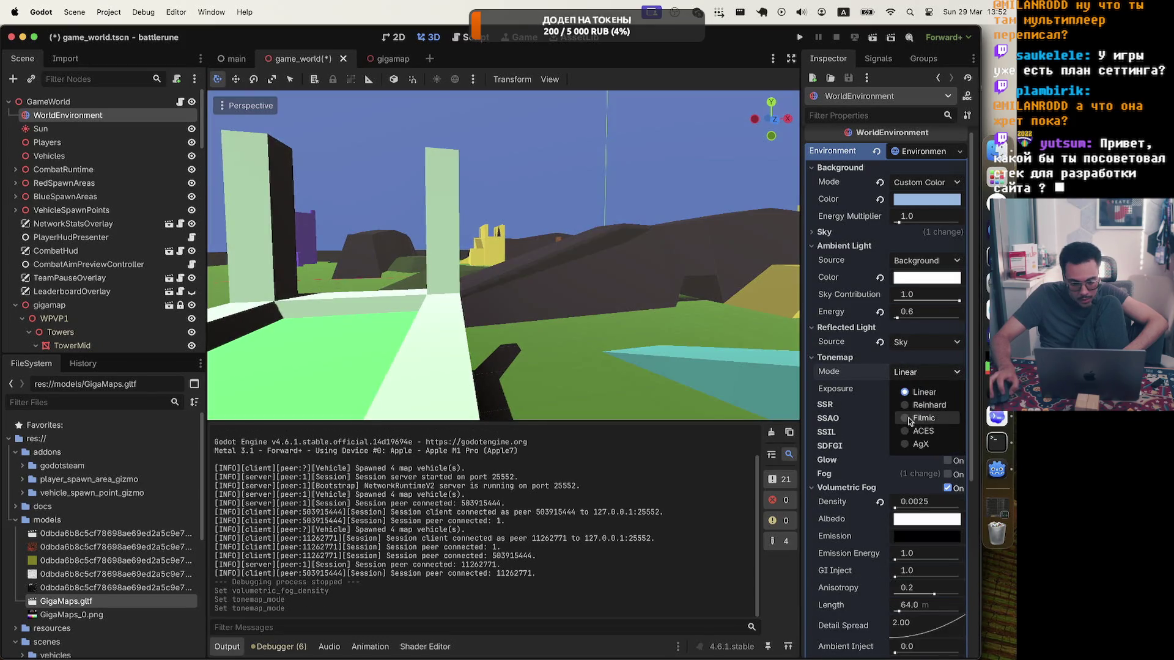
left_click(909, 418)
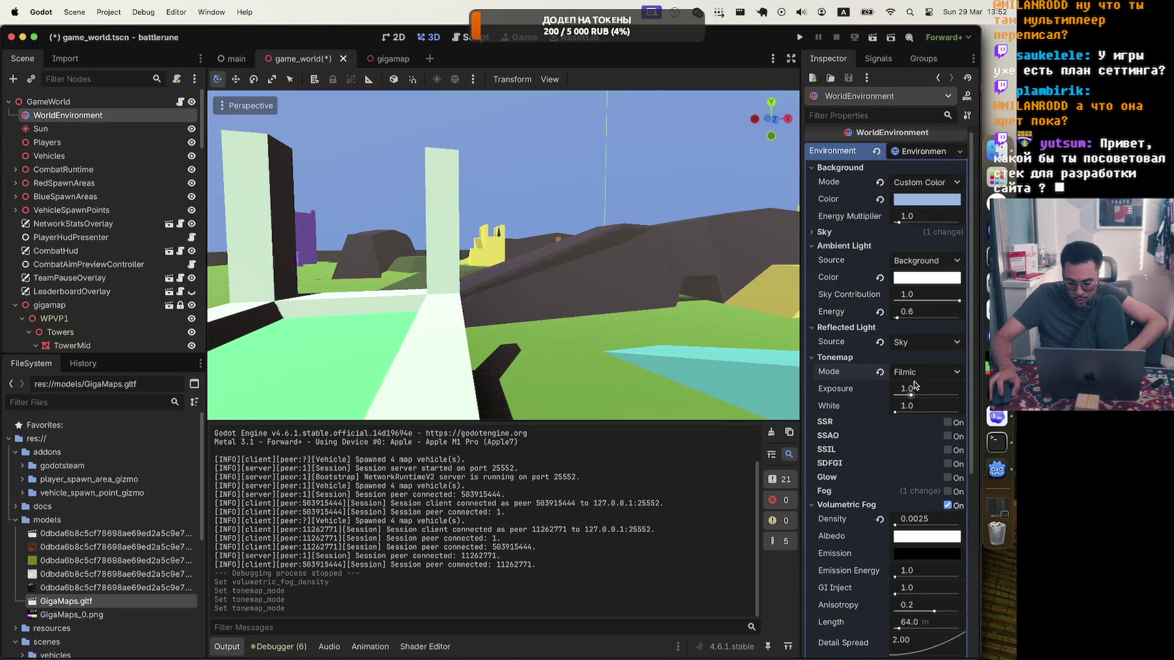
left_click_drag(910, 396, 896, 412)
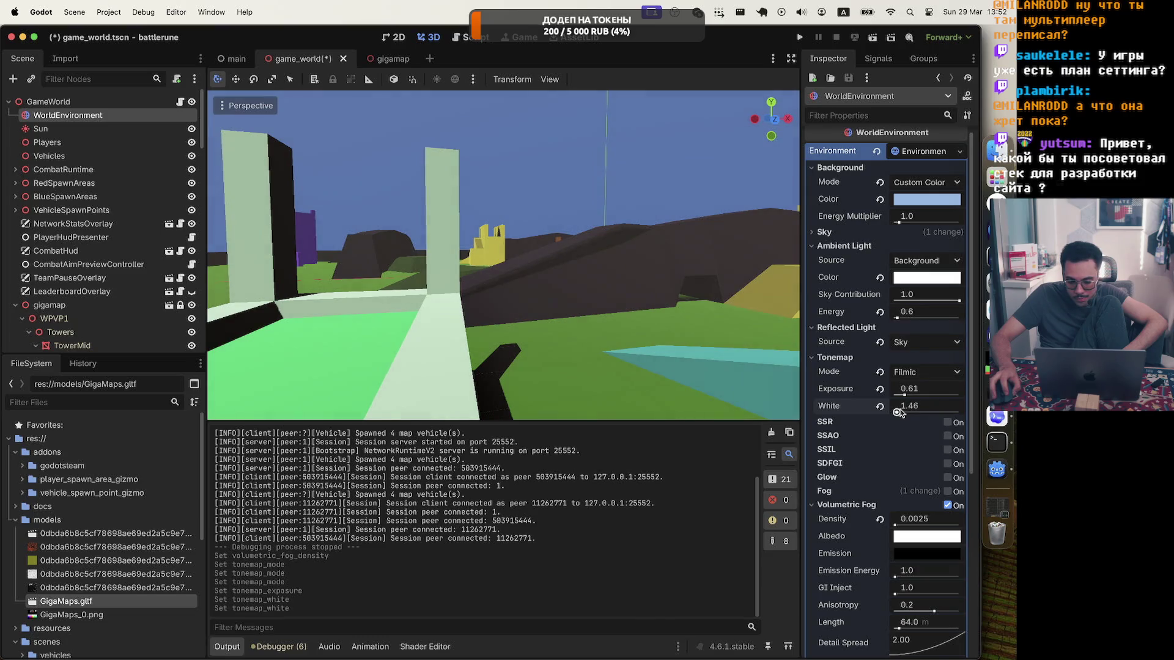
Try SSR and SSAO but leave both off, then save and launch a debug playtest
left_click(947, 423)
left_click(946, 422)
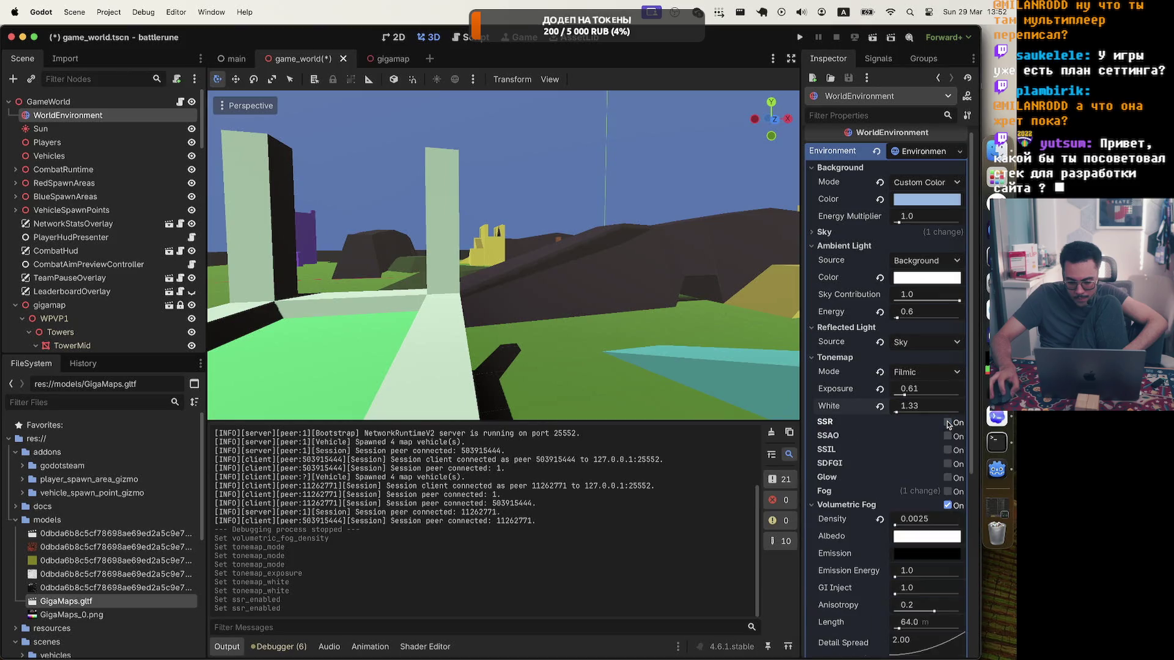
scroll(854, 424, "down", 1)
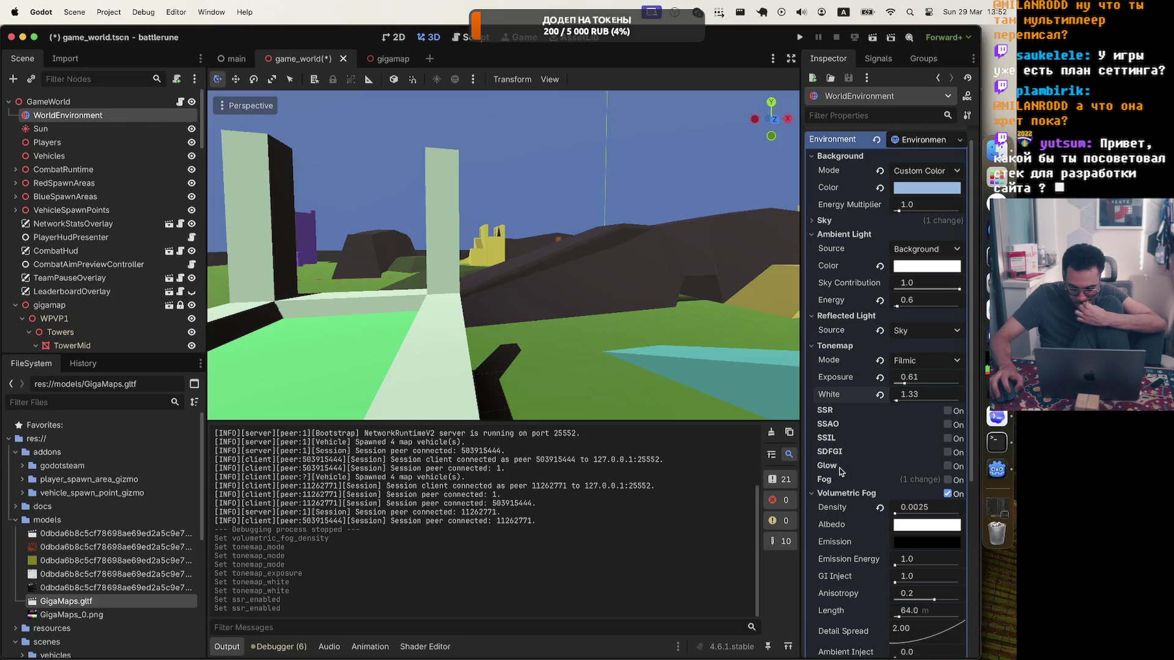
left_click(948, 411)
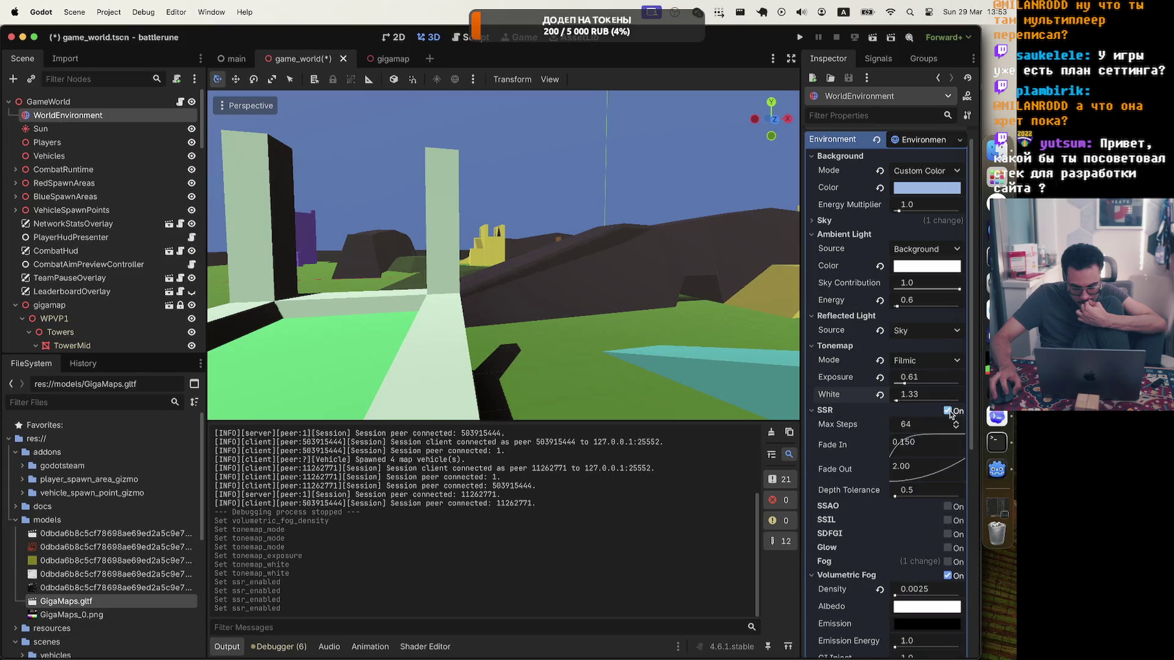
left_click(948, 411)
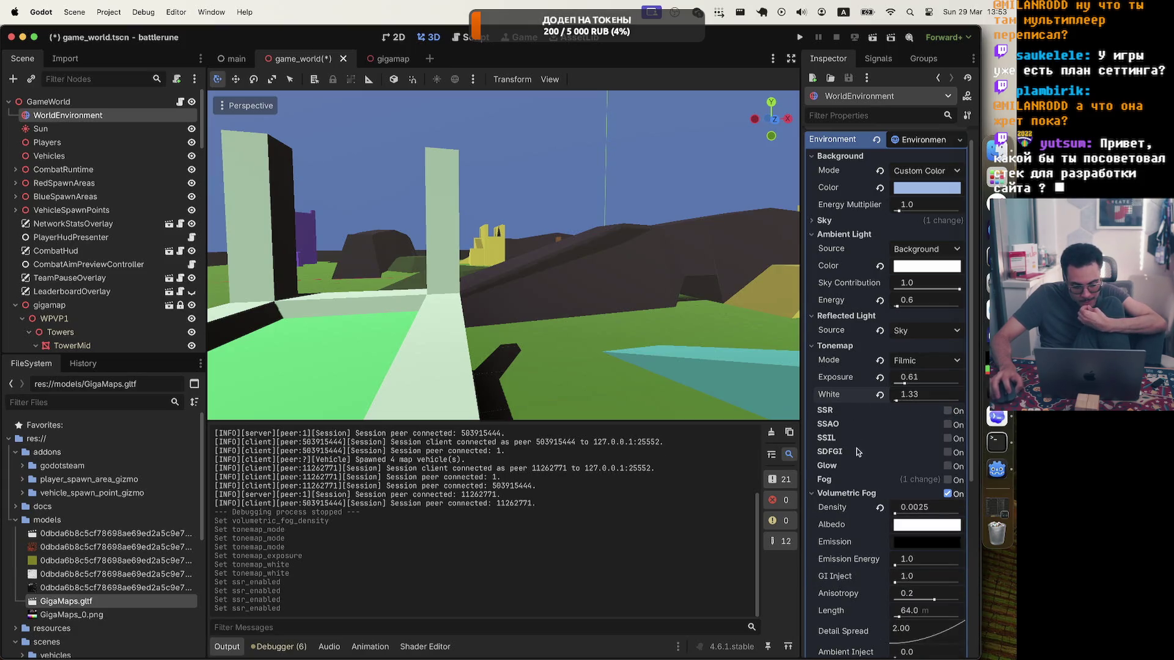
left_click(947, 424)
left_click(948, 425)
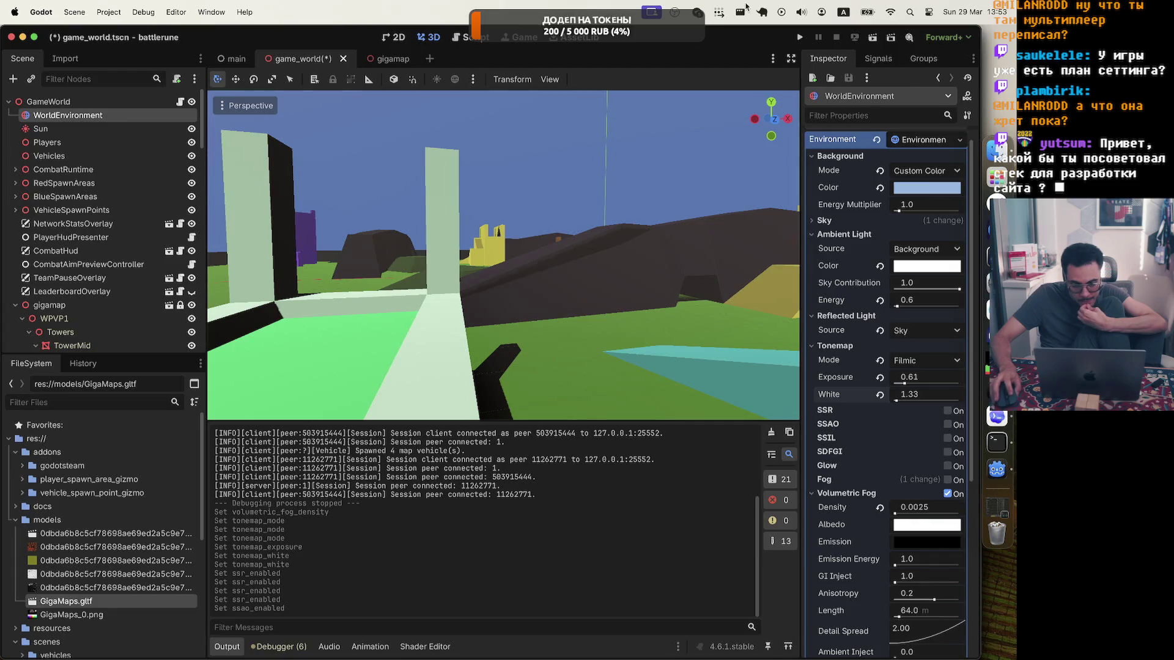
left_click(800, 37)
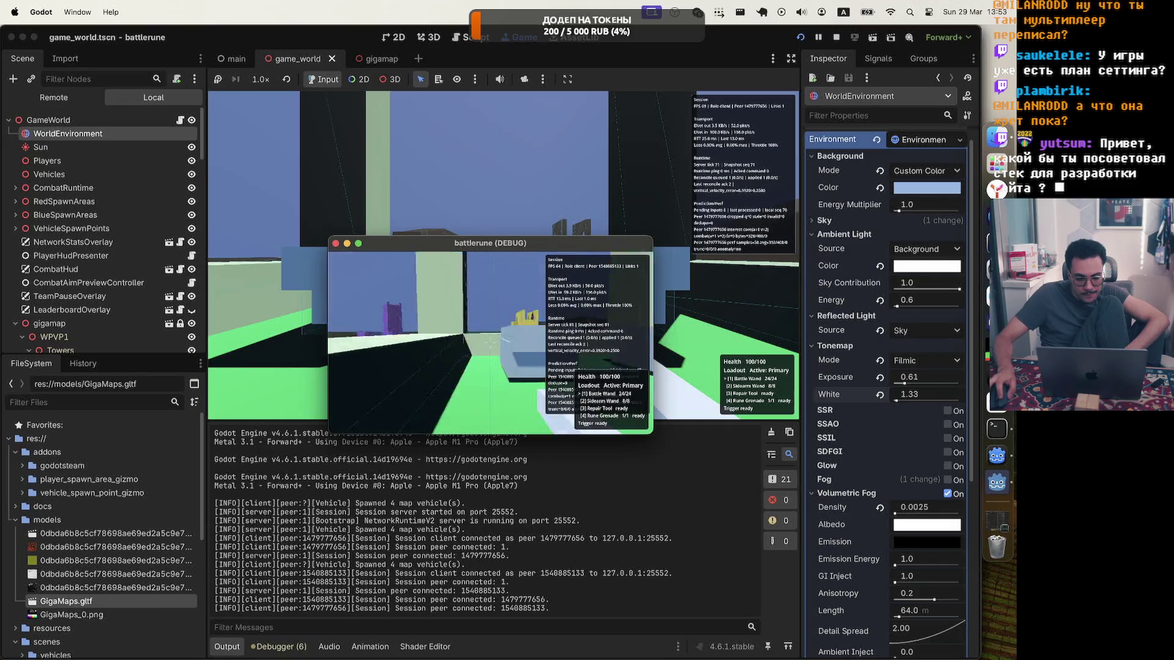
key("w")
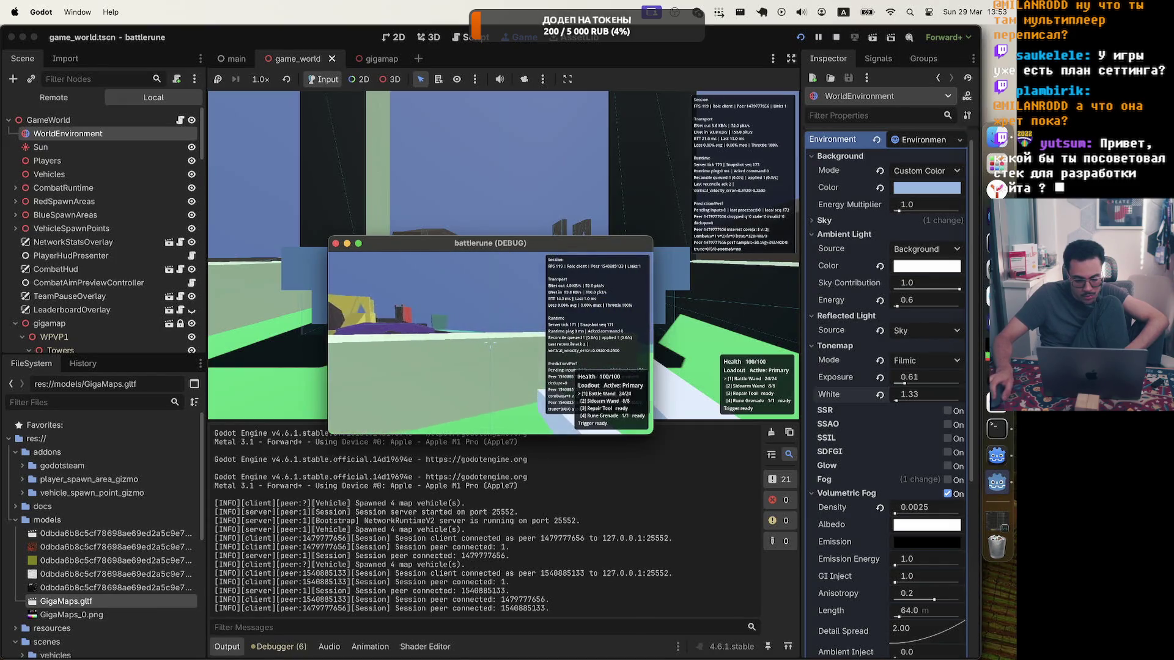
Fire the Battle Wand across the field, moving the debug window aside and refocusing the embedded game
left_click(490, 343)
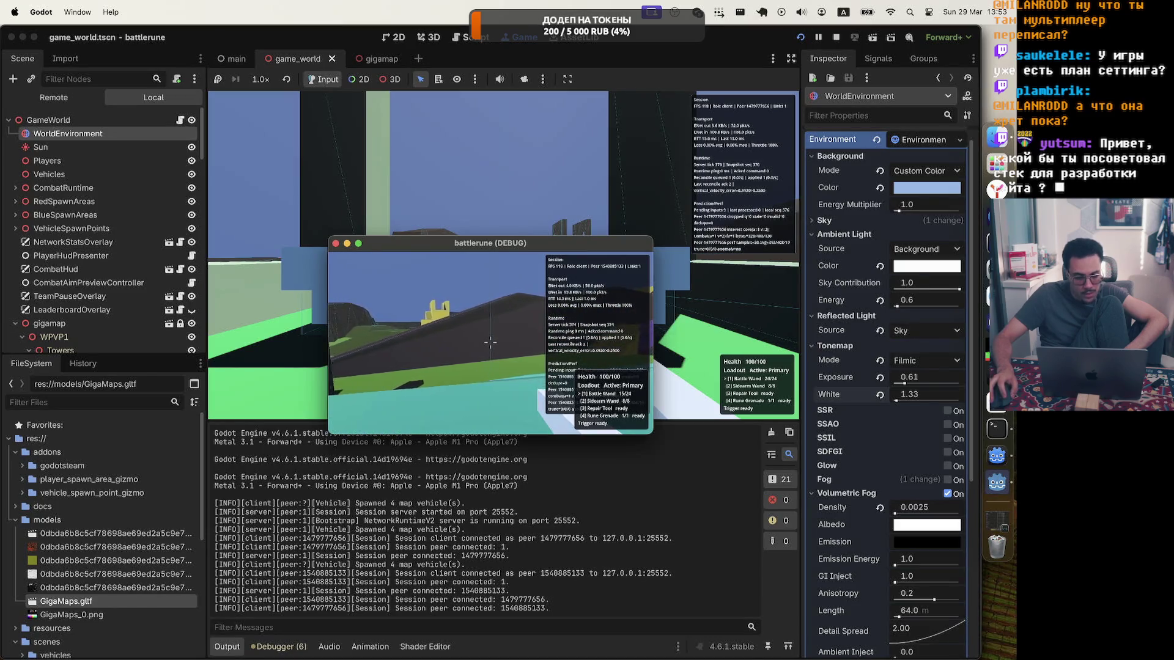
key("Escape")
mouse_move(497, 250)
left_mouse_down()
mouse_move(770, 302)
mouse_move(811, 296)
left_mouse_up()
left_click(427, 245)
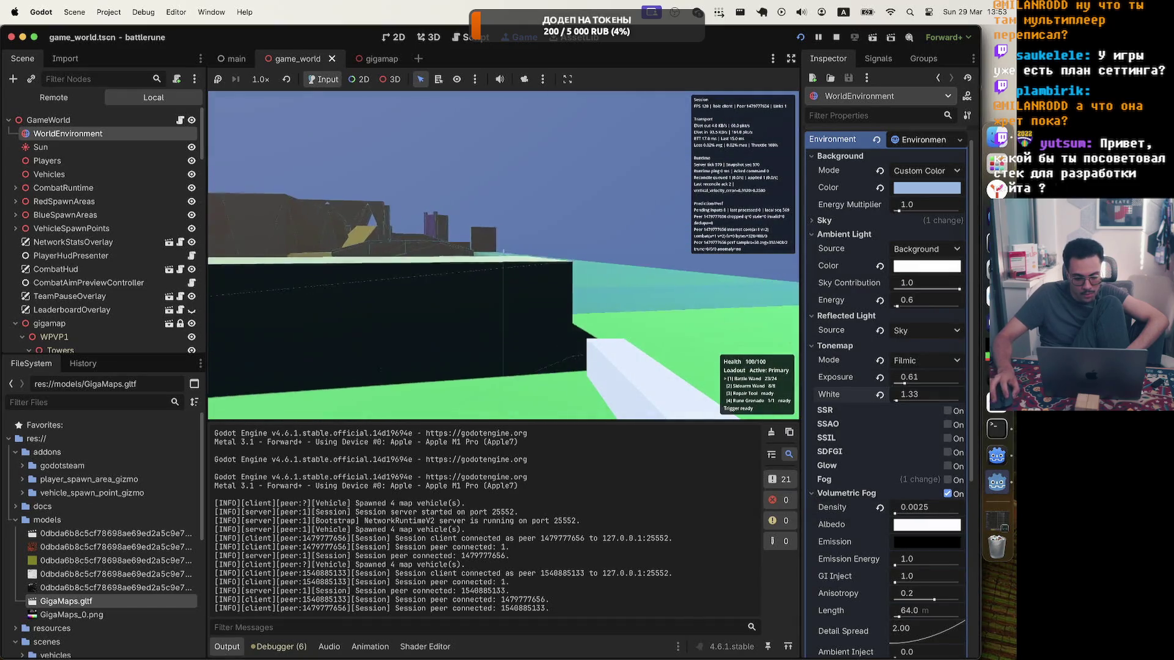
left_click(503, 255)
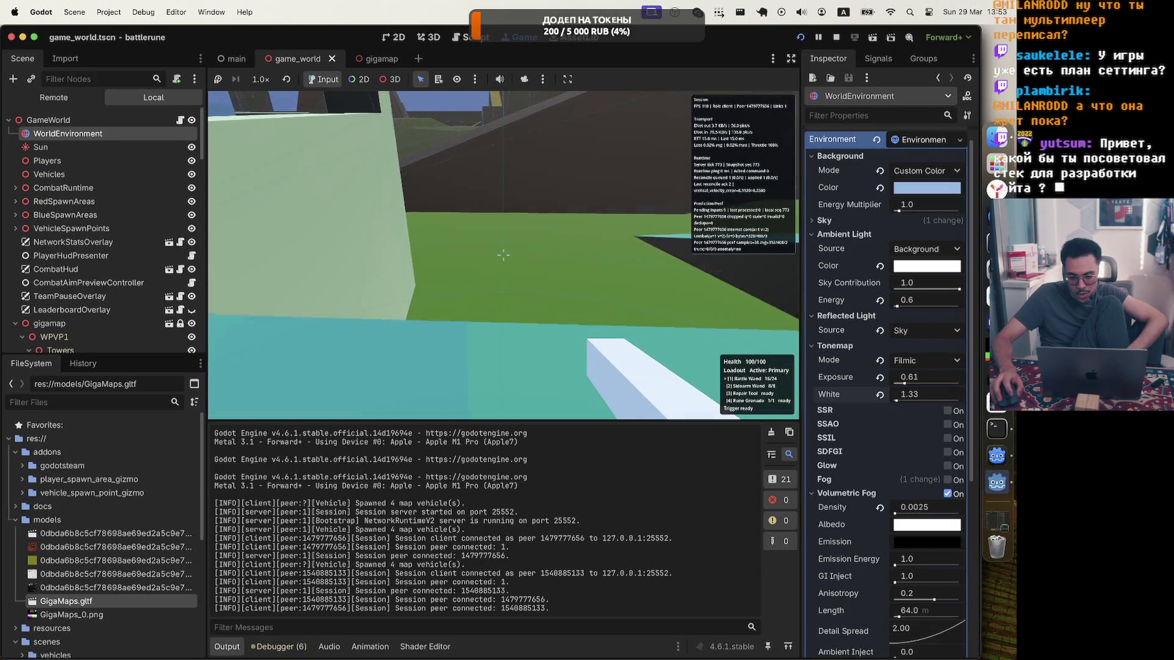
key("Escape")
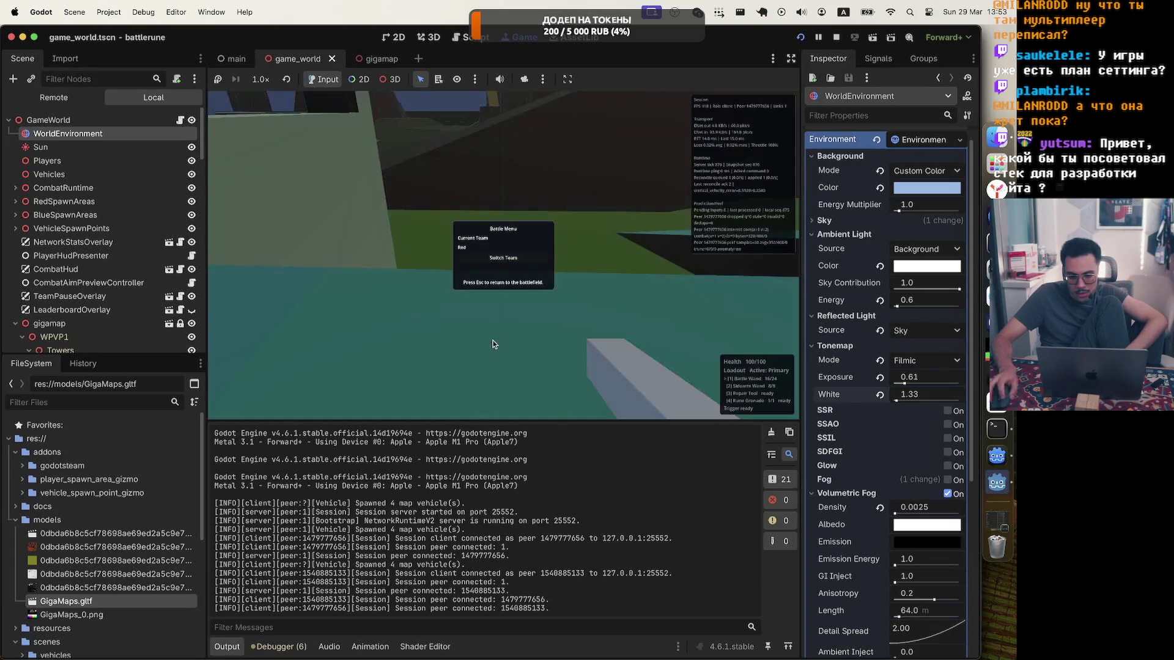
key("Escape")
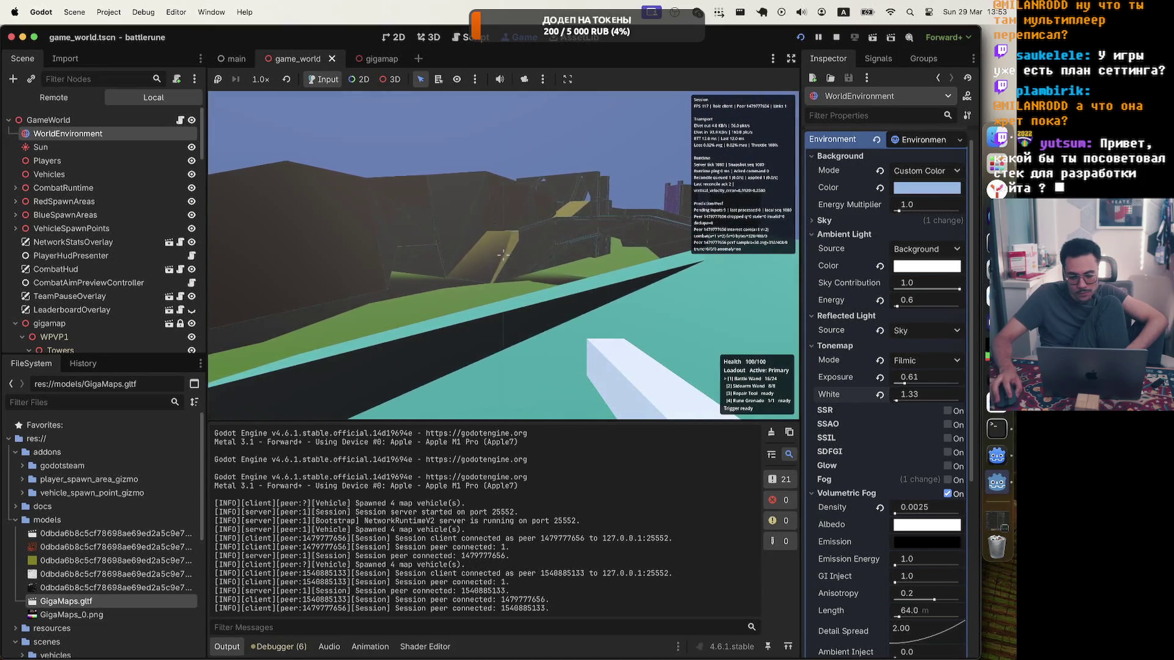
Walk along the dark wall and pillar onto the green ground, firing, then open the Battle Menu
key("w")
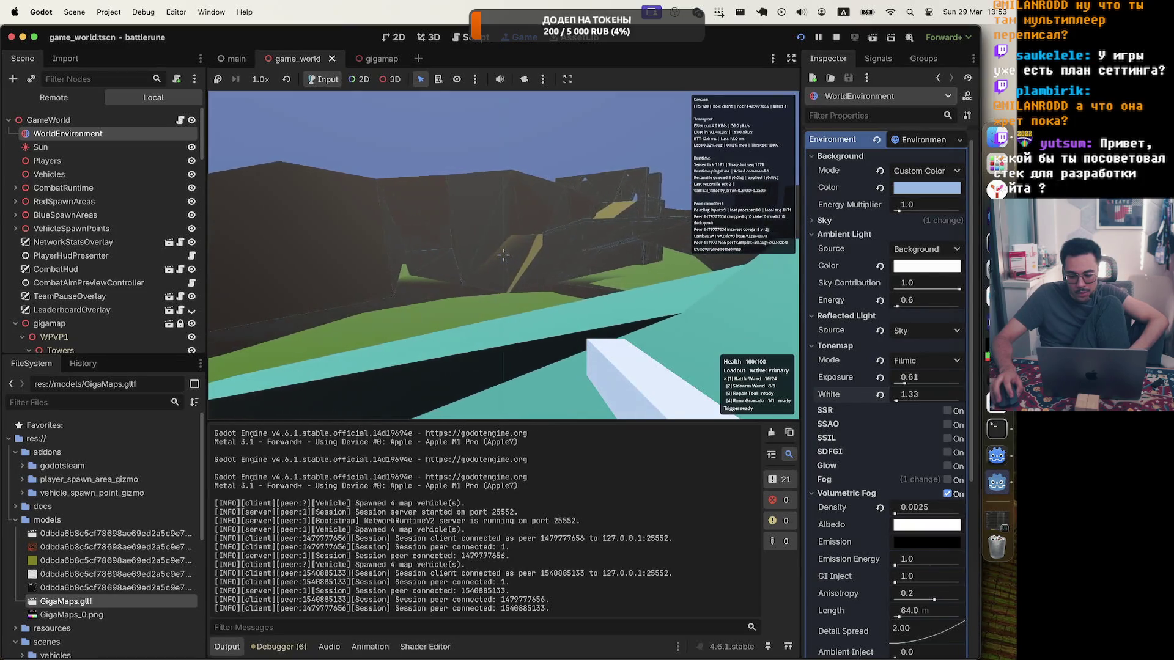
key("w")
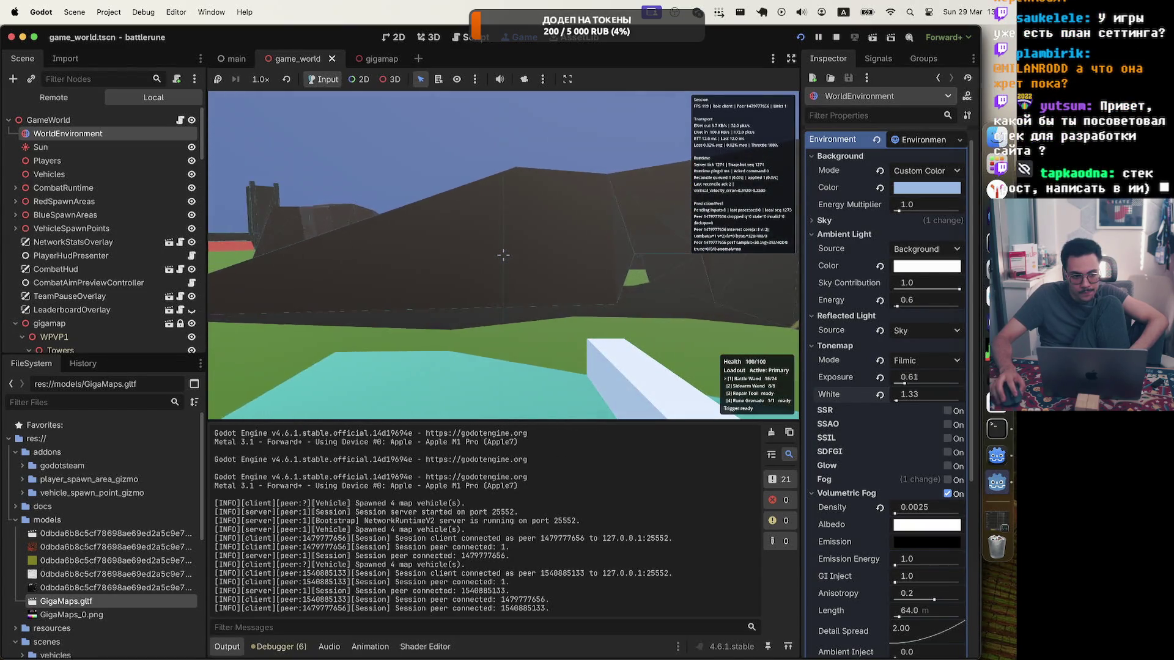
left_click(503, 255)
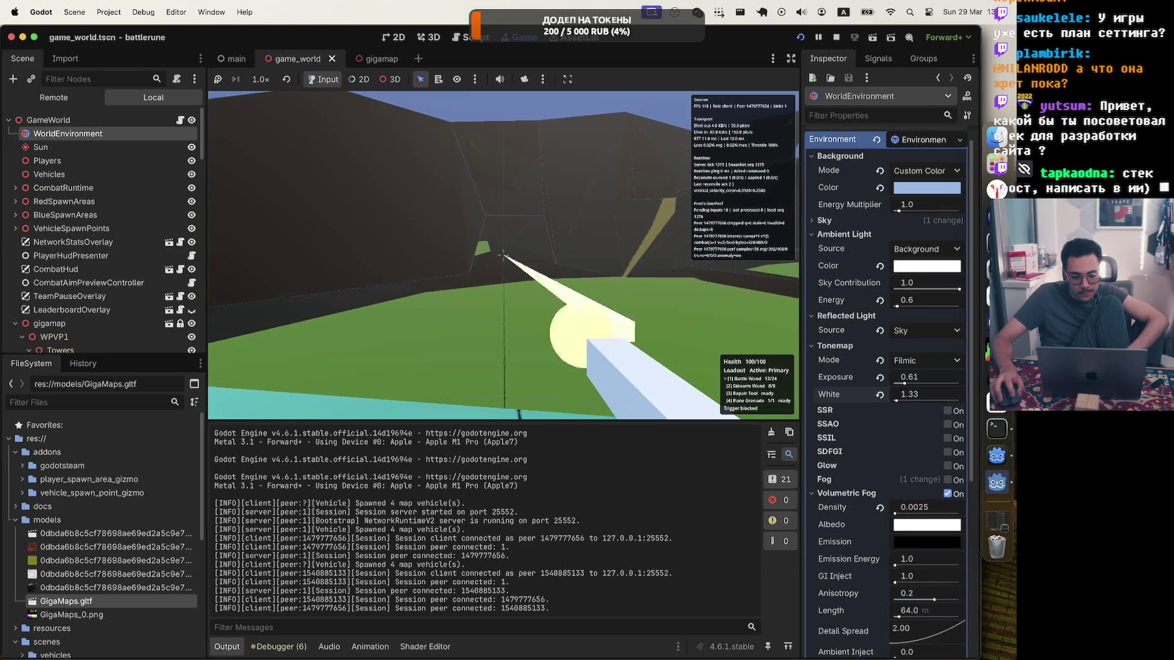
key("w")
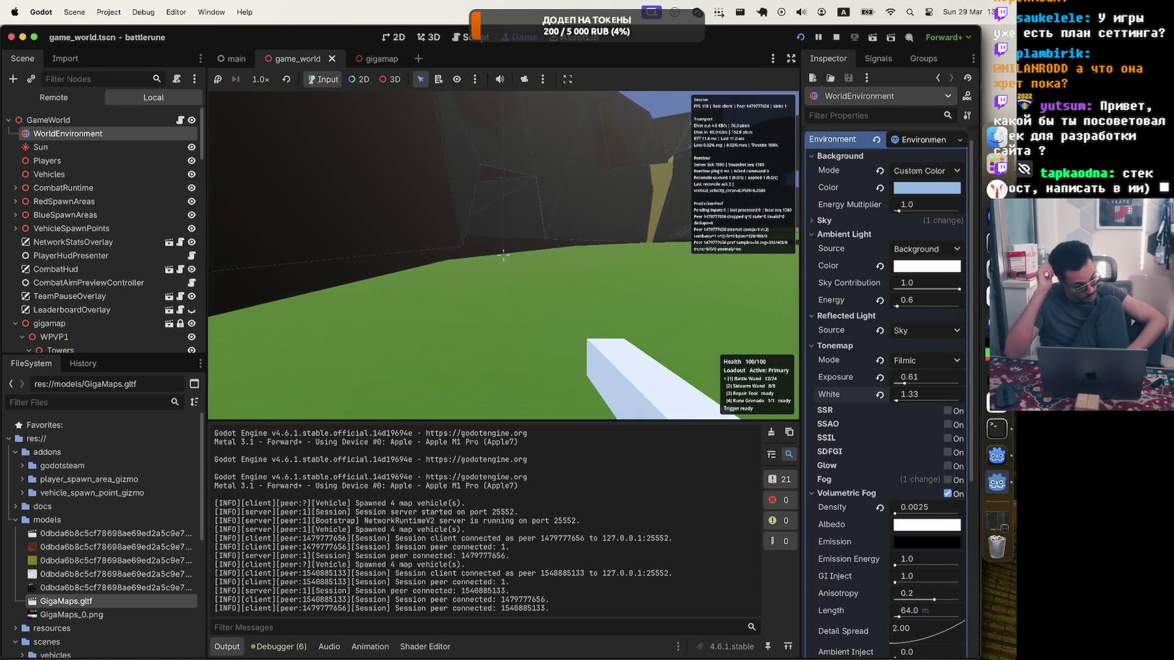
left_click(503, 255)
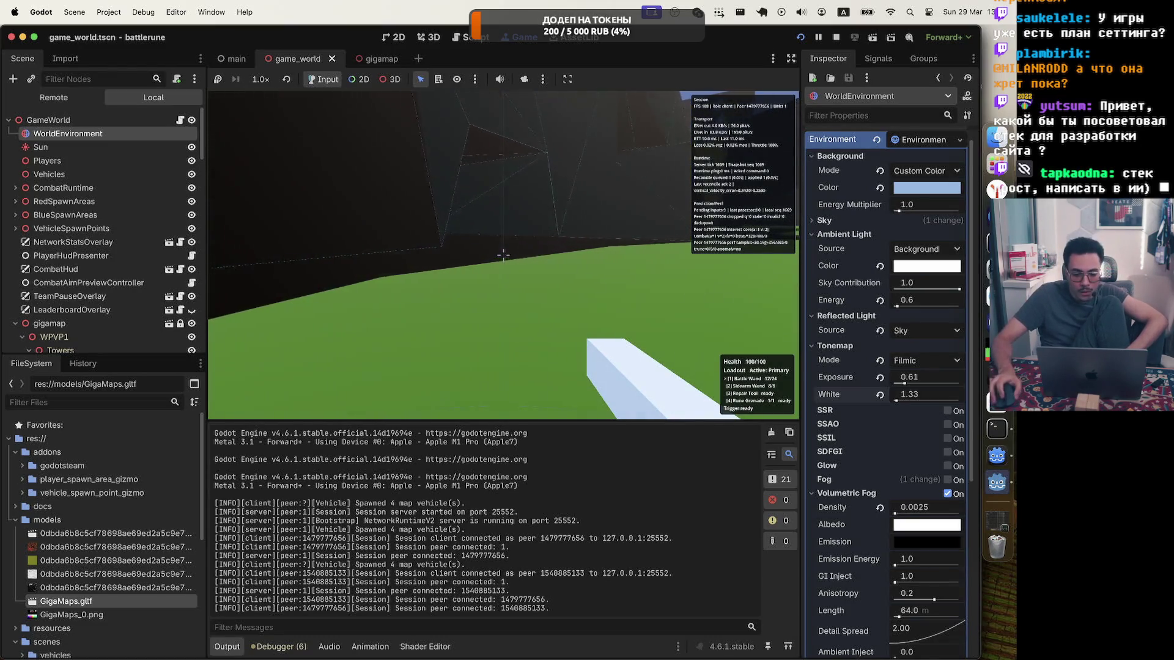
key("w")
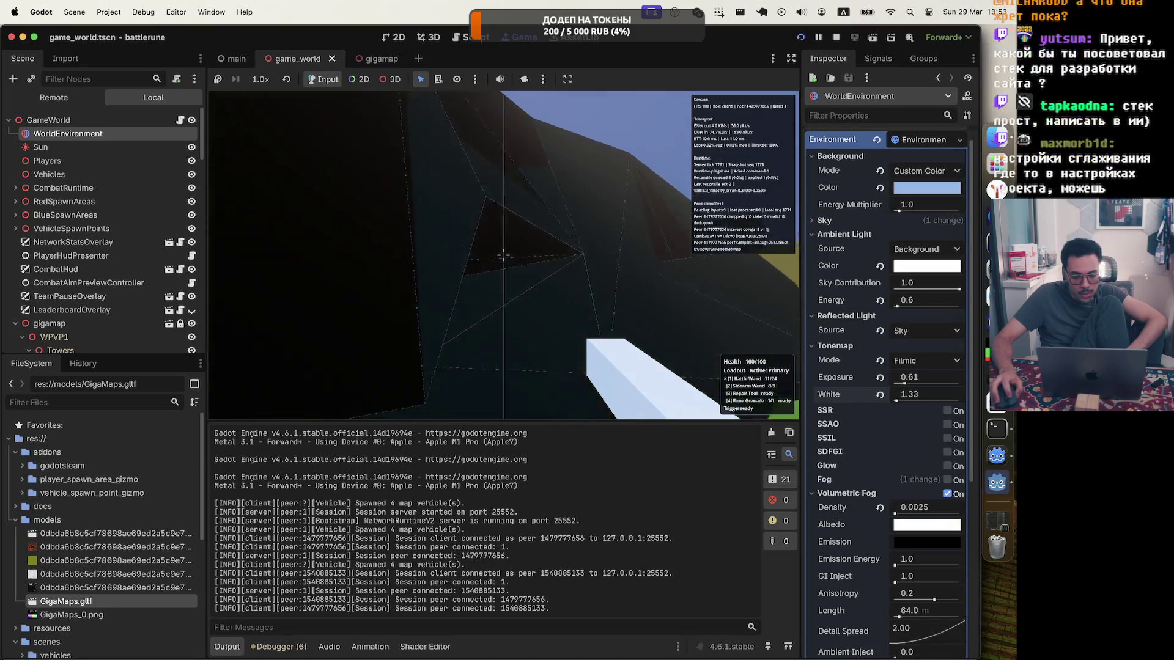
key("s")
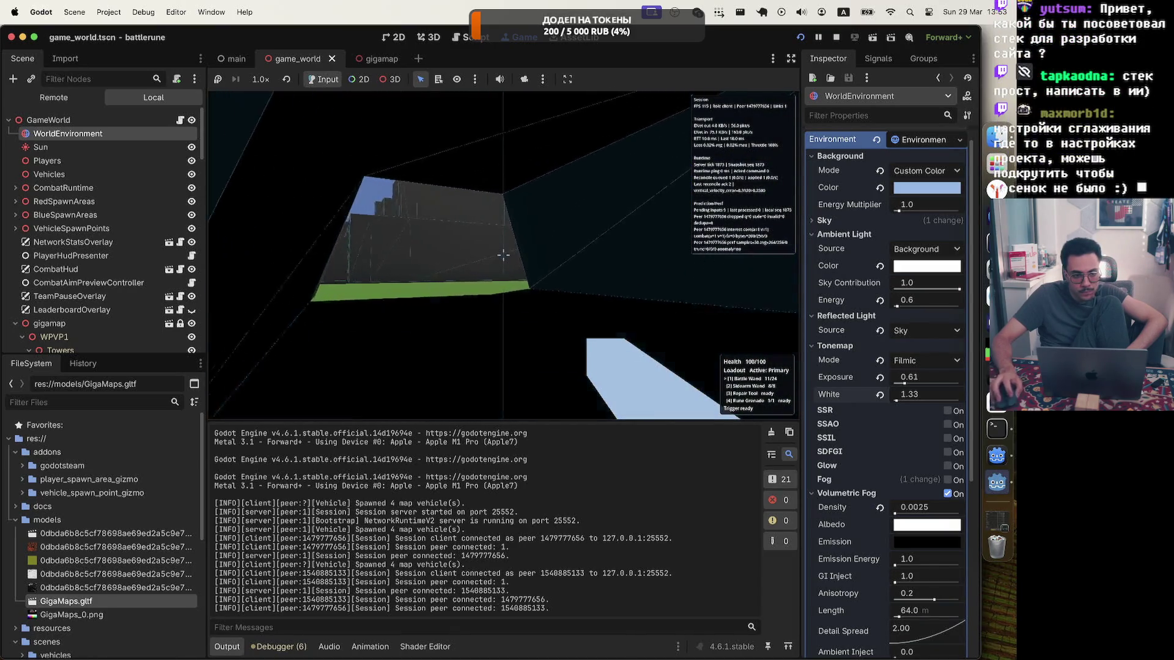
key("w")
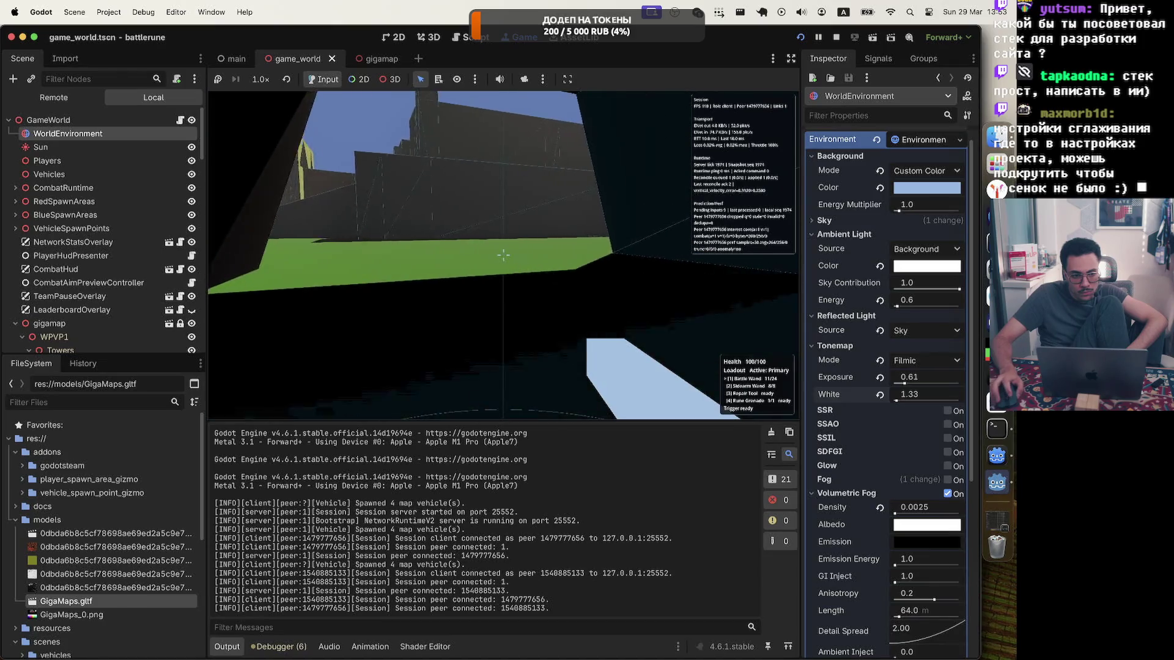
left_click(503, 254)
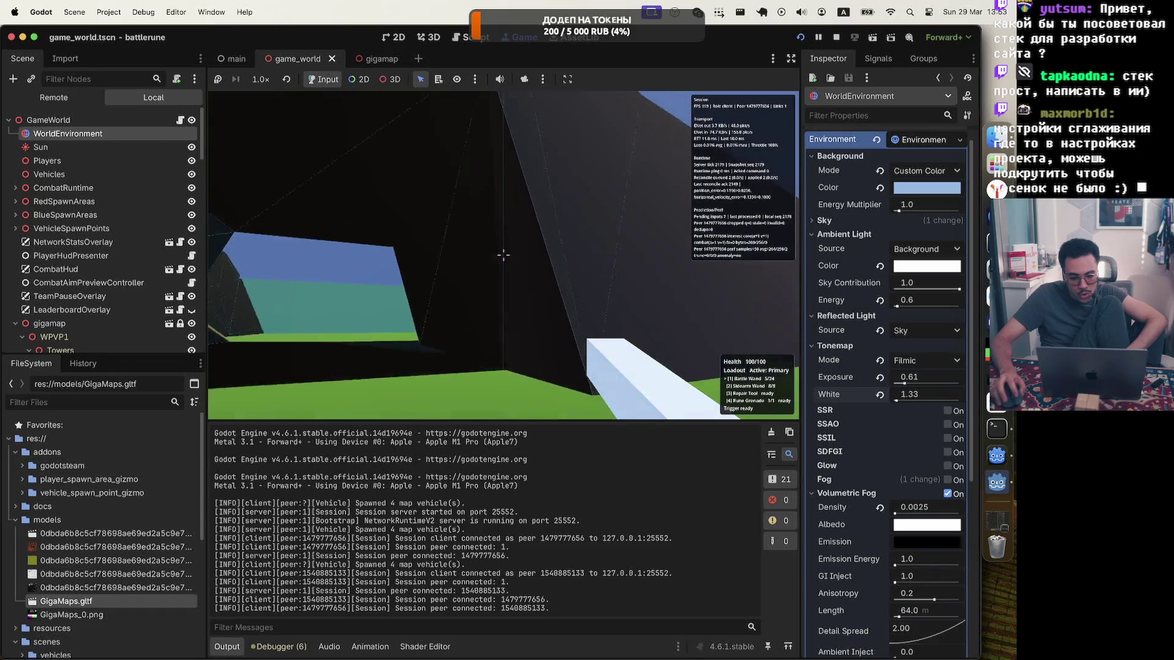
key("Escape")
scroll(846, 272, "up", 1)
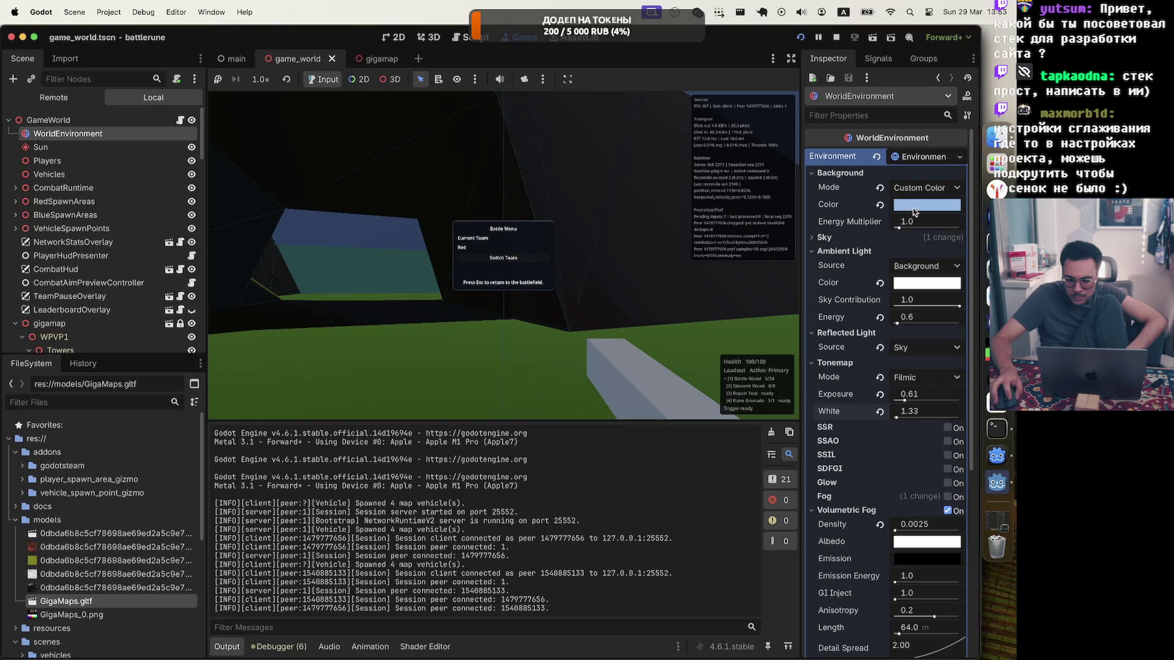
Set the reflected light source to Background, keep Filmic tonemapping, and stop the running game
mouse_move(912, 212)
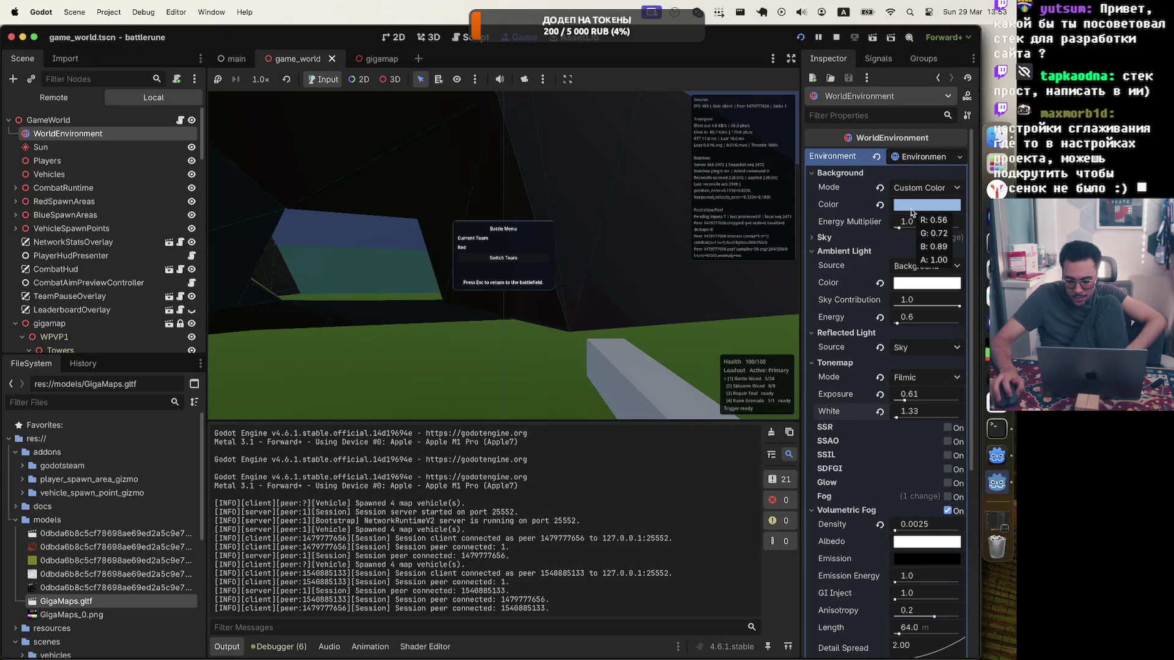
mouse_move(854, 403)
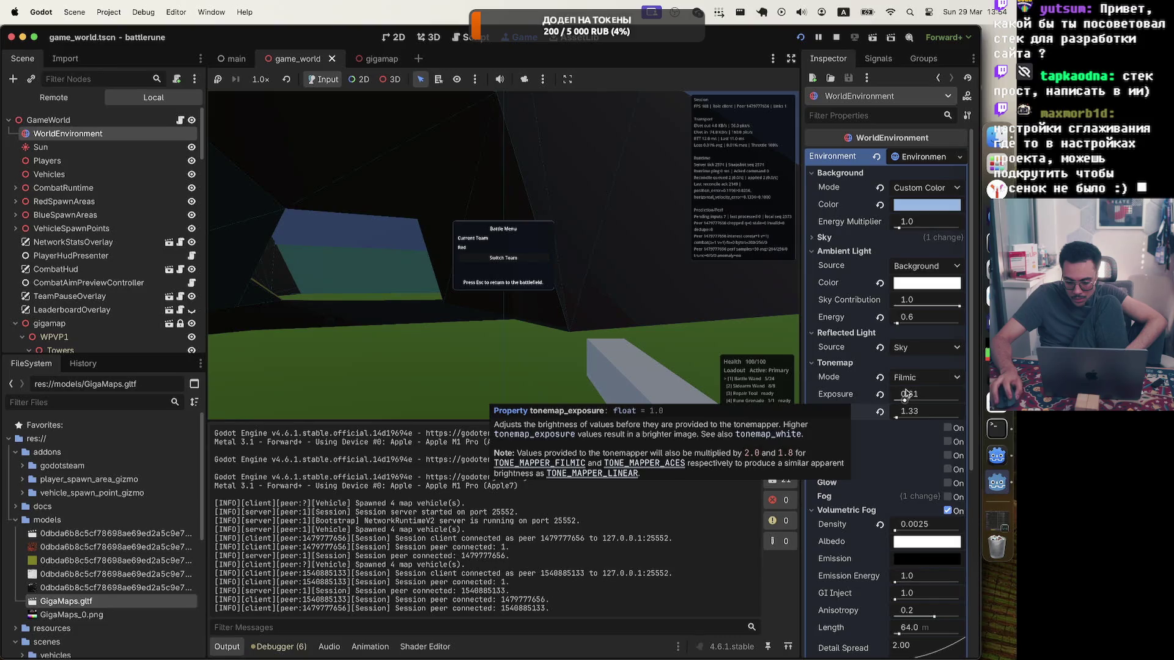
left_click(913, 350)
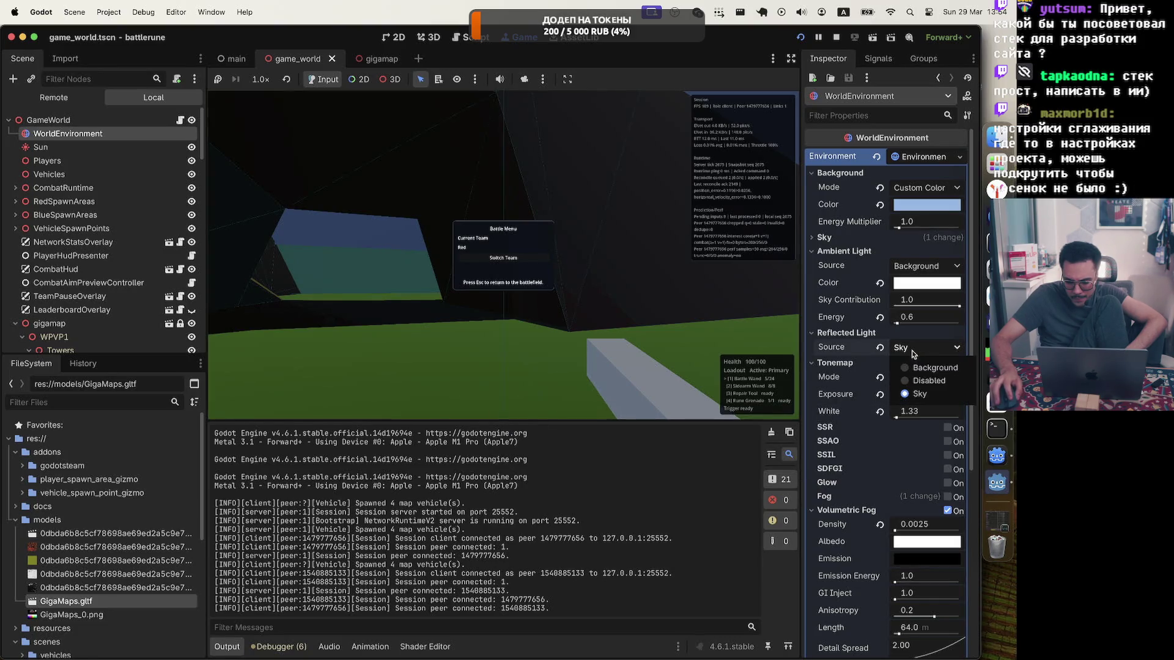
left_click(909, 370)
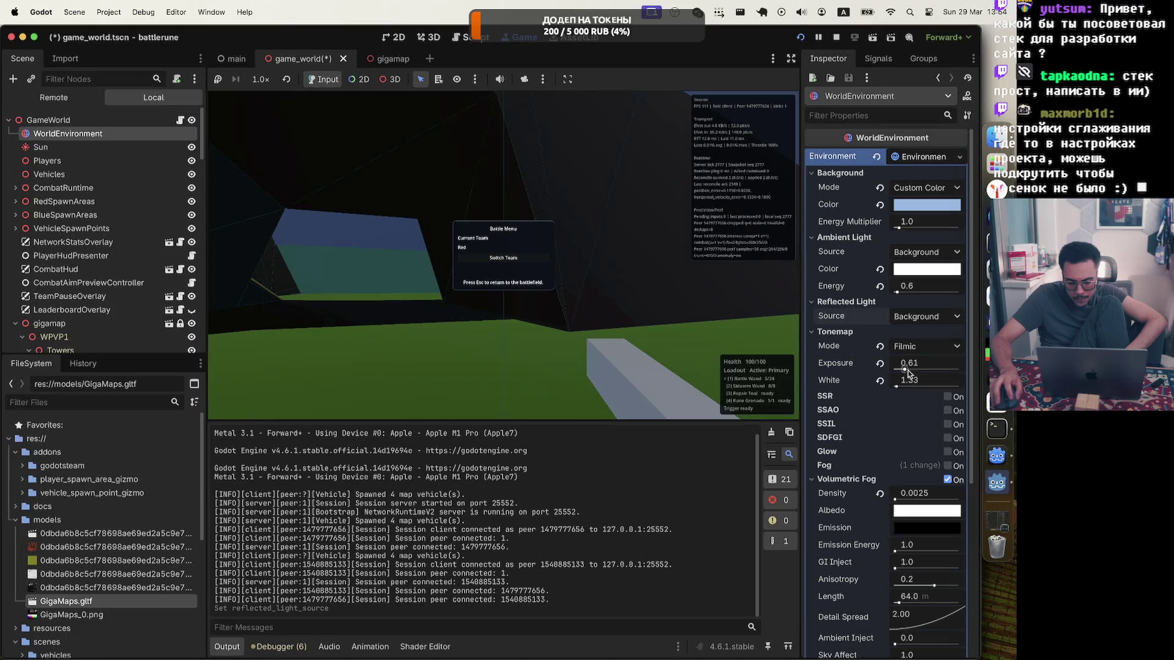
left_click(913, 349)
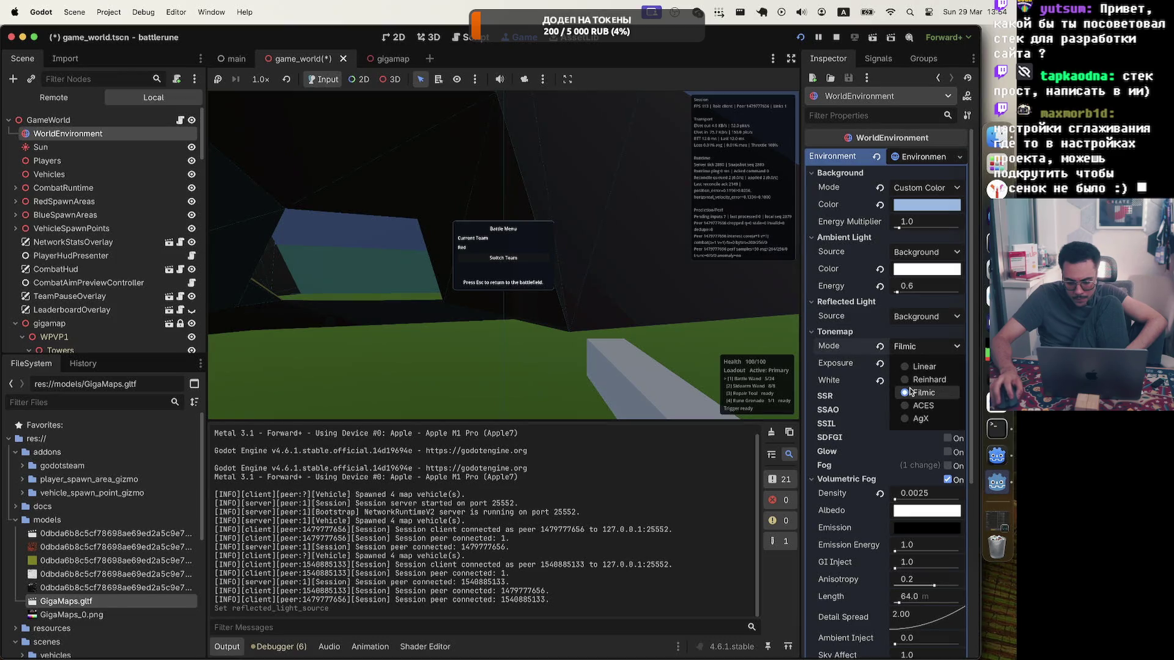
left_click(834, 38)
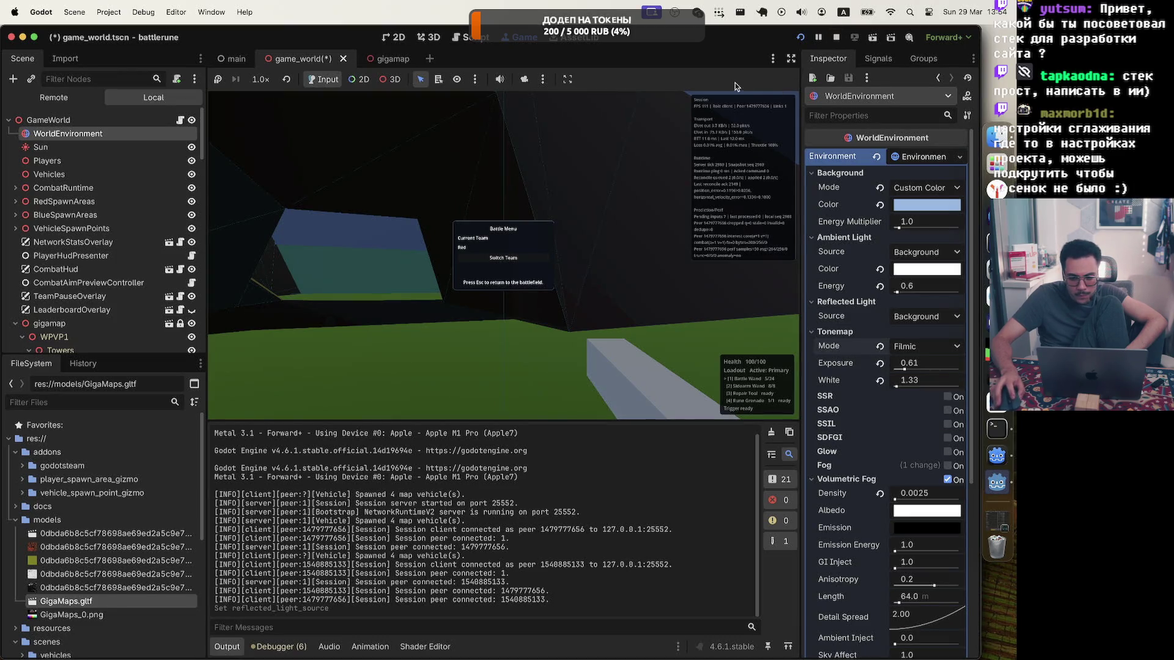
left_click(832, 40)
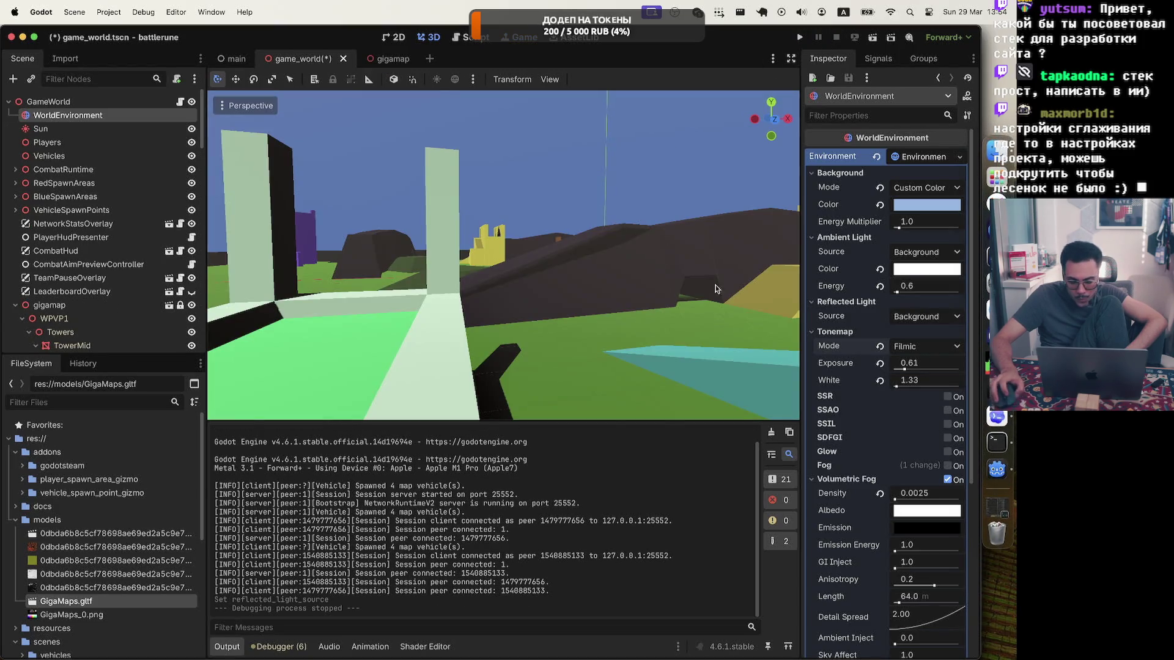
Collapse the Background, Ambient Light, Reflected Light, Tonemap and Volumetric Fog sections in the Inspector
scroll(837, 449, "down", 5)
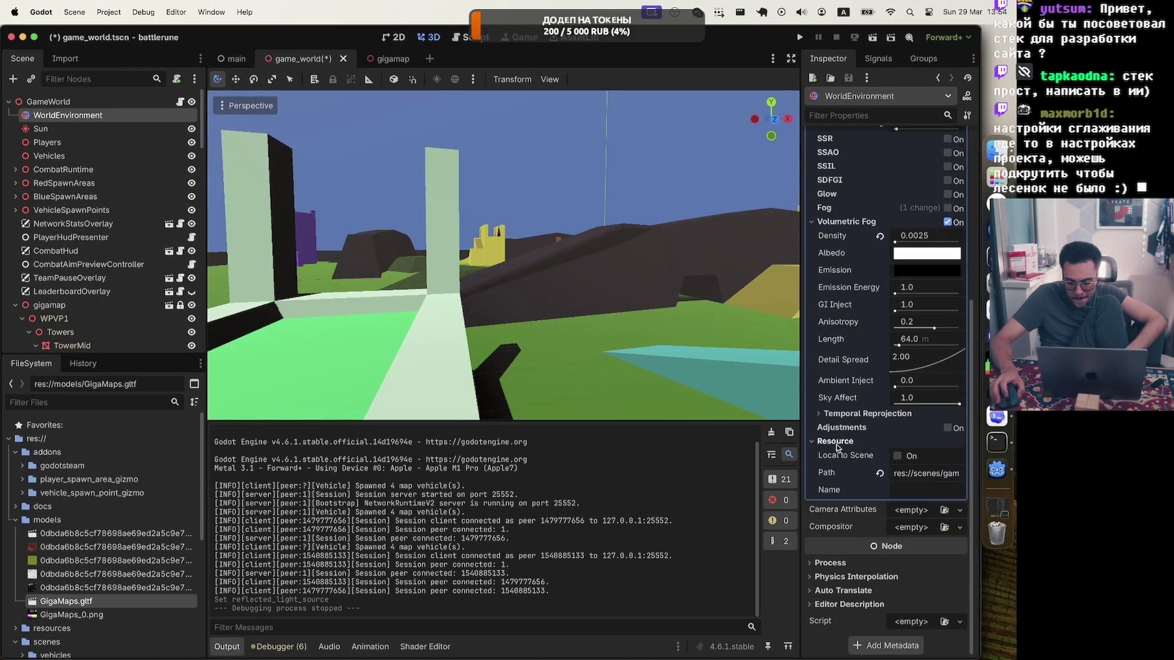
scroll(837, 437, "up", 5)
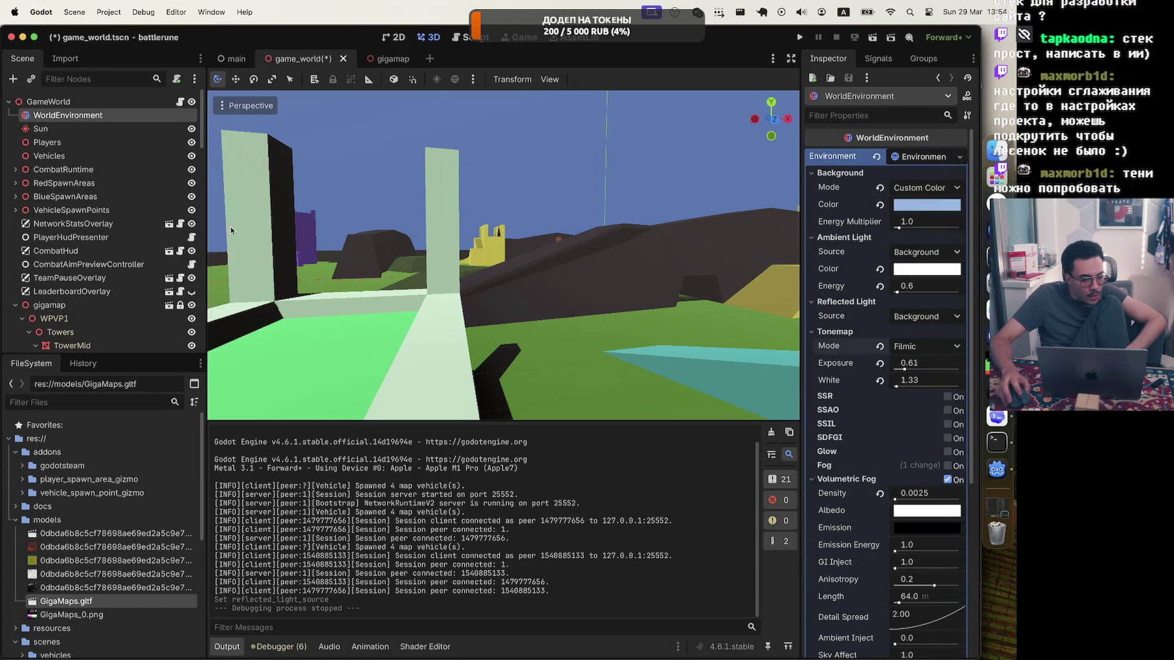
scroll(90, 210, "down", 5)
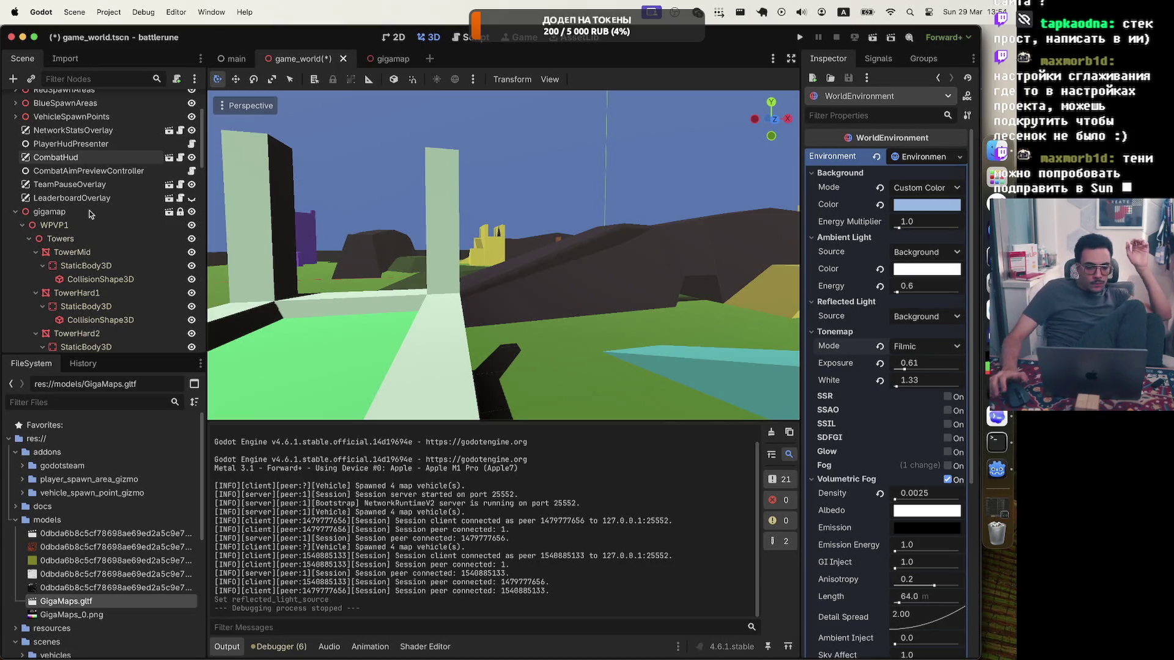
left_click(813, 174)
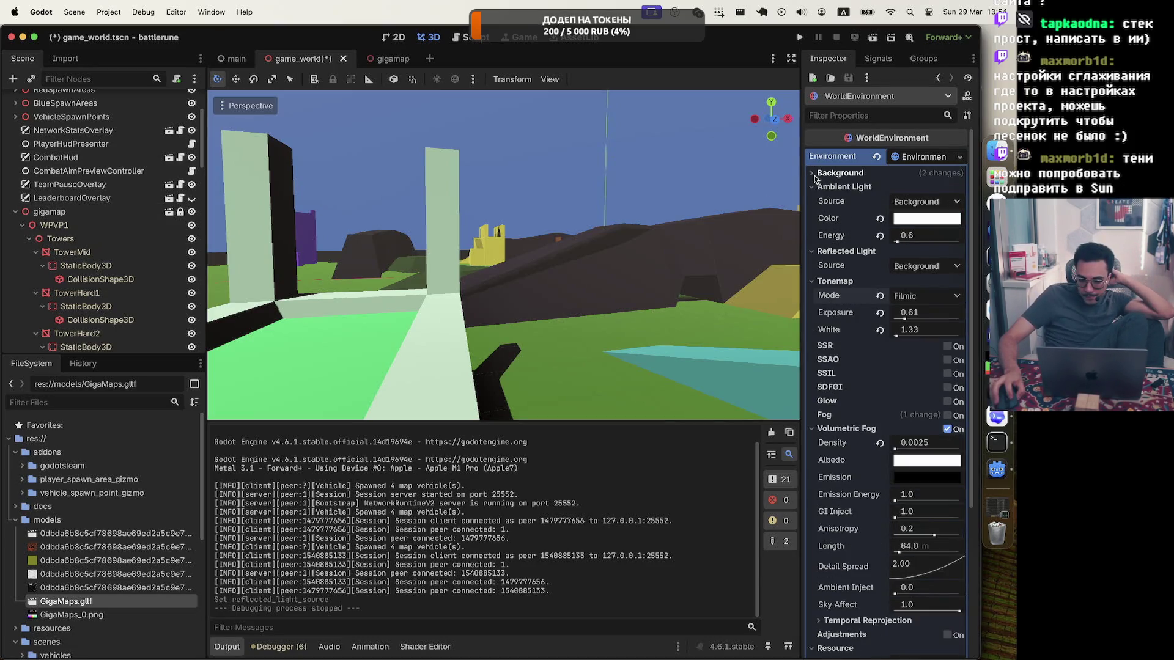
left_click(813, 187)
left_click(813, 202)
left_click(813, 215)
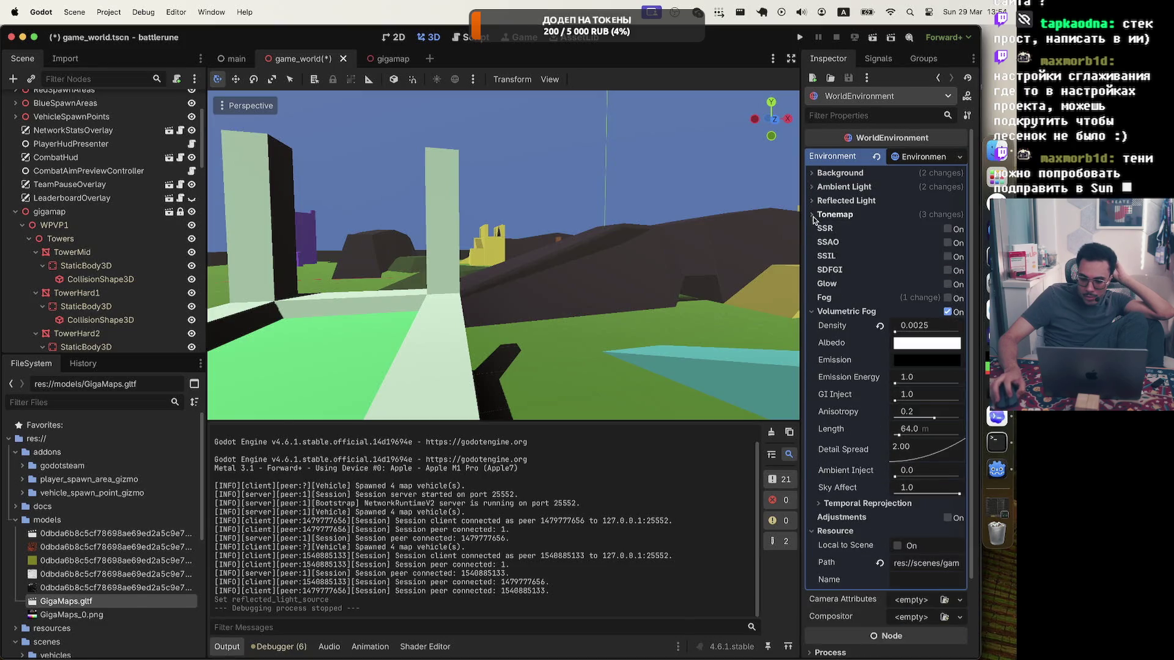
left_click(811, 214)
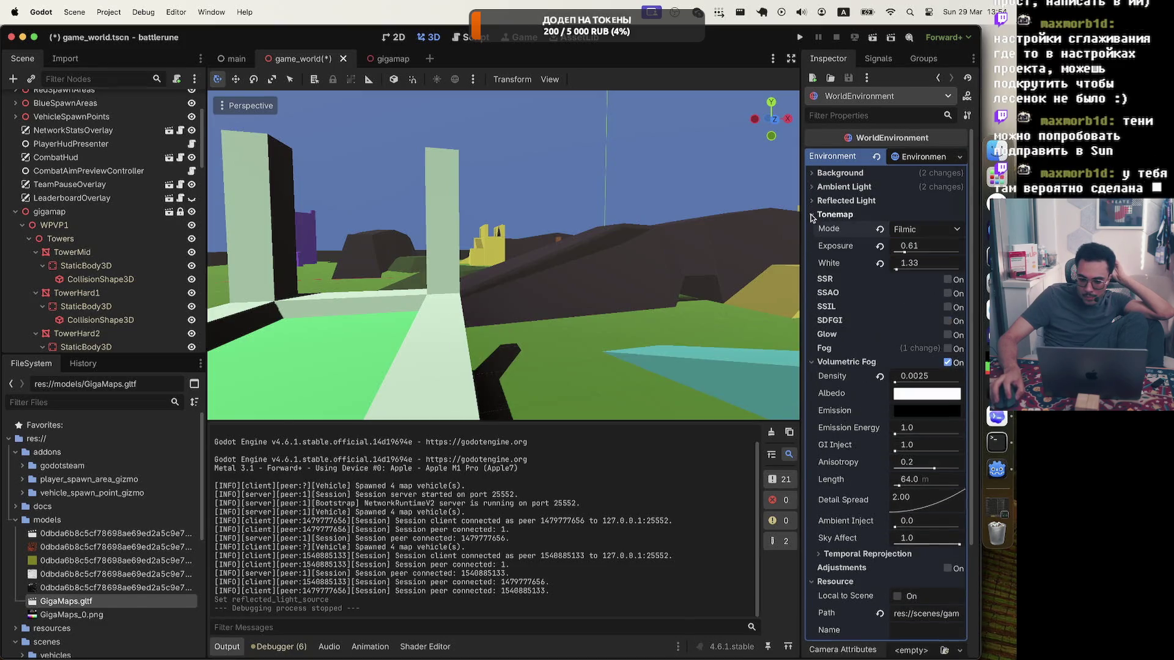
double_click(812, 213)
left_click(812, 213)
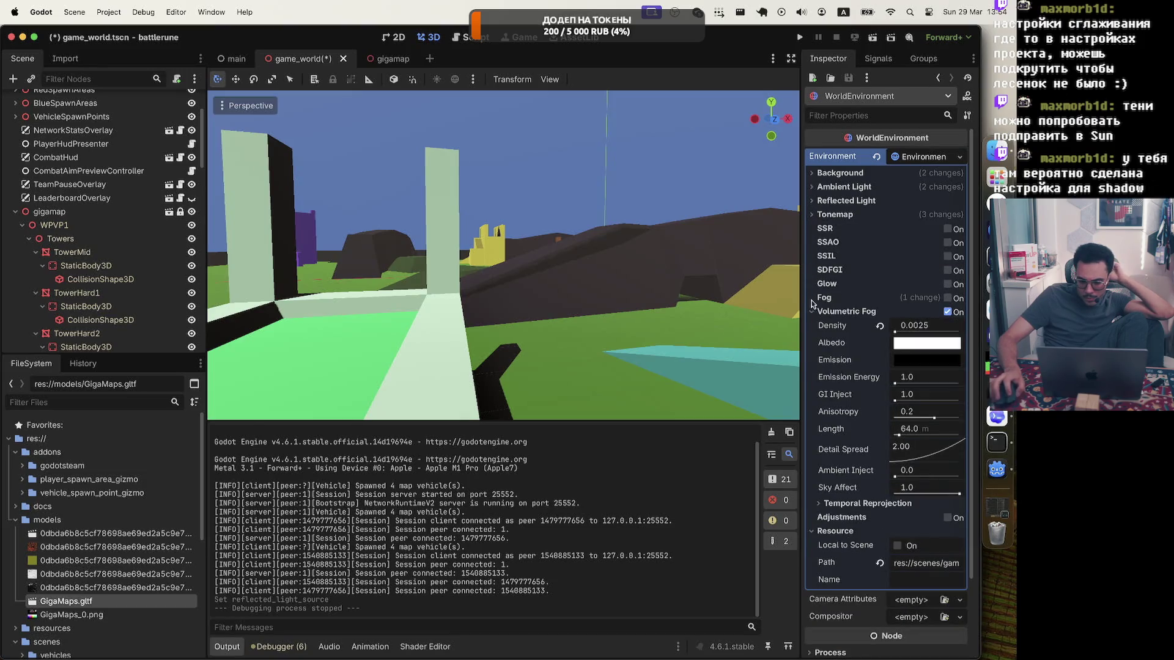
left_click(820, 312)
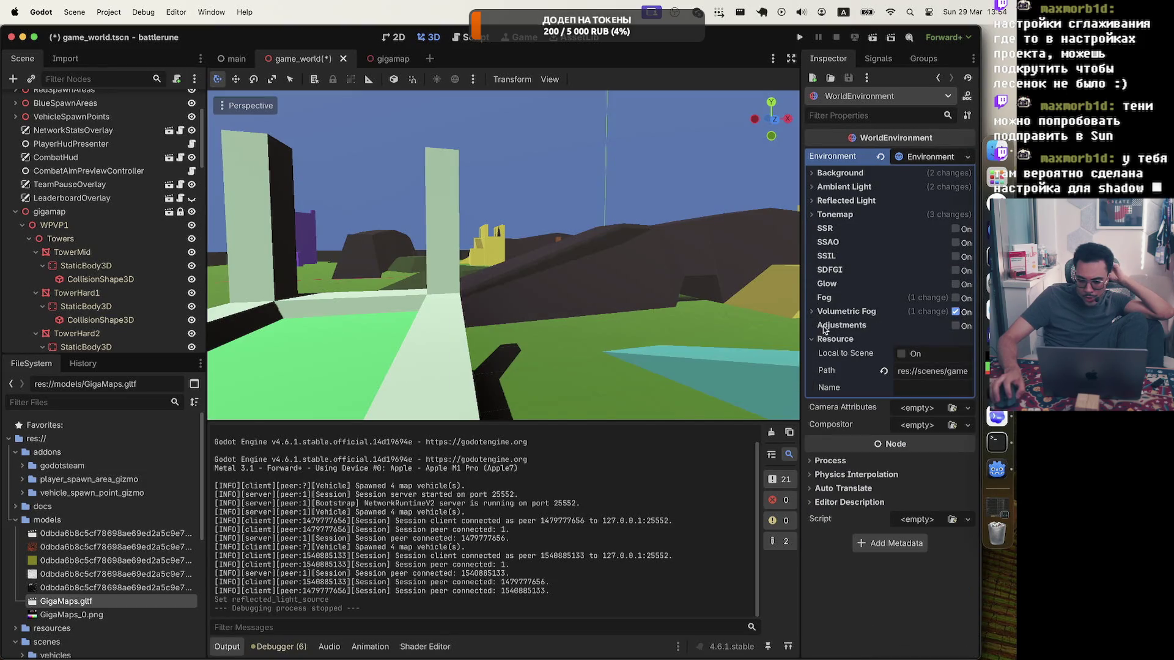
left_click(825, 333)
left_click(827, 333)
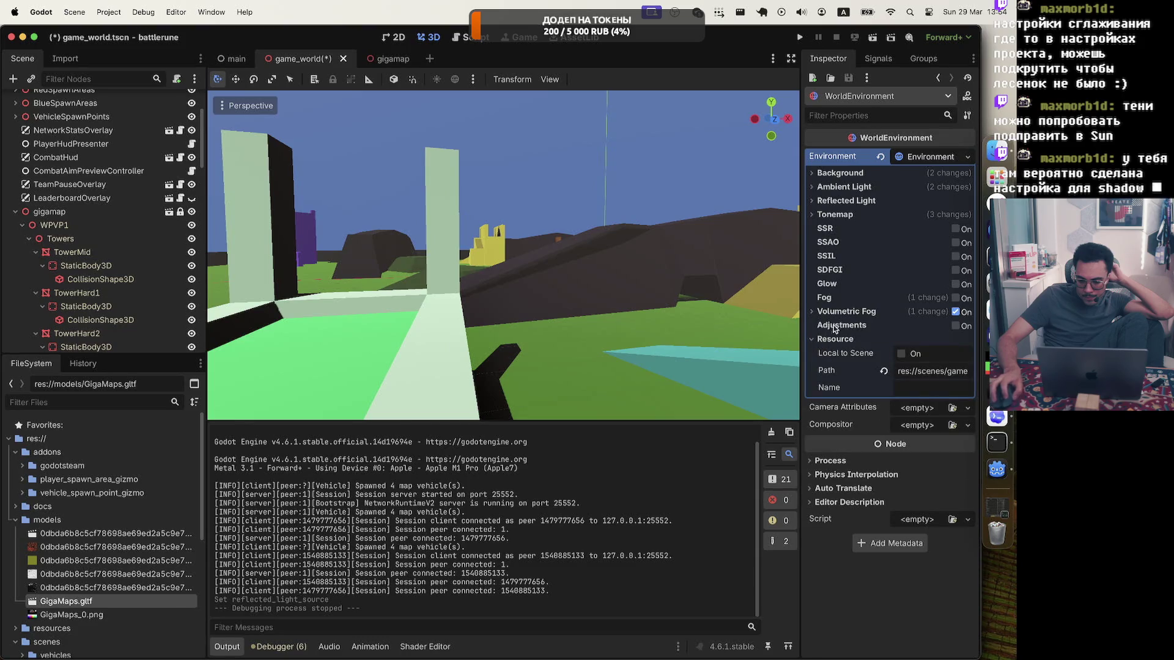
Toggle the environment Adjustments on and back off, then select the Sun light
left_click(956, 326)
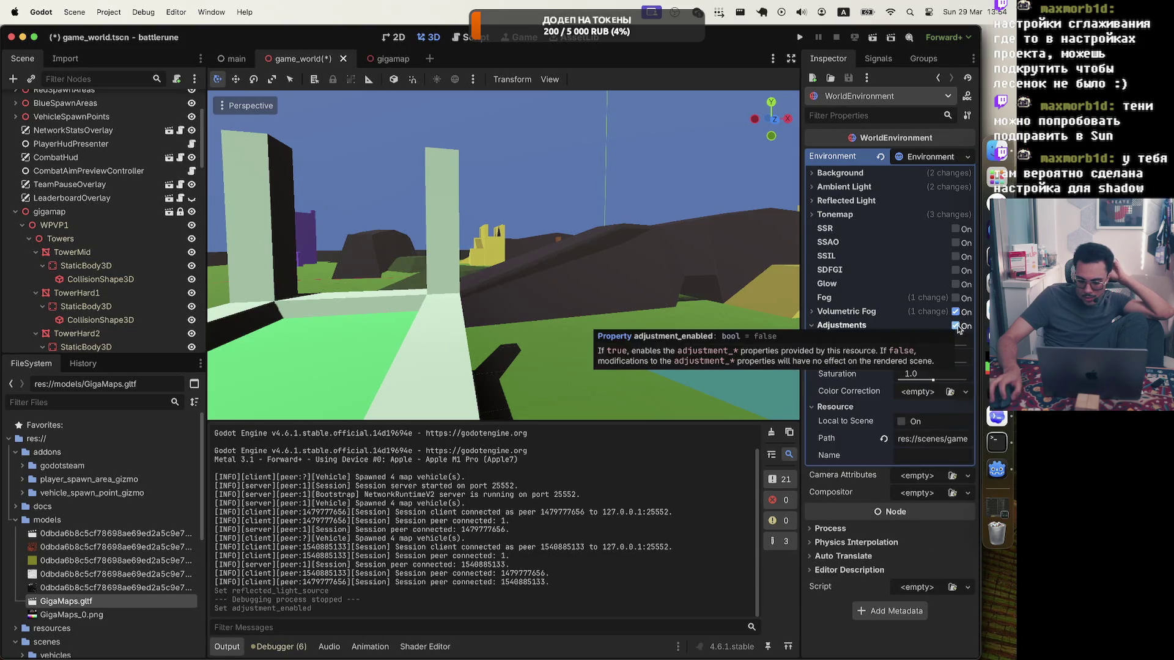
left_click(955, 326)
left_click(818, 188)
left_click(817, 188)
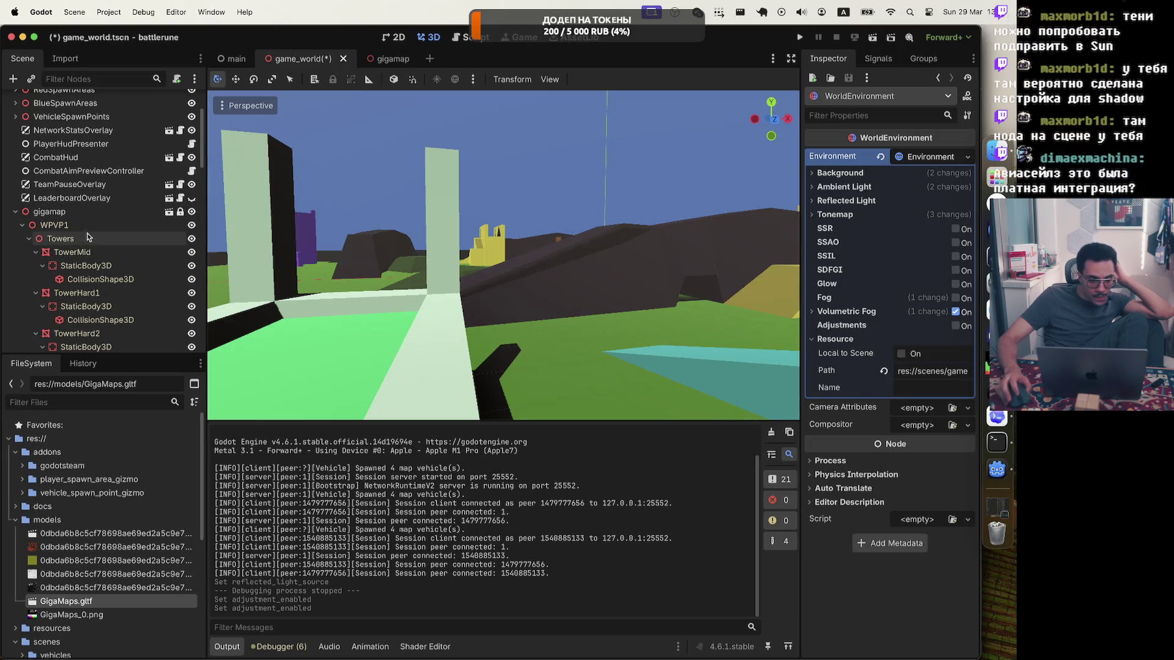
scroll(90, 143, "up", 5)
left_click(89, 134)
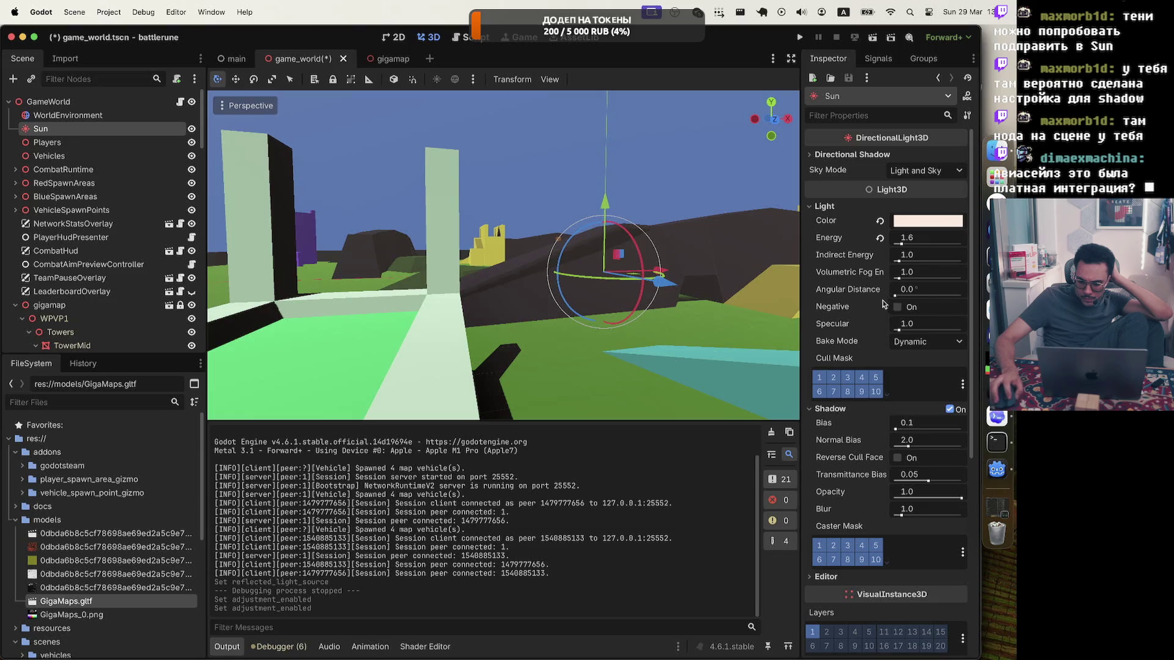
Keep the Sun's bake mode at Dynamic and look around the level in the viewport
left_click(915, 344)
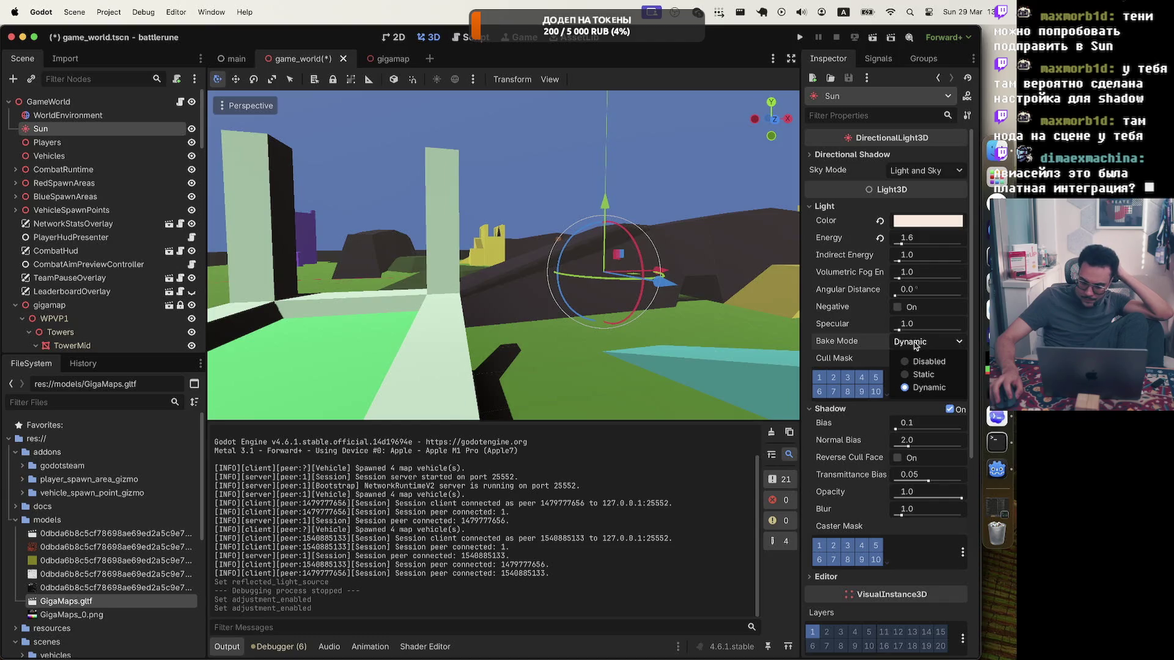
left_click(914, 345)
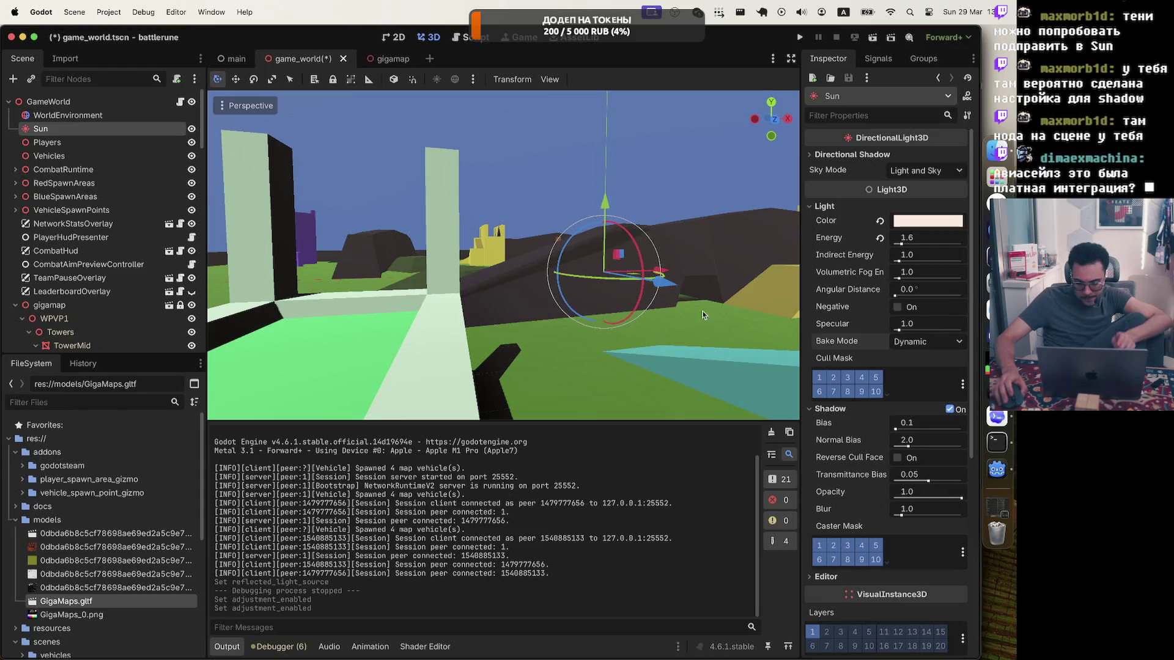
left_click_drag(702, 315, 787, 305)
key("s")
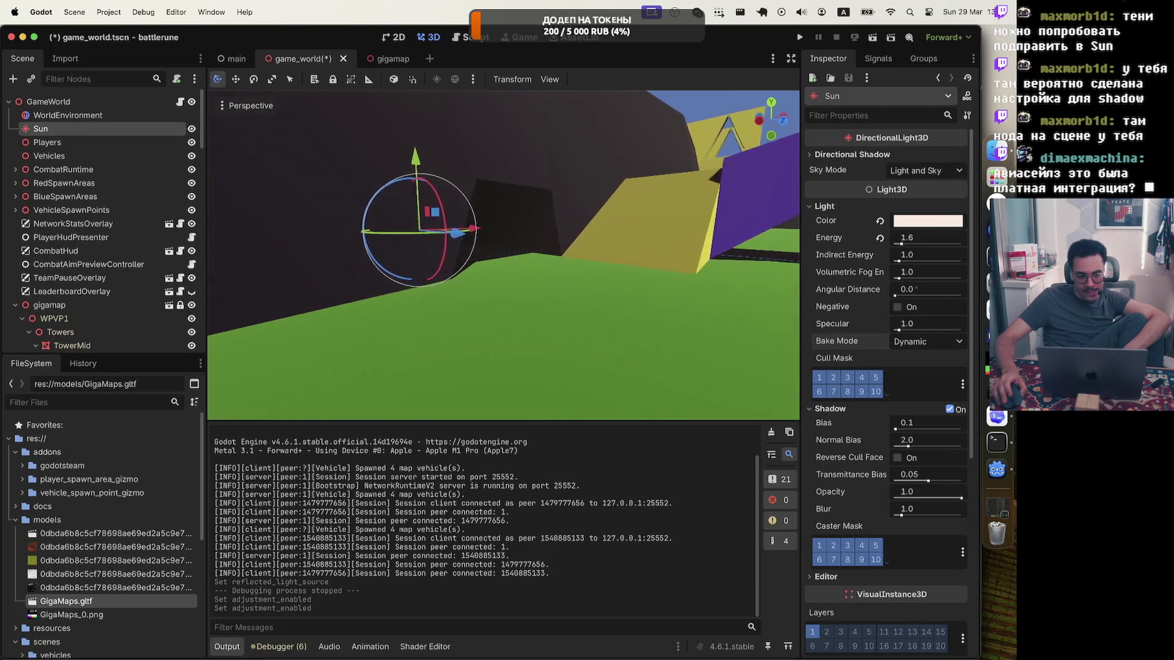
key("a")
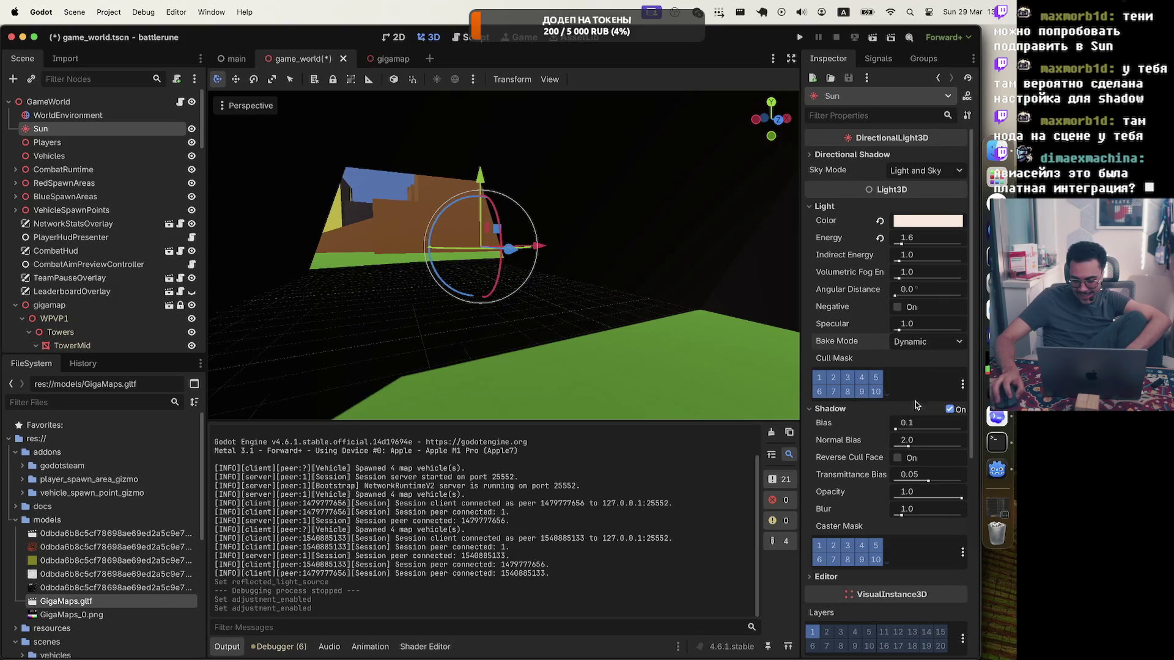
Try new shadow bias and normal bias values, undoing both back to 0.1 and 2.0
left_click_drag(895, 430, 911, 430)
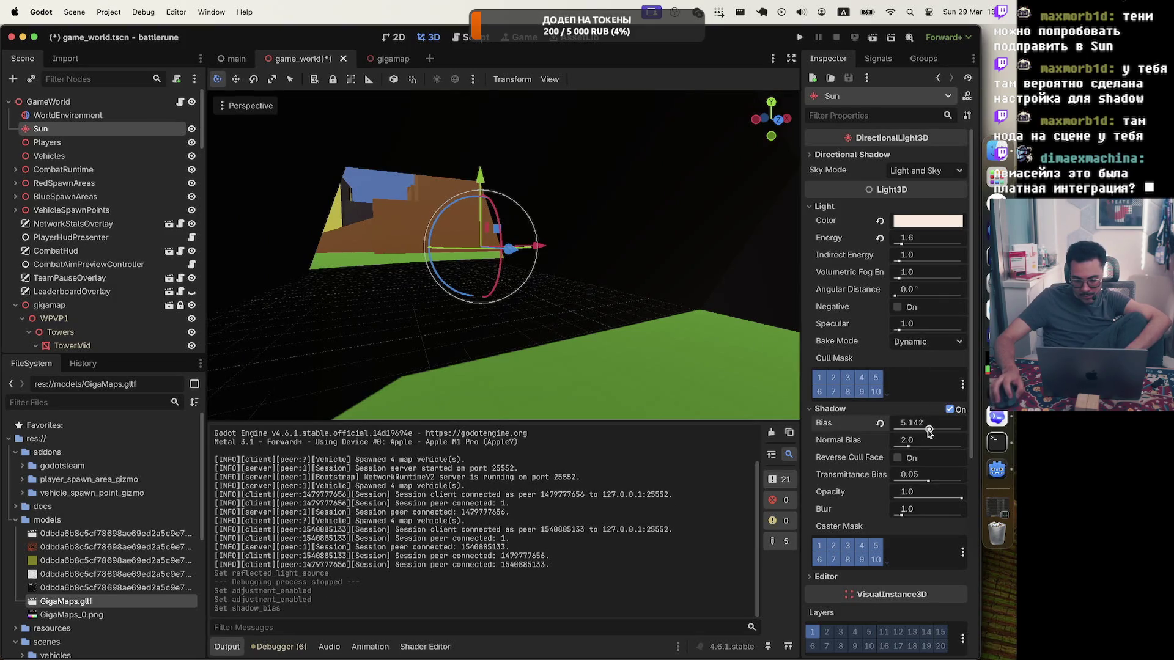
key("super+z")
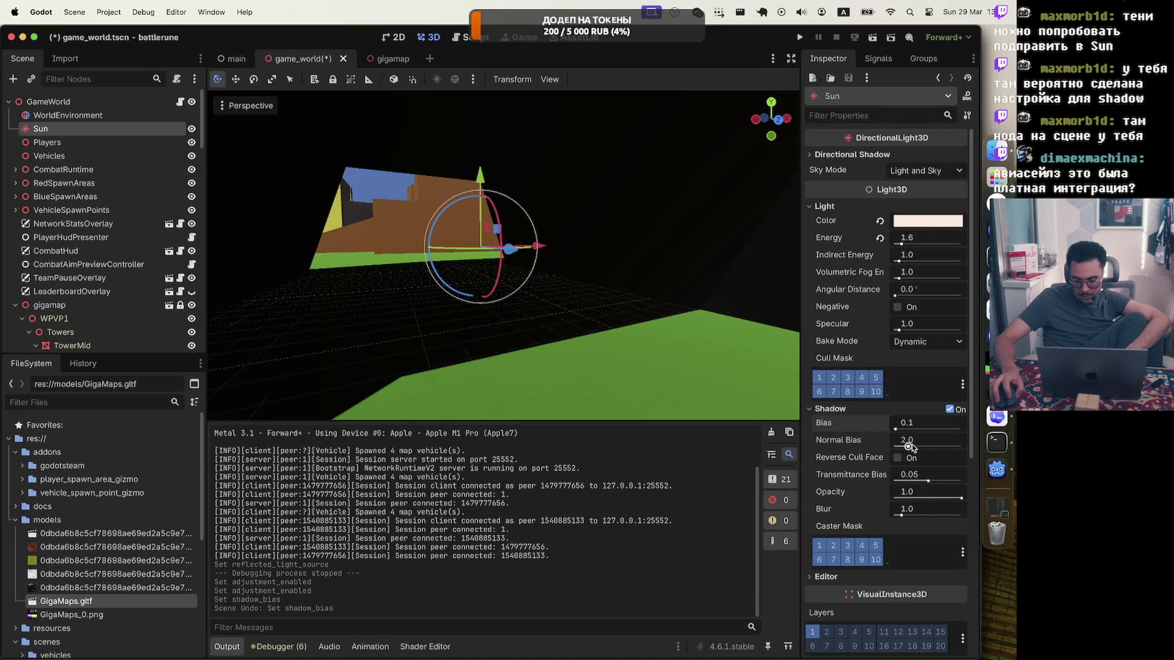
left_click_drag(909, 447, 919, 448)
scroll(603, 302, "right", 3)
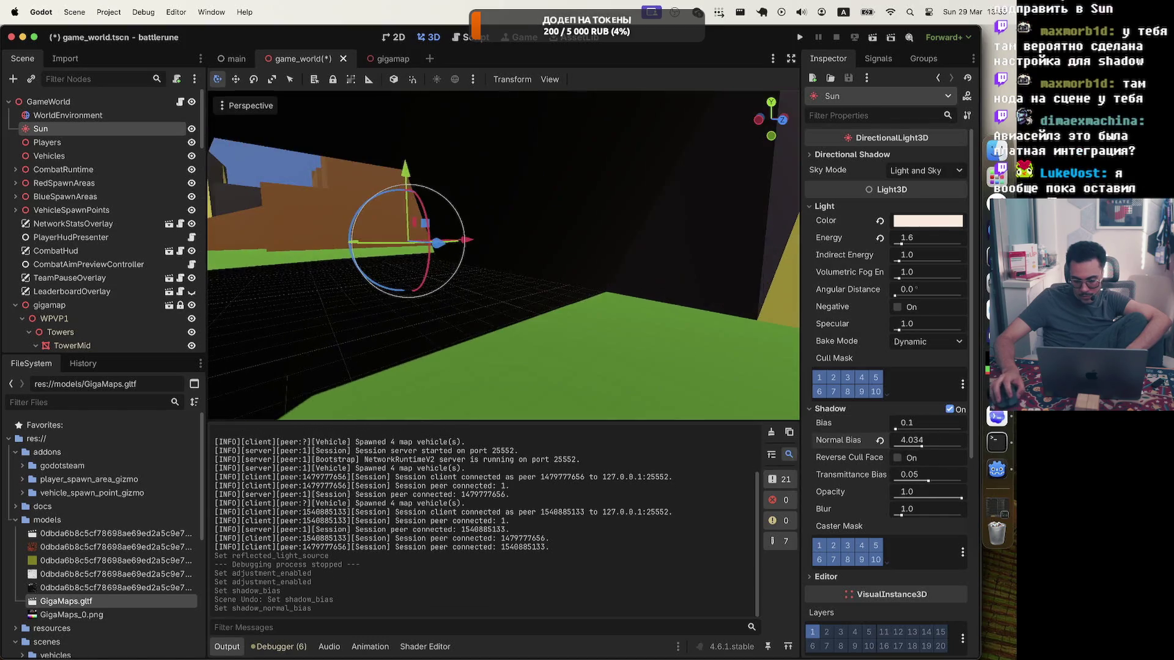
key("super+z")
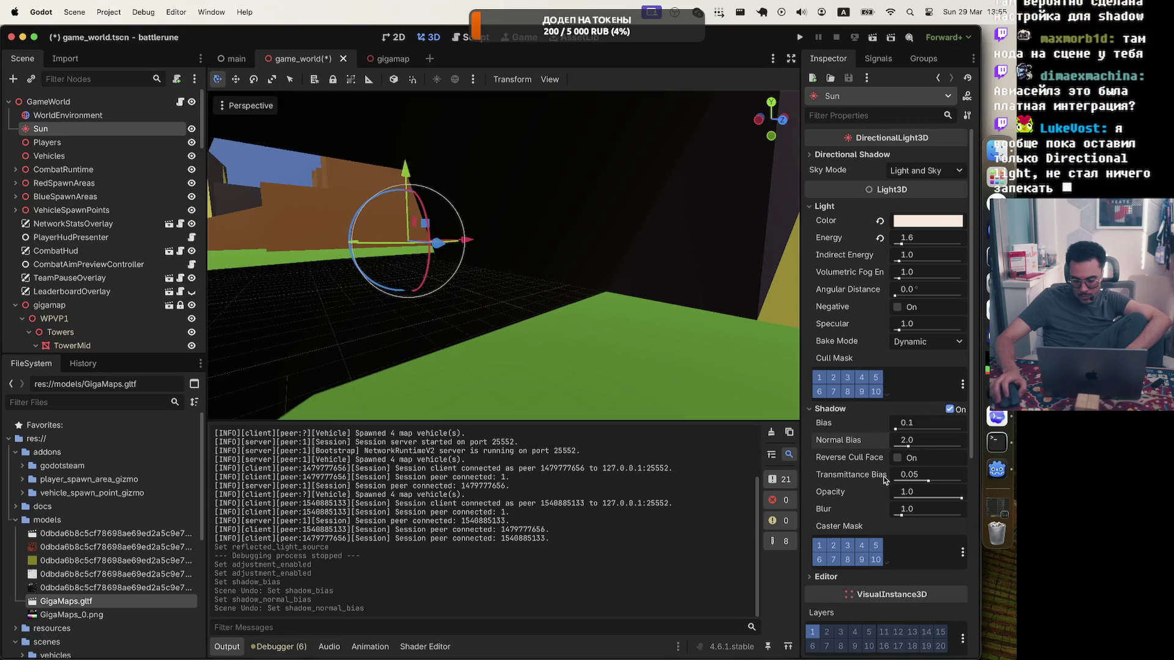
Set the Sun's shadow opacity to 0.92, leaving shadow blur at 1.0
mouse_move(954, 501)
left_mouse_down()
mouse_move(908, 502)
mouse_move(954, 499)
left_mouse_up()
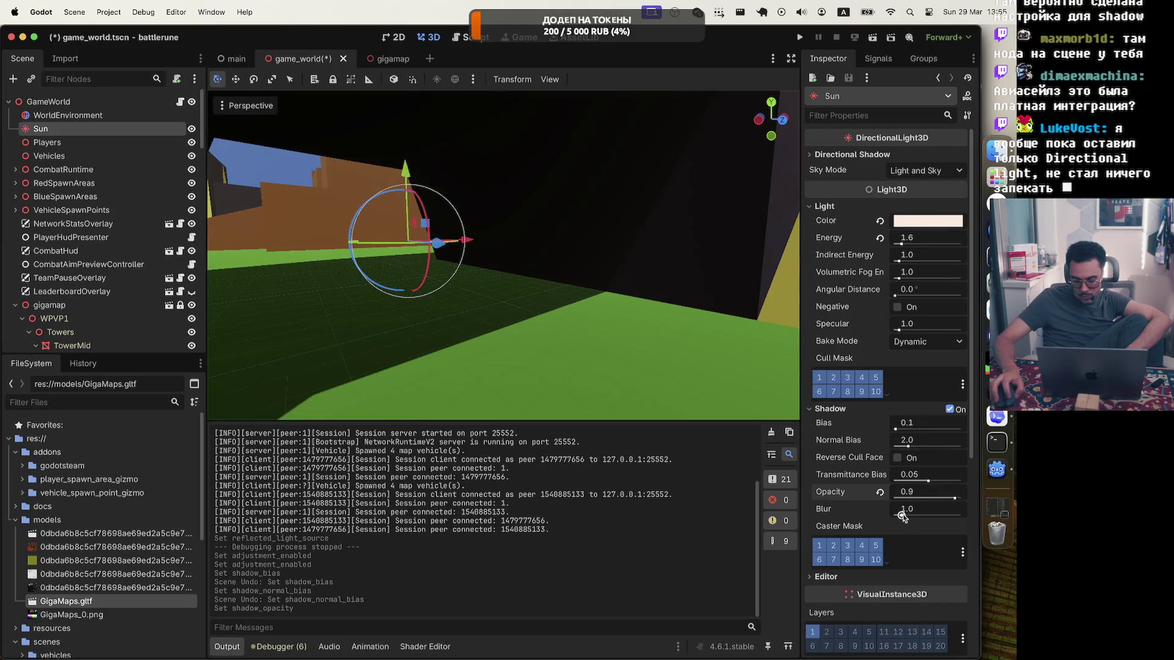
left_click_drag(903, 517, 896, 516)
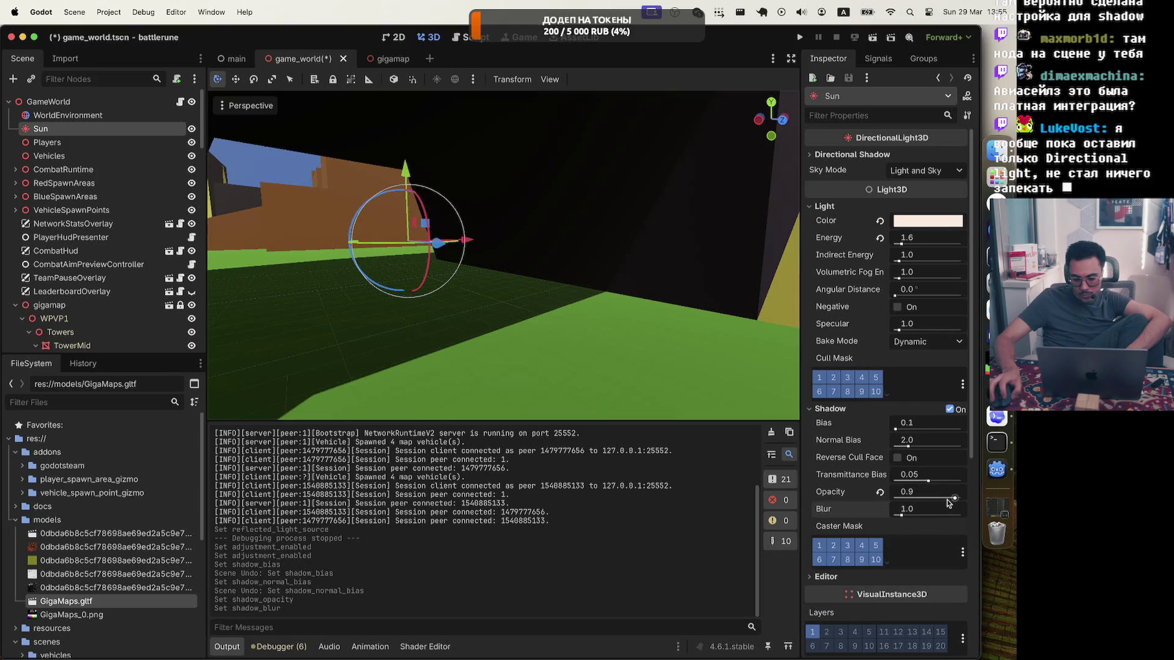
left_click_drag(954, 500, 957, 501)
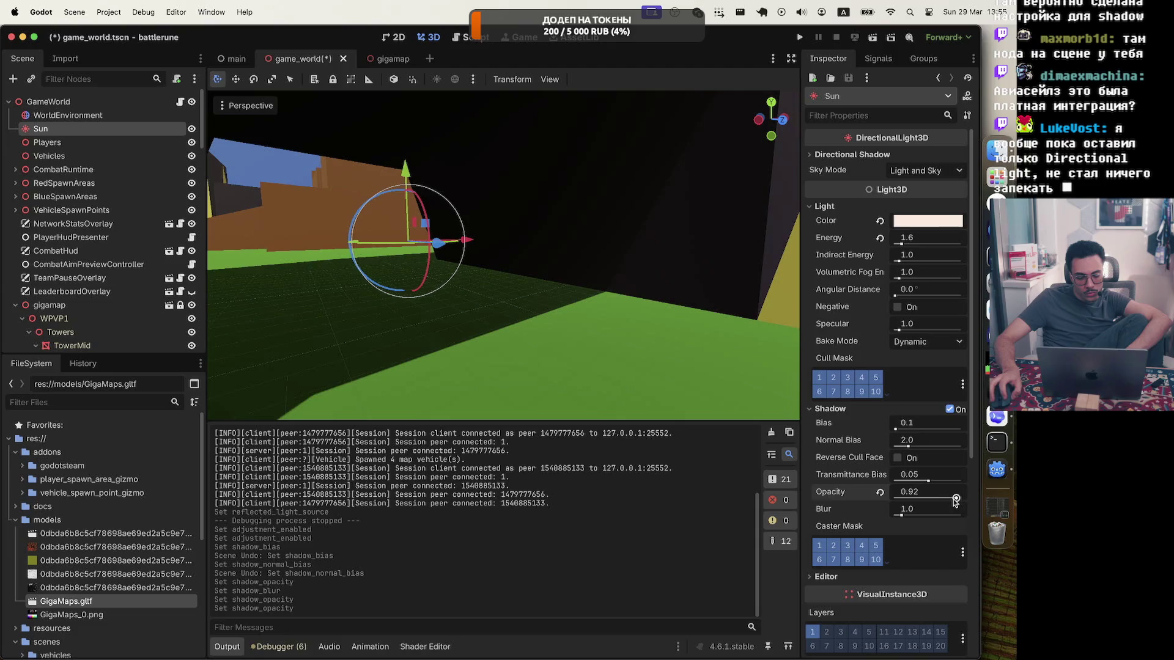
scroll(503, 254, "left", 5)
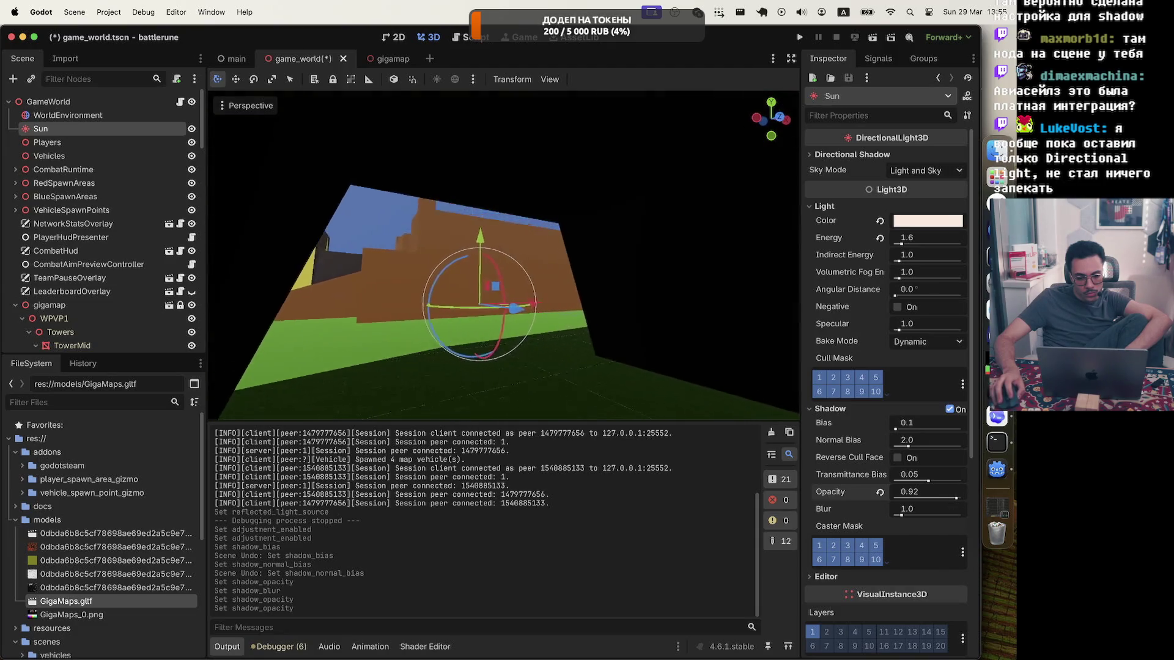
Zoom the 3D viewport and save the game_world scene
scroll(503, 255, "left", 10)
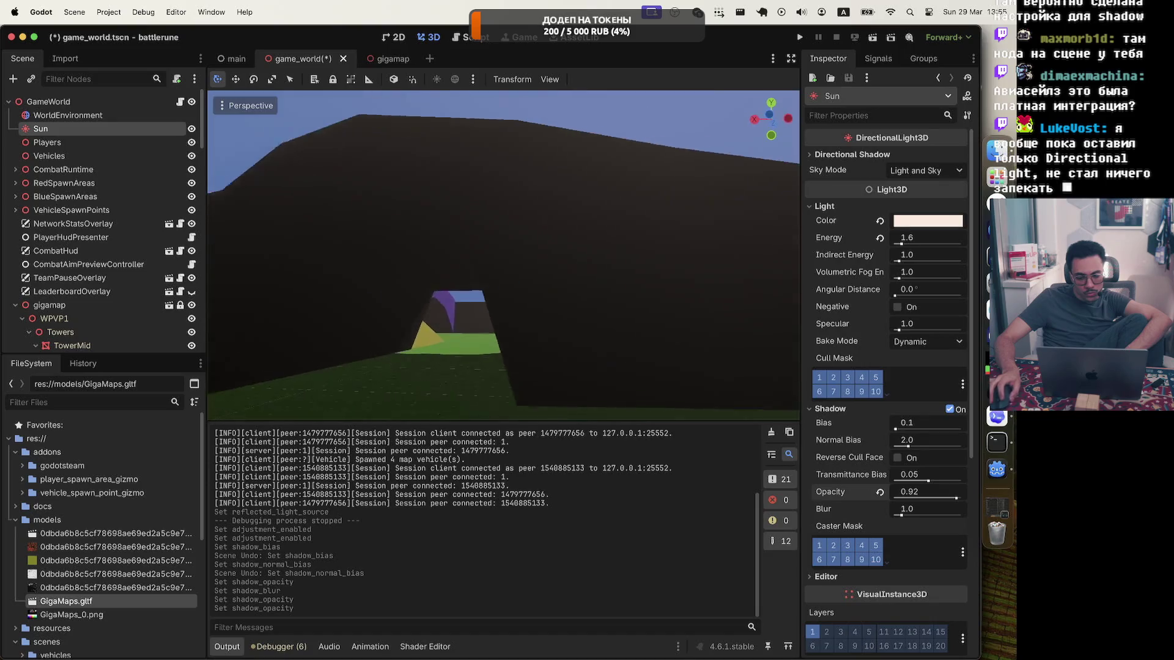
scroll(503, 255, "left", 10)
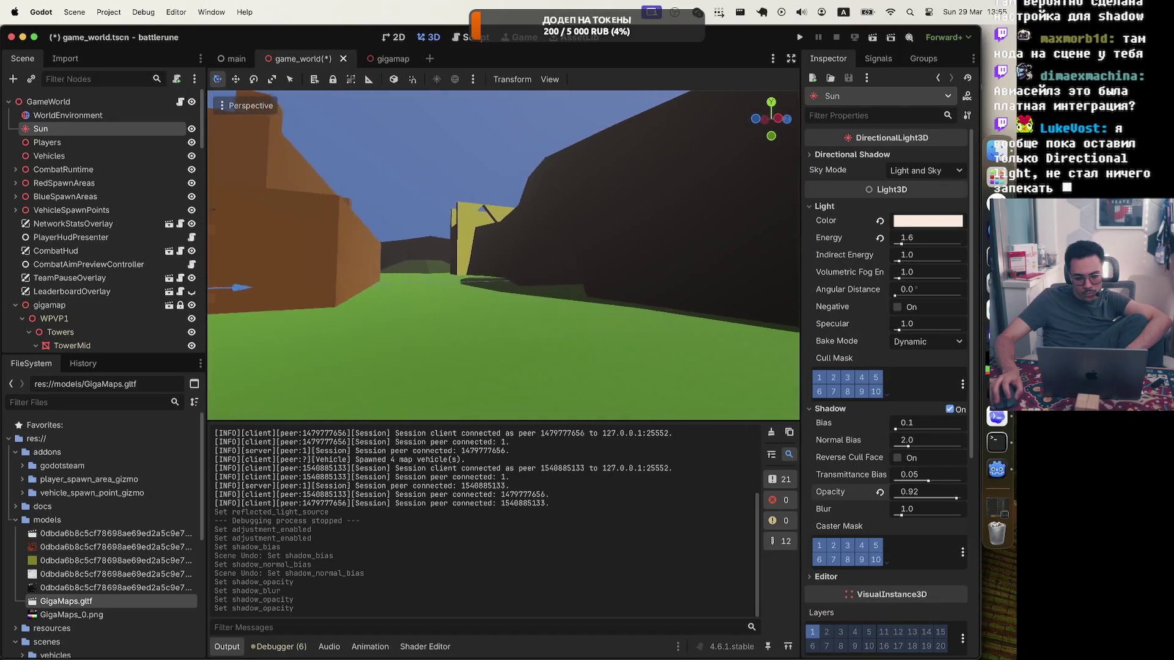
scroll(503, 255, "left", 10)
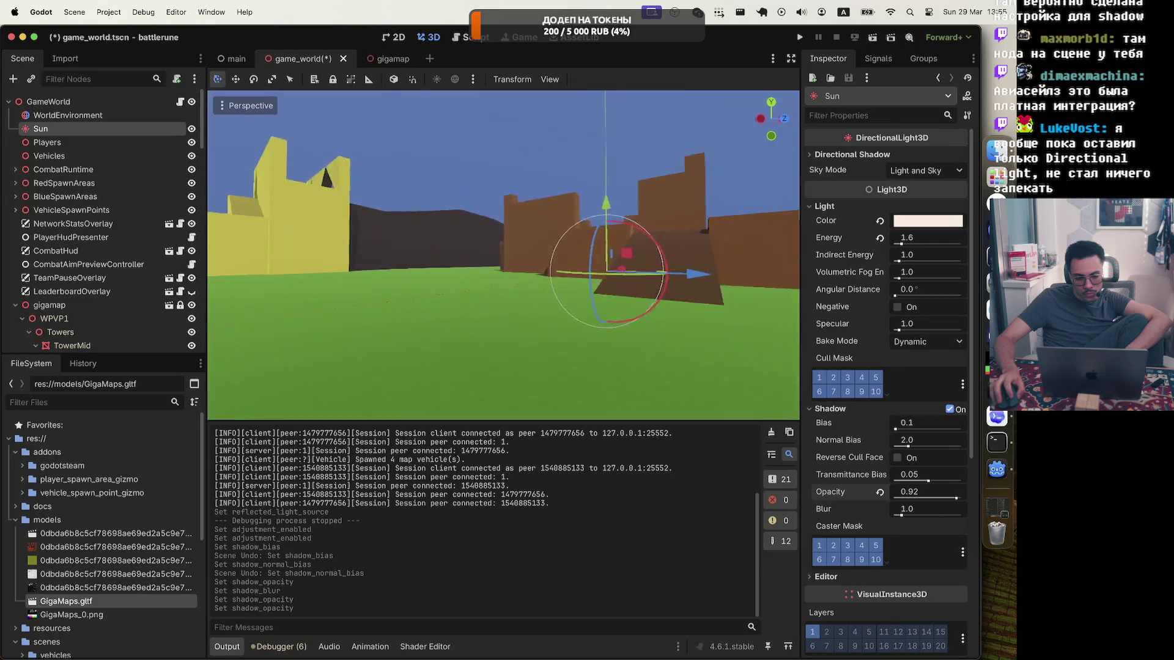
scroll(503, 255, "left", 10)
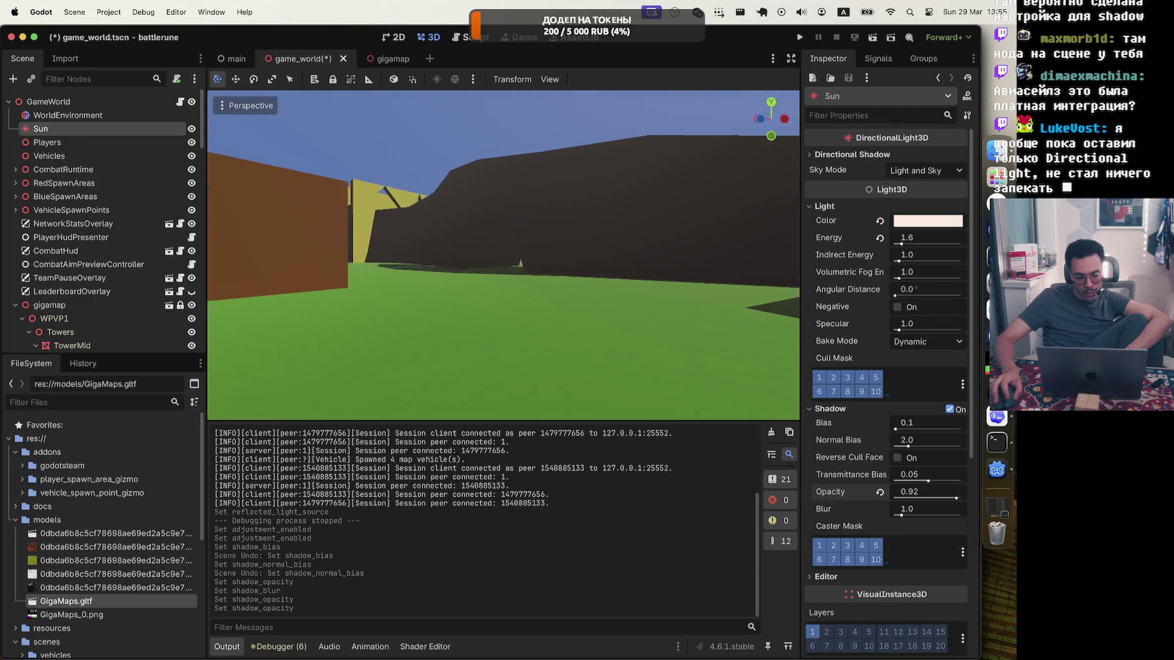
scroll(335, 152, "left", 10)
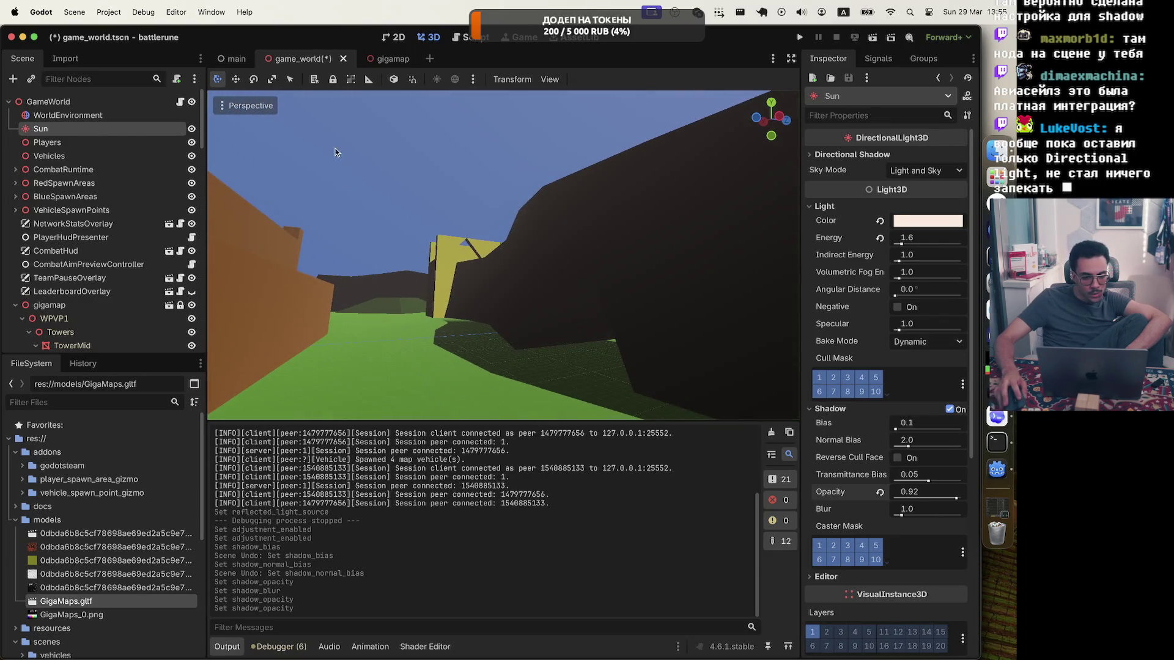
key("ctrl+s")
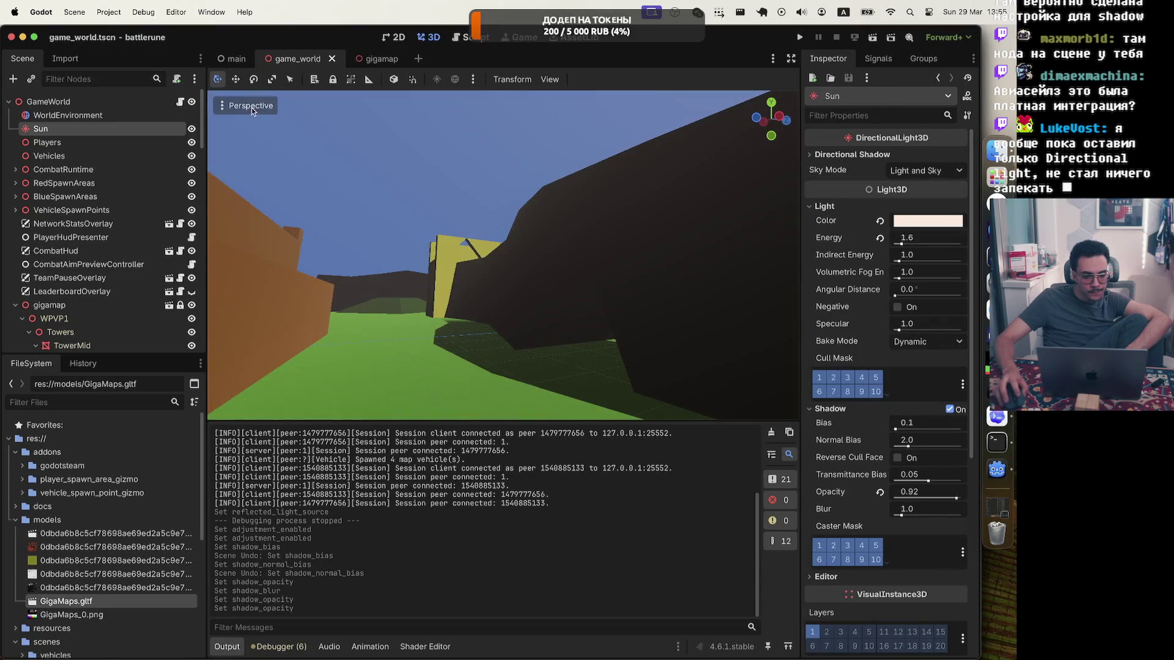
Switch the viewport to lighting-only display and fly the camera through the level's streets and towers
left_click(252, 110)
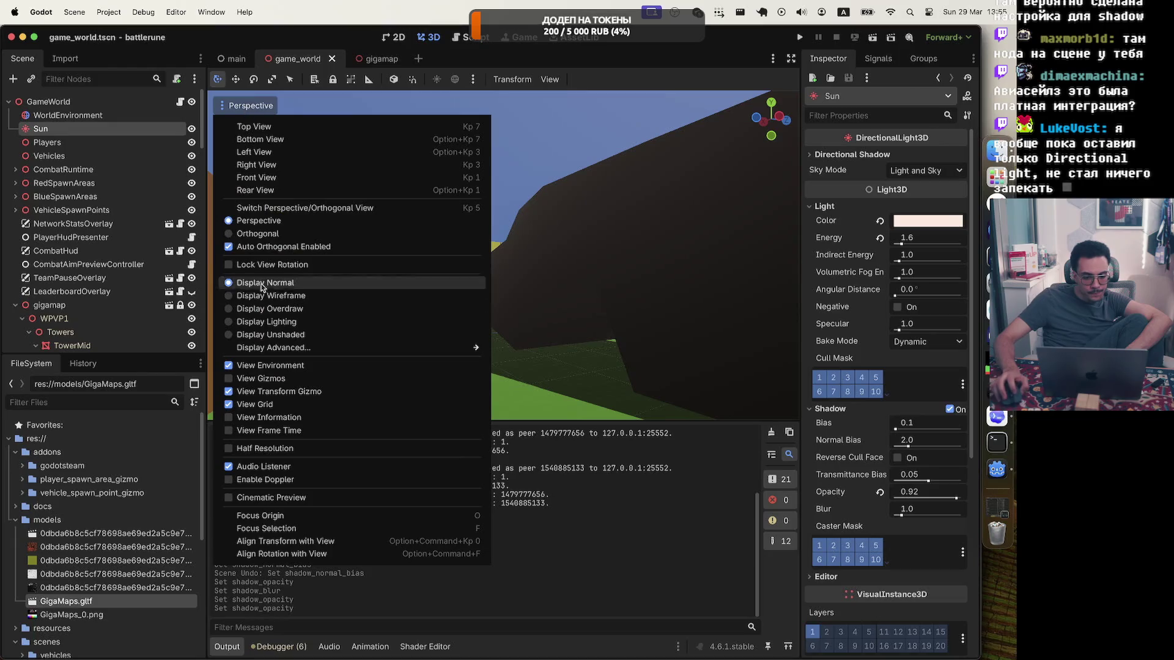
left_click(282, 322)
right_click(566, 319)
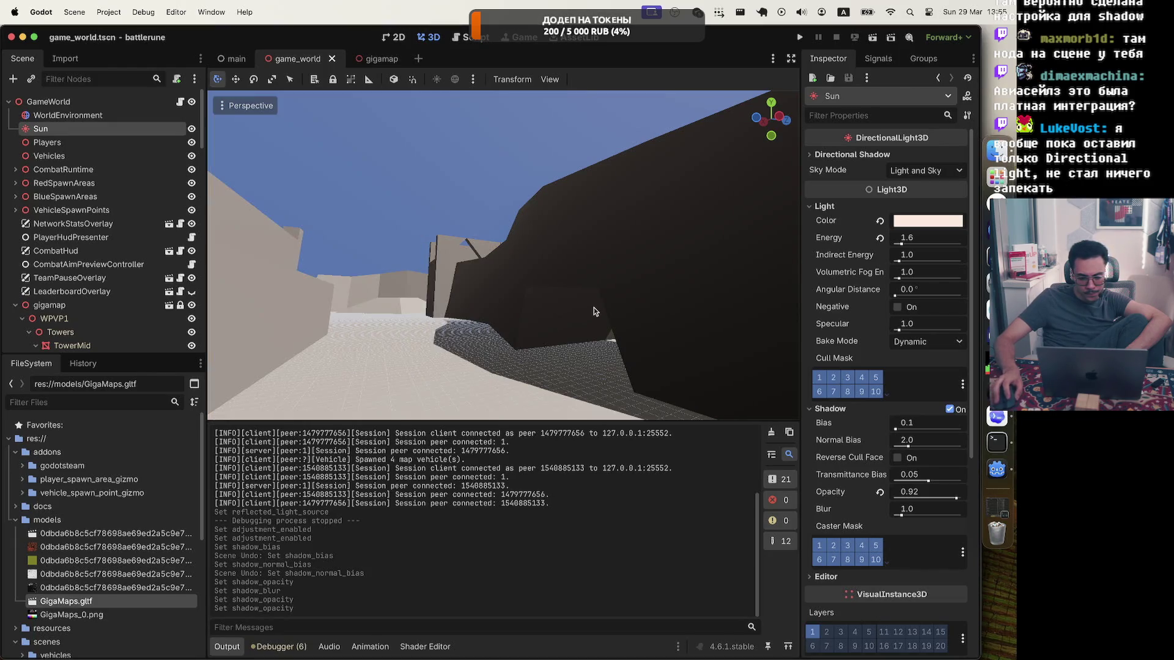
key("w")
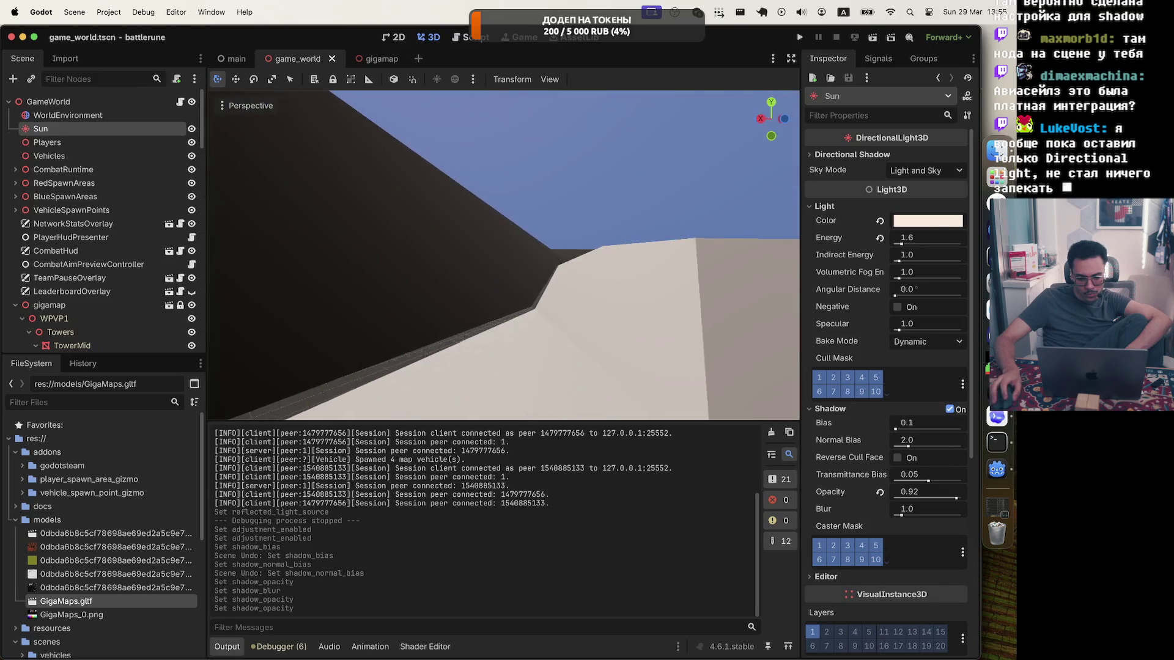
key("w")
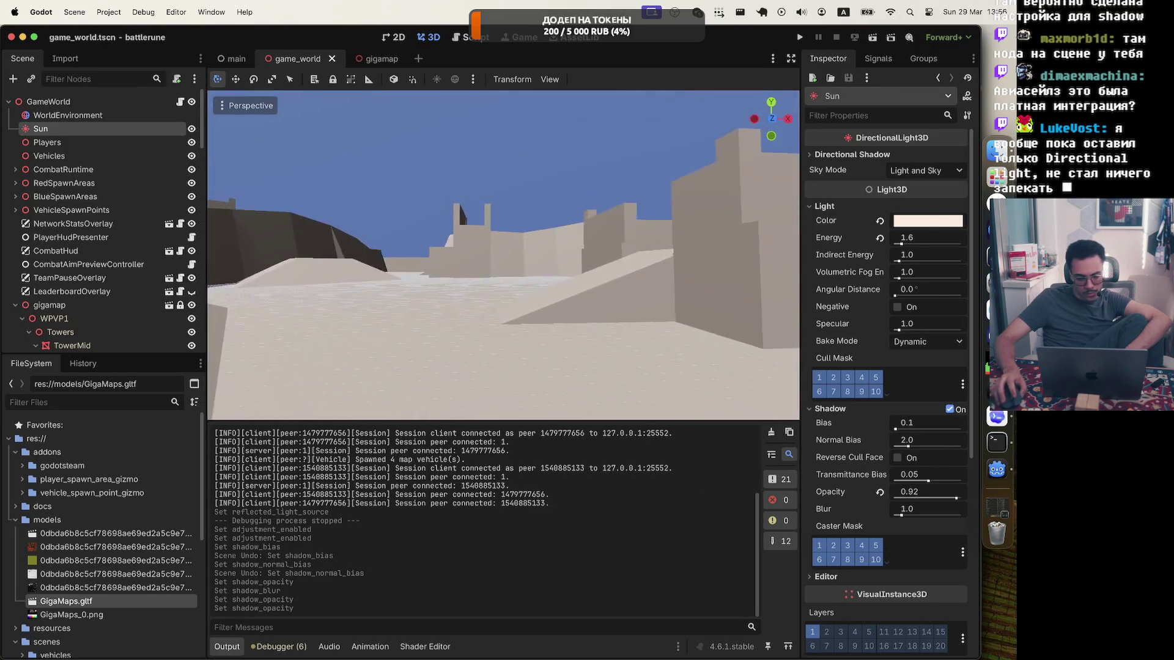
key("w")
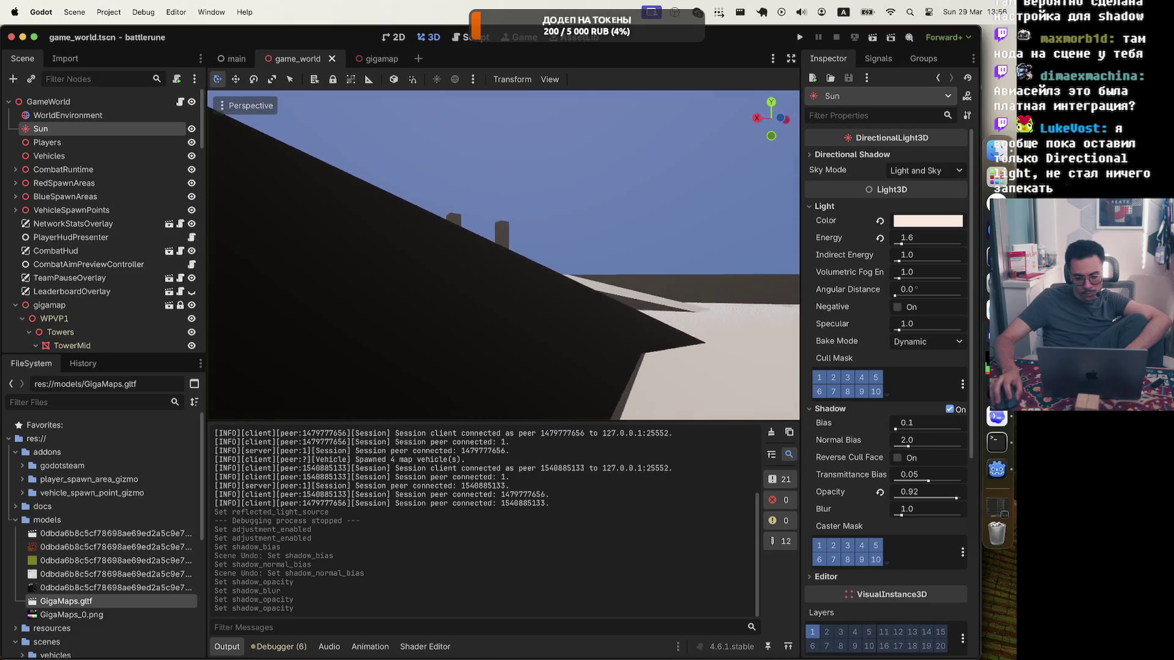
key("w")
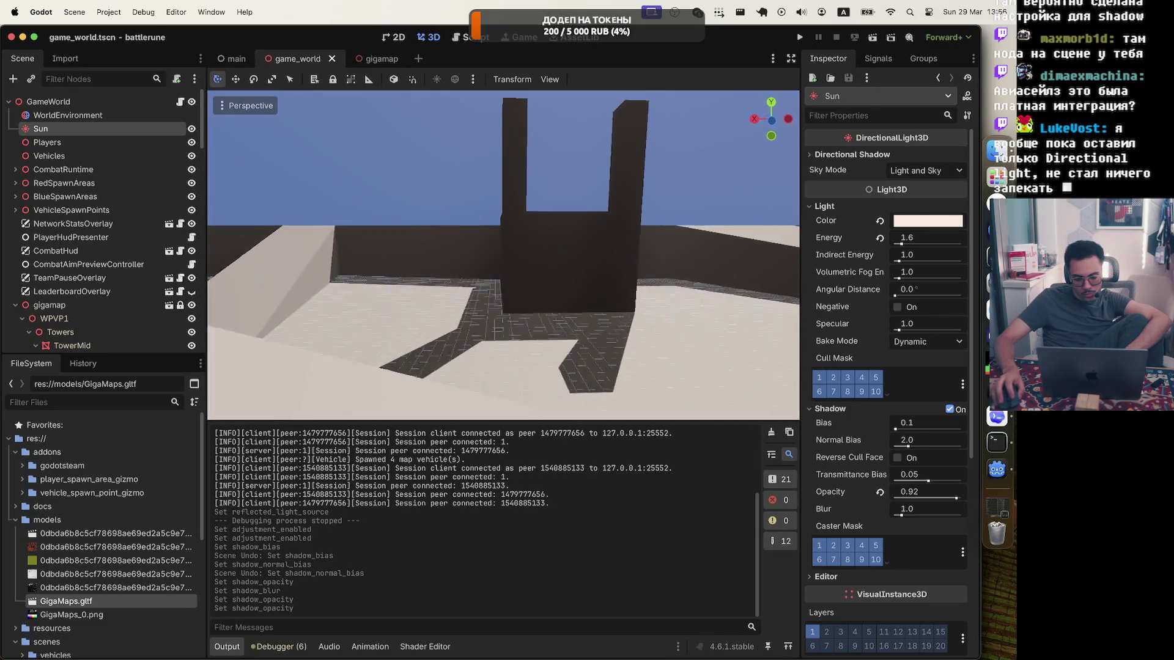
key("w")
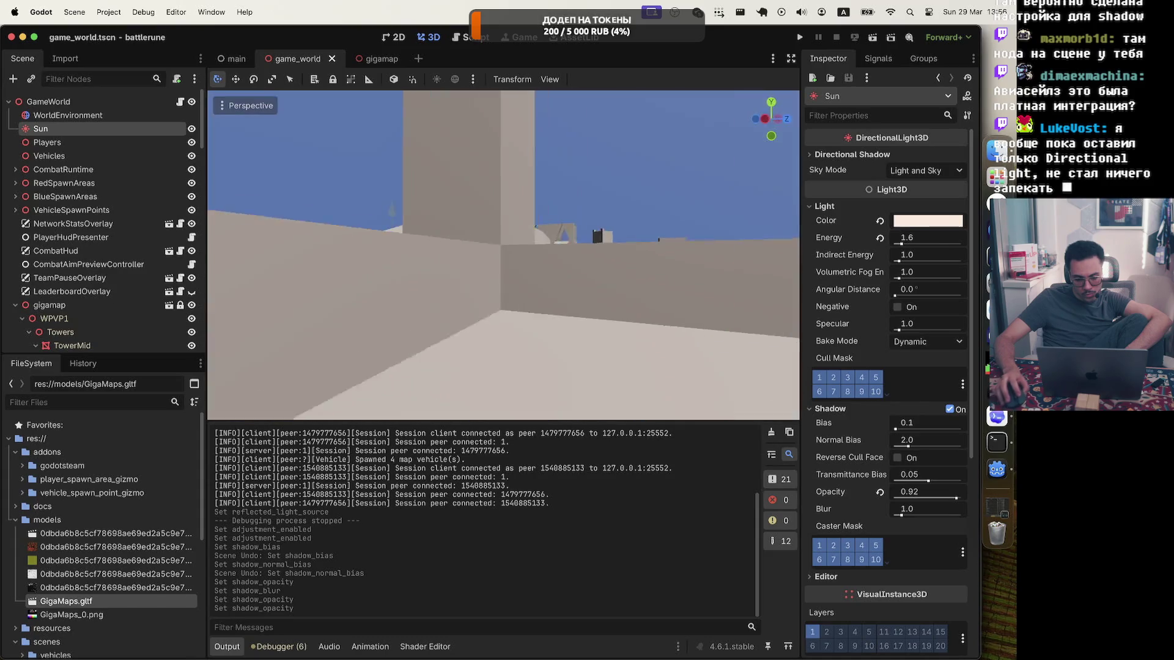
key("w")
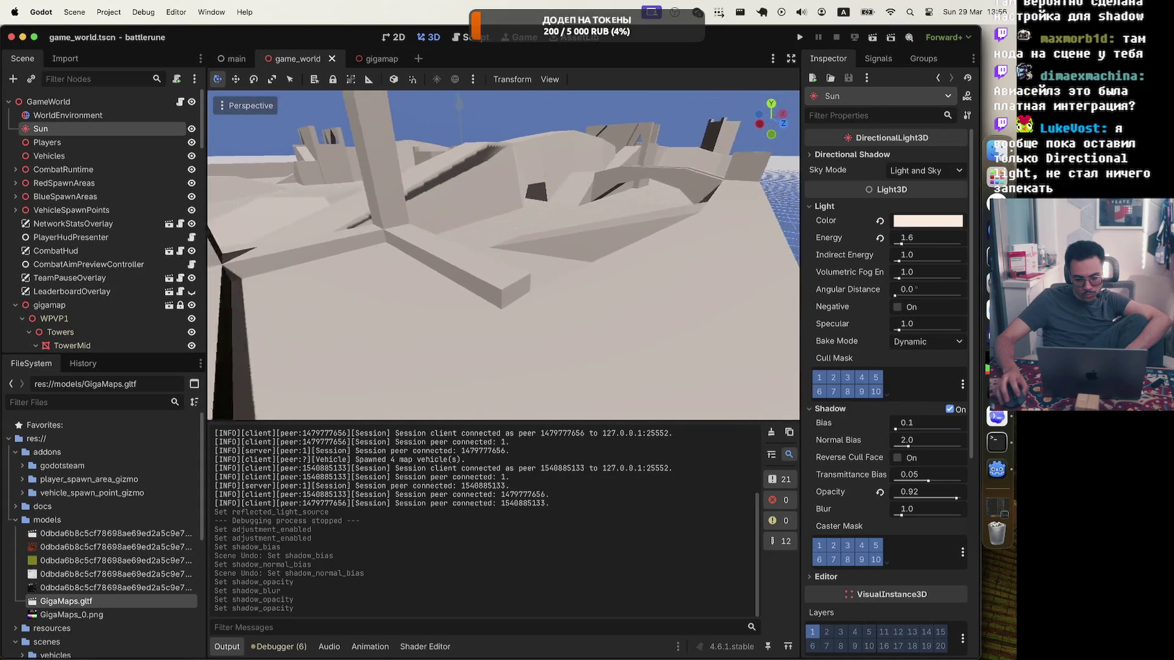
Preview Unshaded, Overdraw, Wireframe and Lighting views, then return to Display Normal and back the camera up
left_click(242, 107)
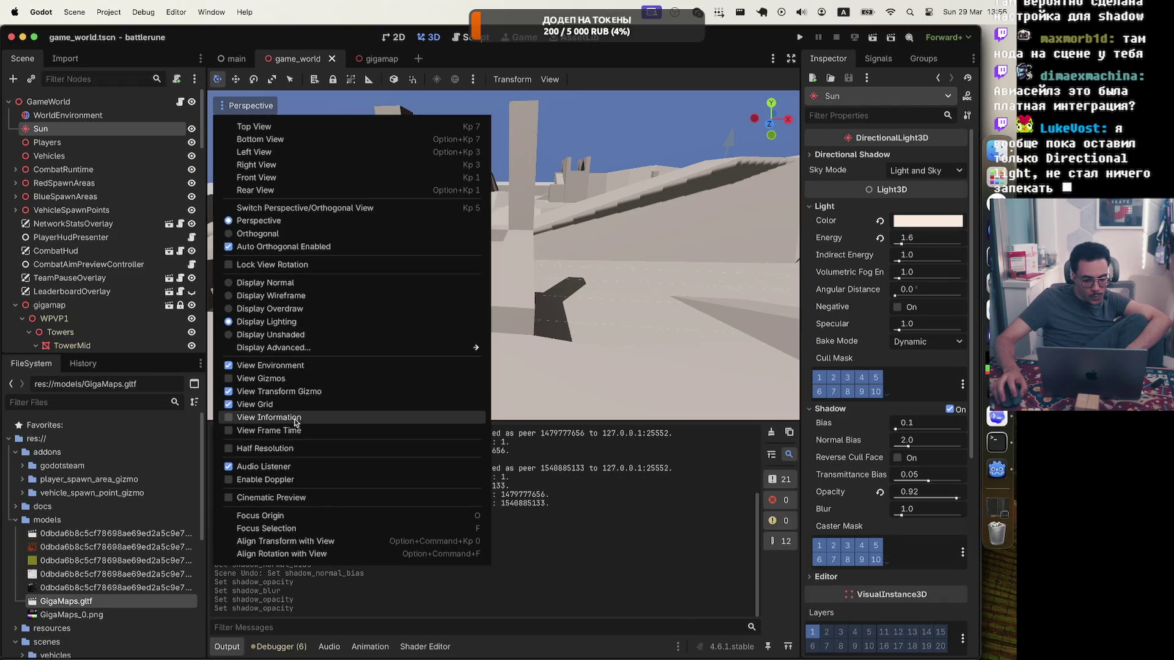
left_click(295, 335)
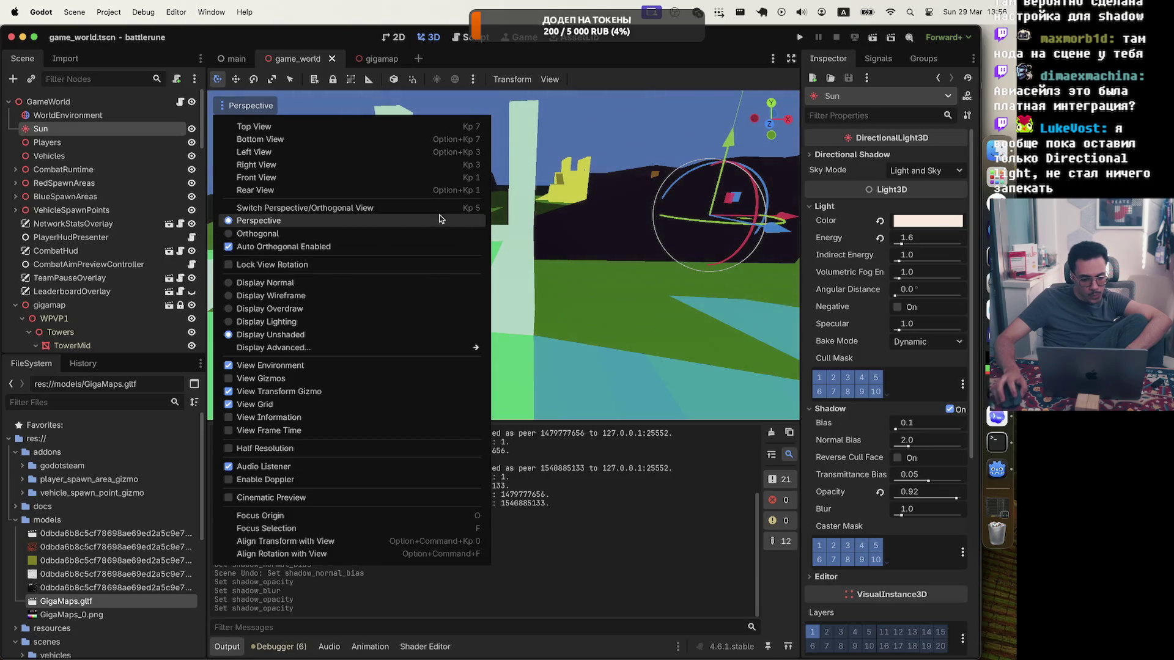
left_click(299, 311)
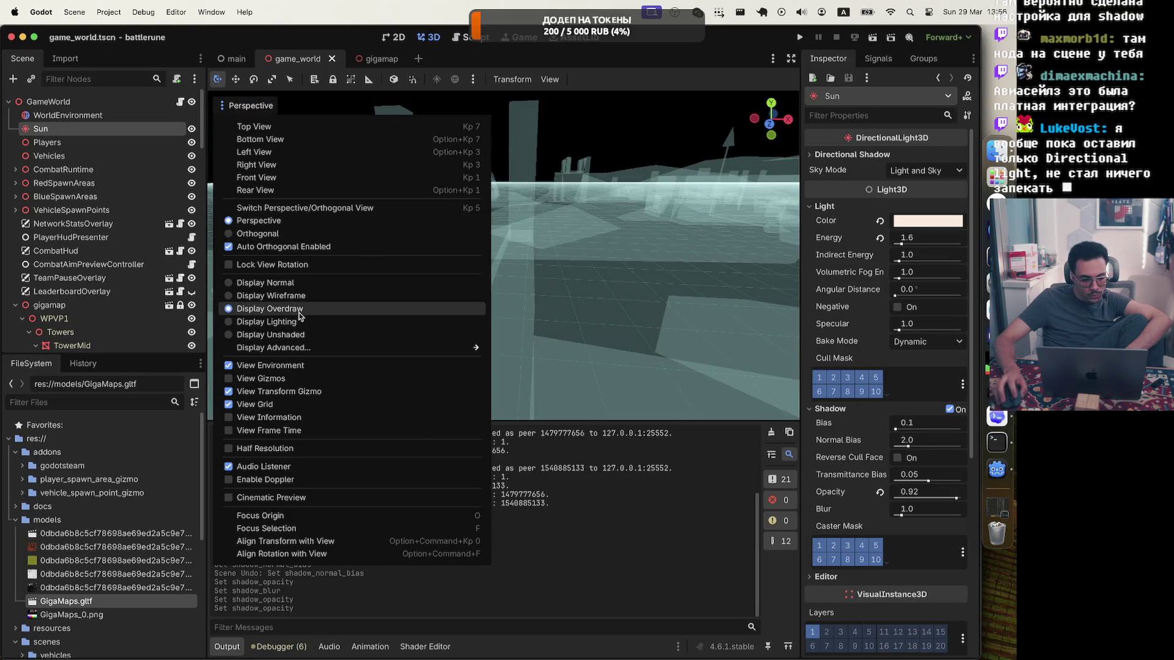
left_click(296, 297)
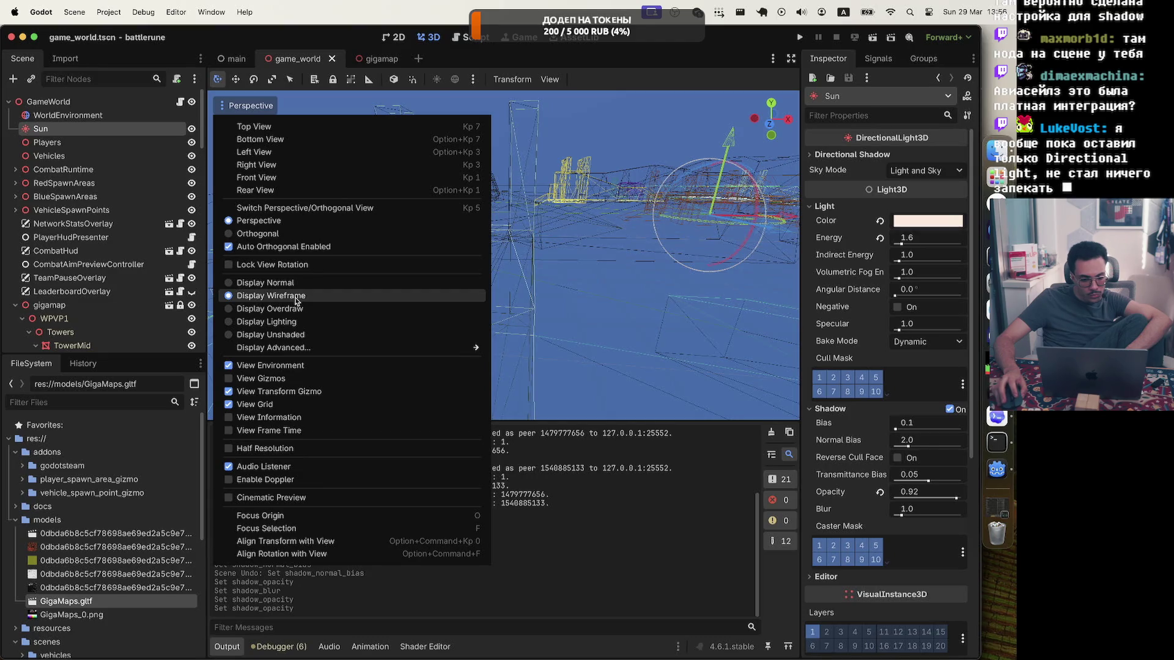
left_click(296, 282)
left_click(296, 296)
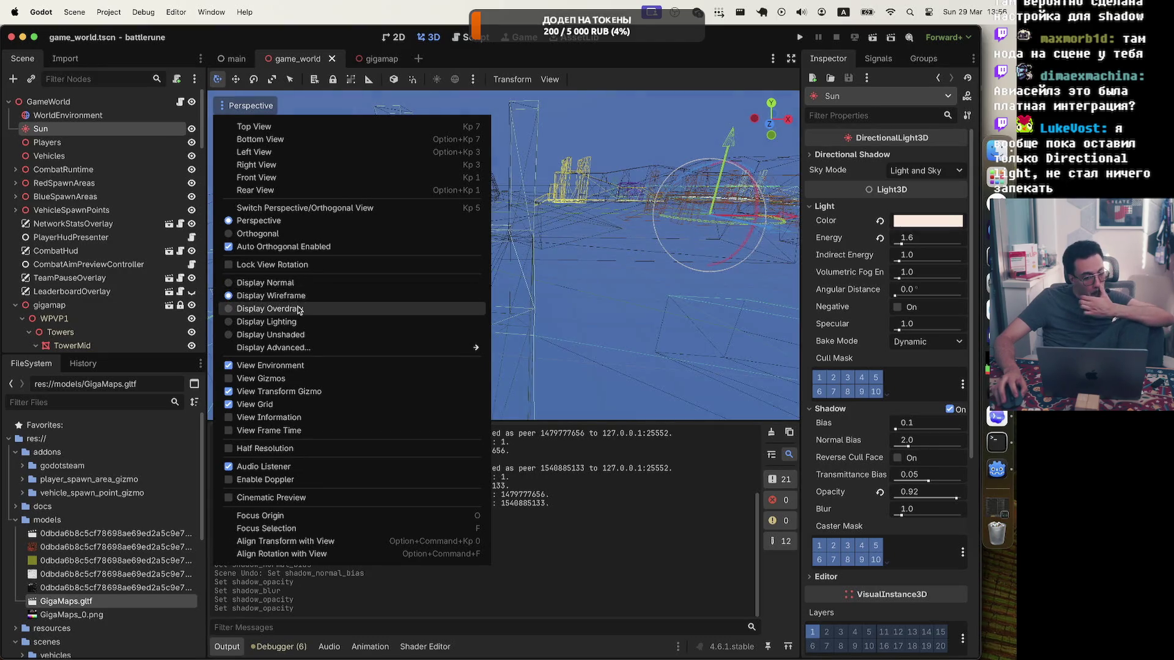
left_click(299, 310)
left_click(294, 322)
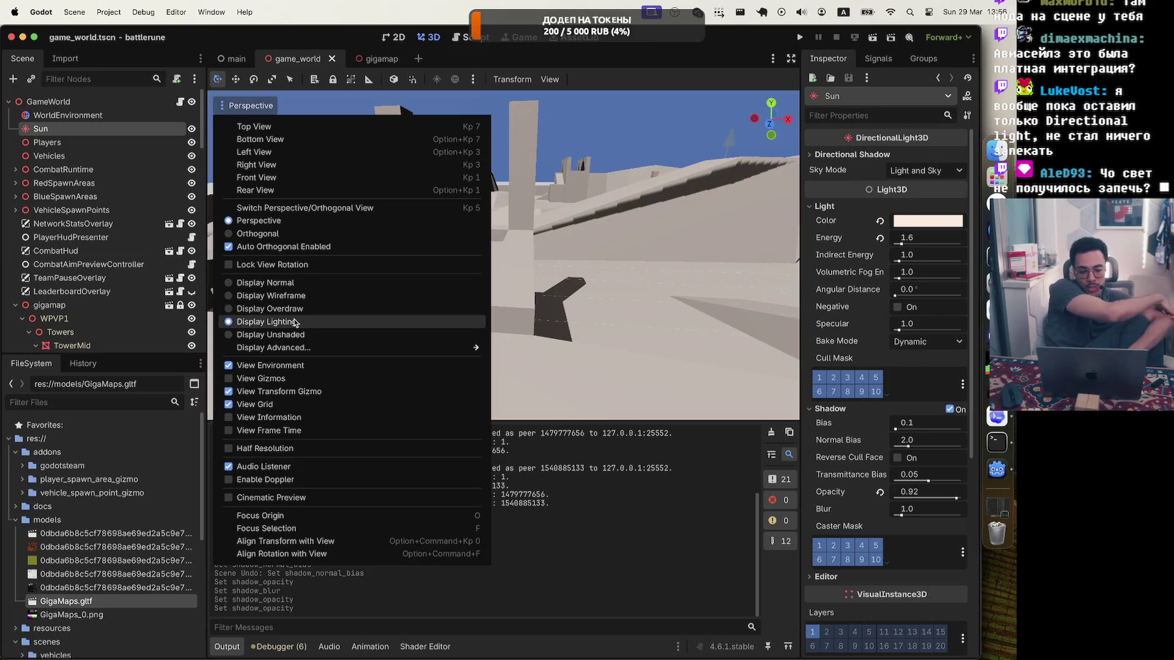
left_click(290, 284)
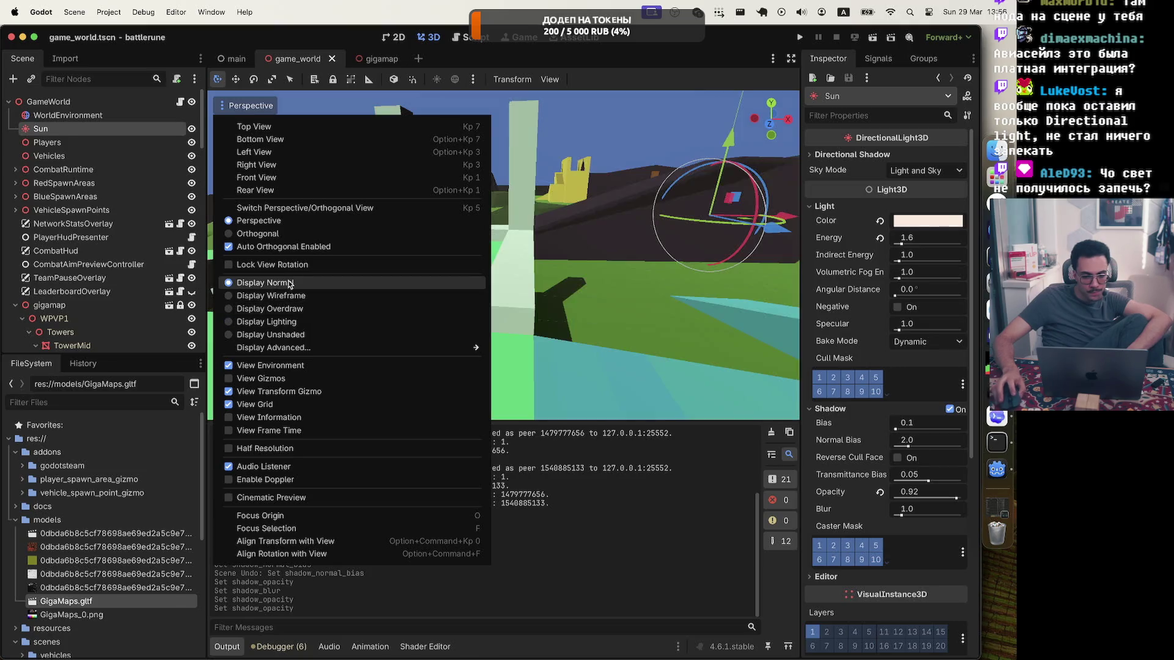
right_click(507, 281)
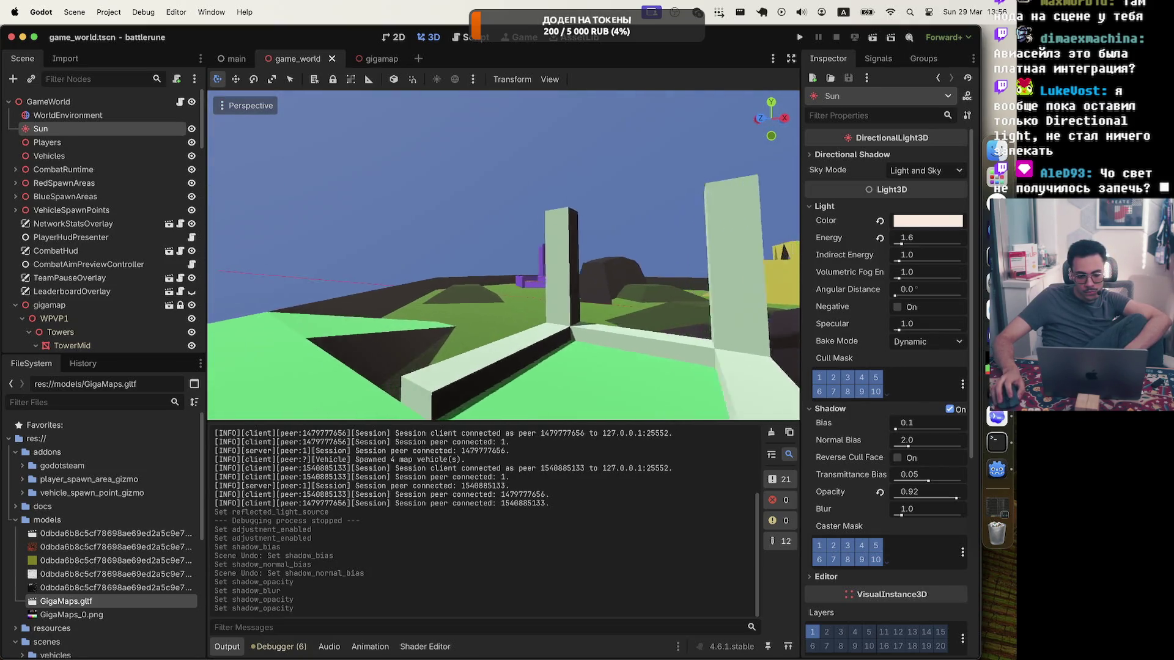
key("s")
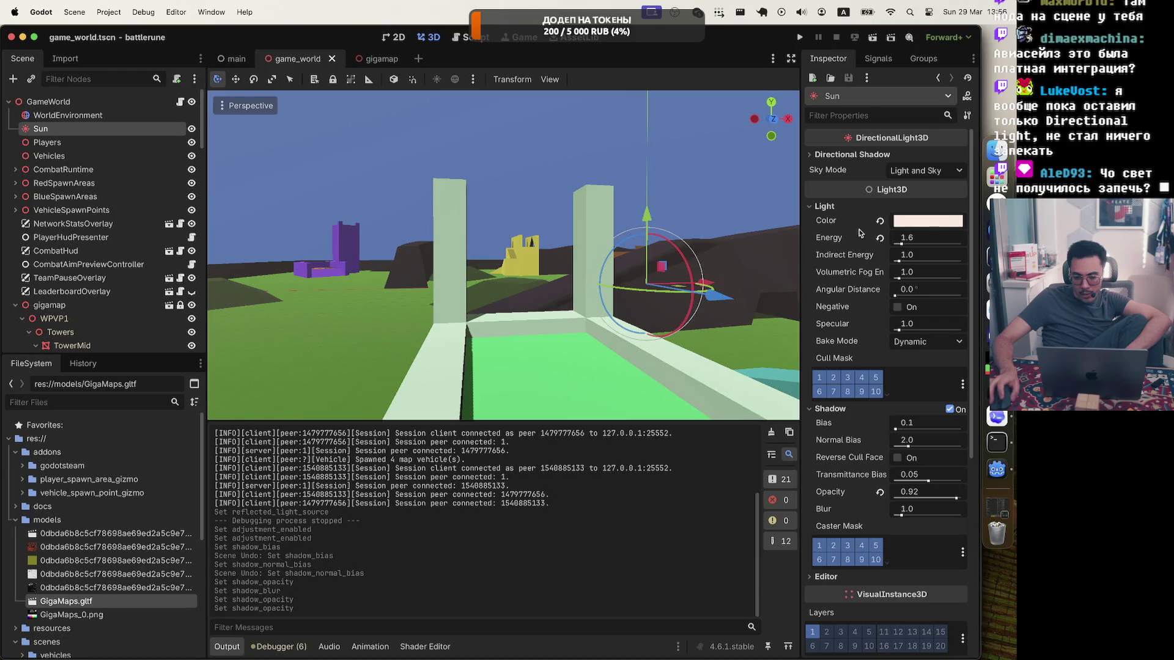
Make the Sun's light colour warmer by raising saturation to hex ffeadb
left_click(909, 227)
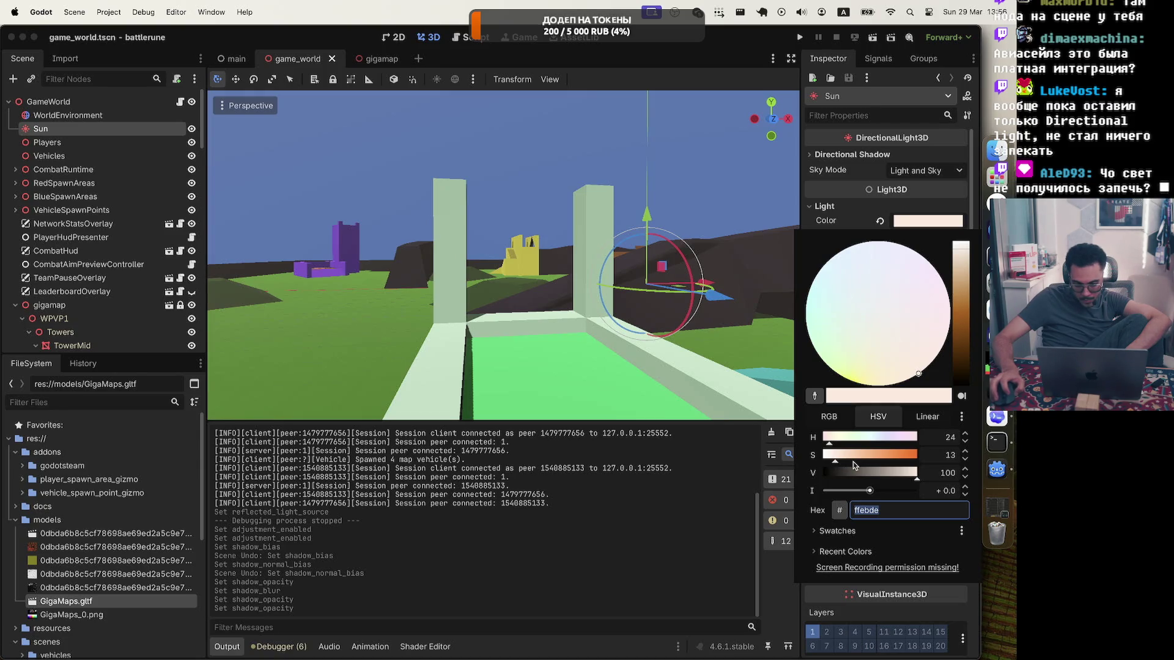
left_click_drag(840, 463, 838, 463)
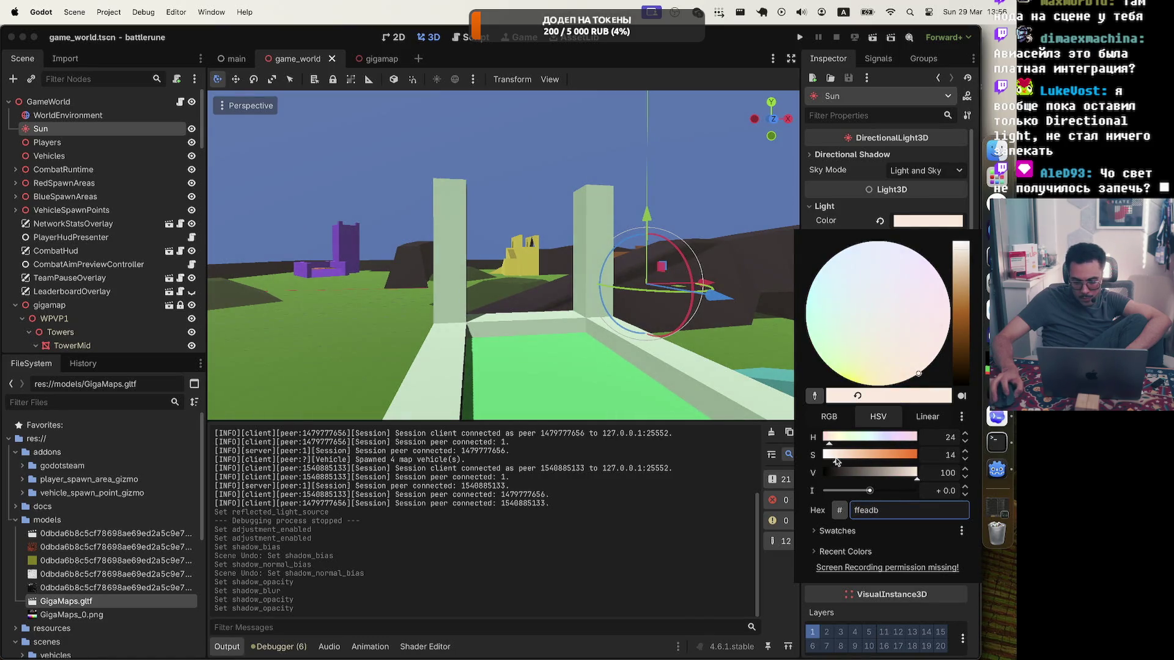
left_click(913, 149)
Select the WorldEnvironment node and expand its Background settings, leaving sky mode unchanged
left_click(926, 172)
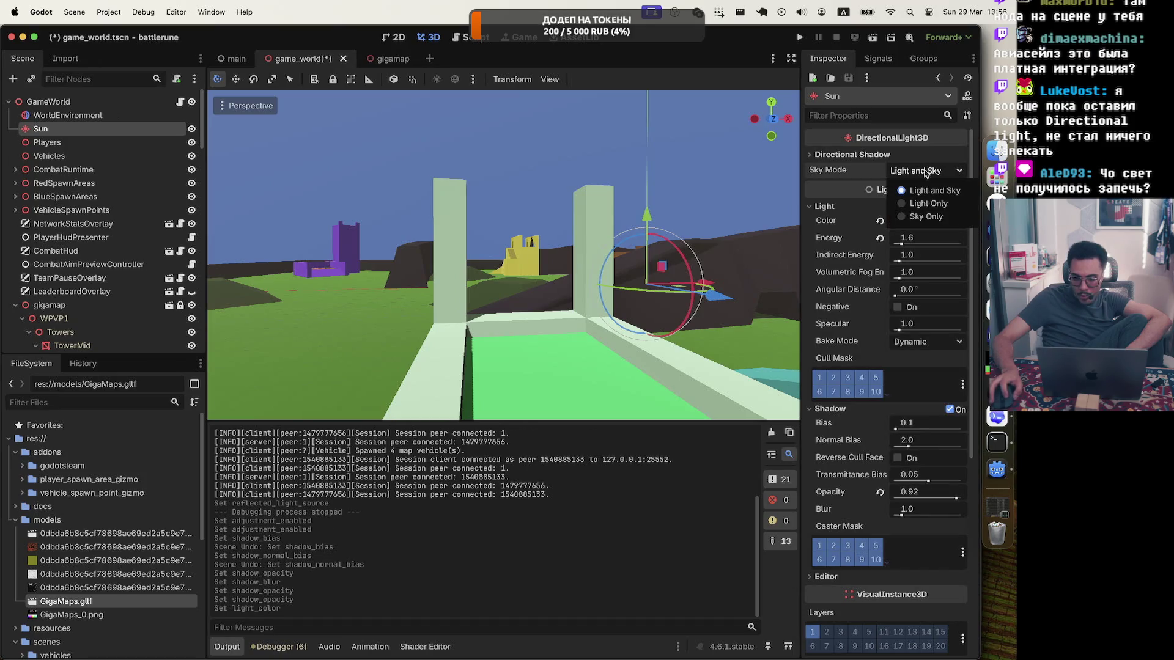
left_click(888, 185)
key("Up")
left_click(841, 172)
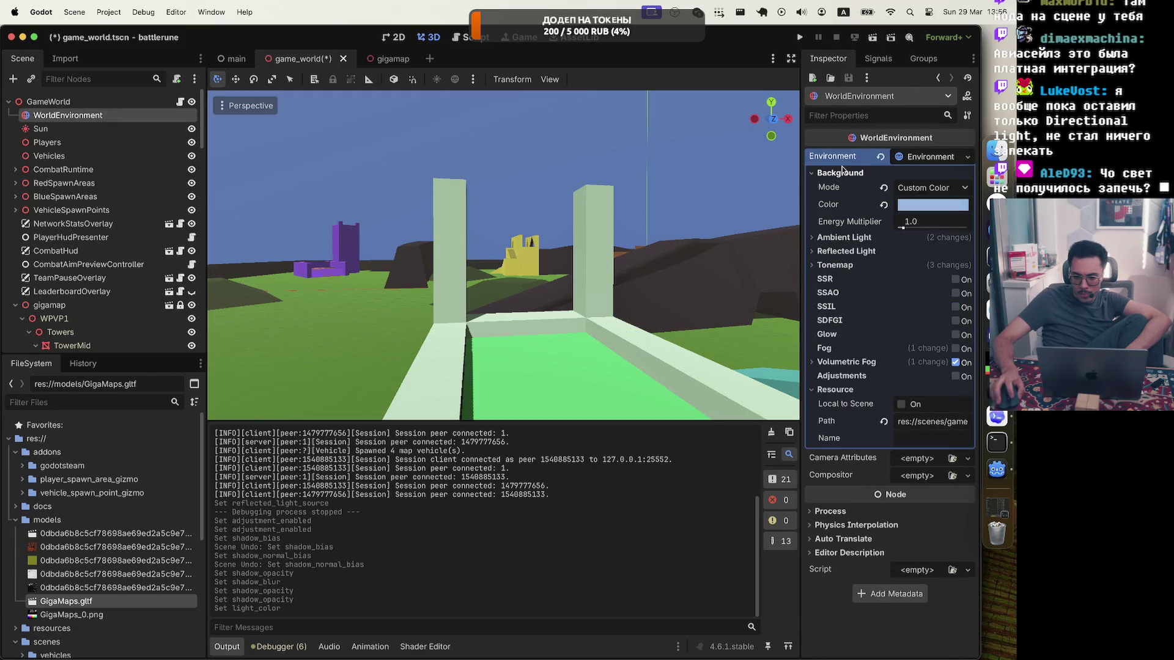
Shift the WorldEnvironment background colour's hue toward blue
left_click(934, 207)
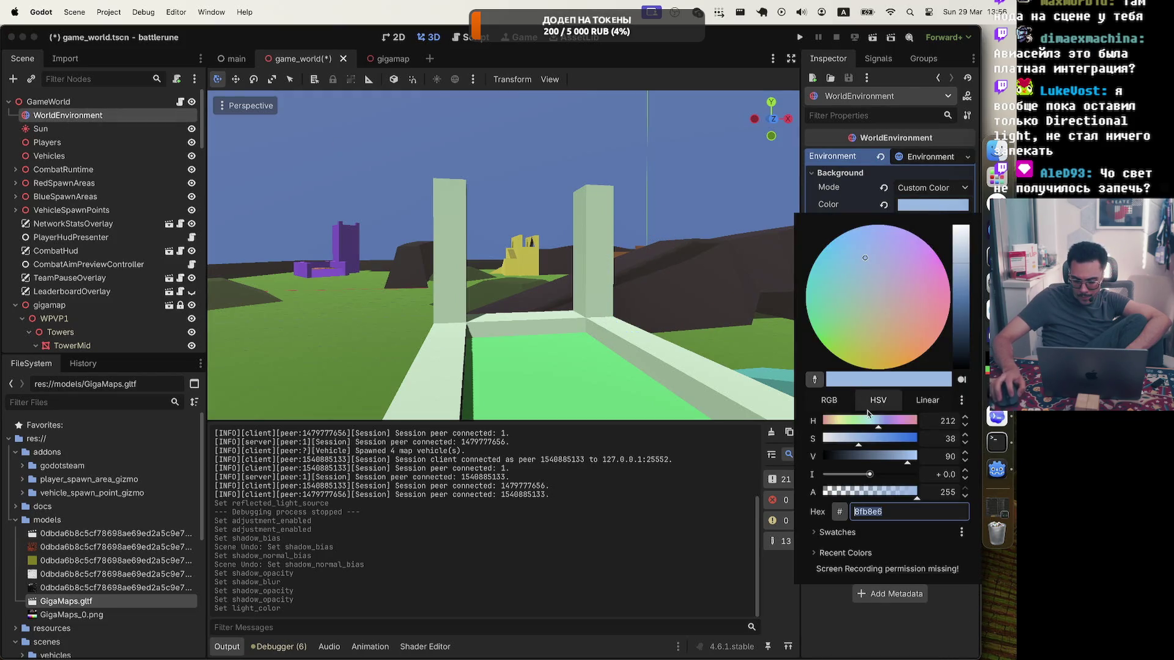
left_click_drag(877, 426, 881, 427)
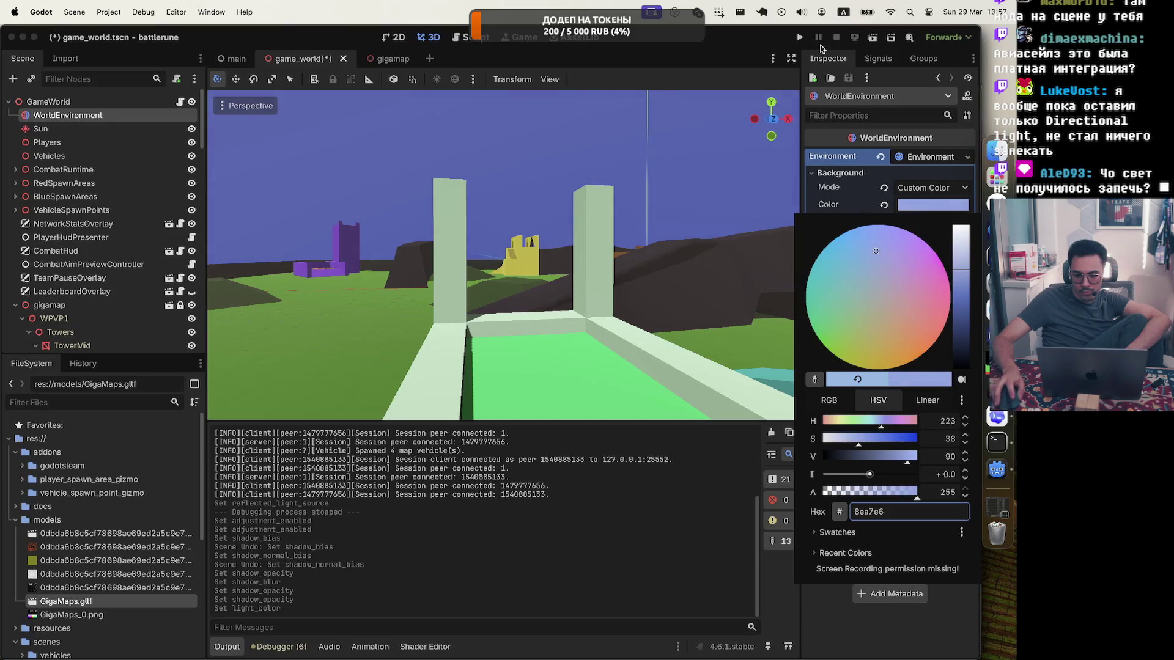
left_click(838, 61)
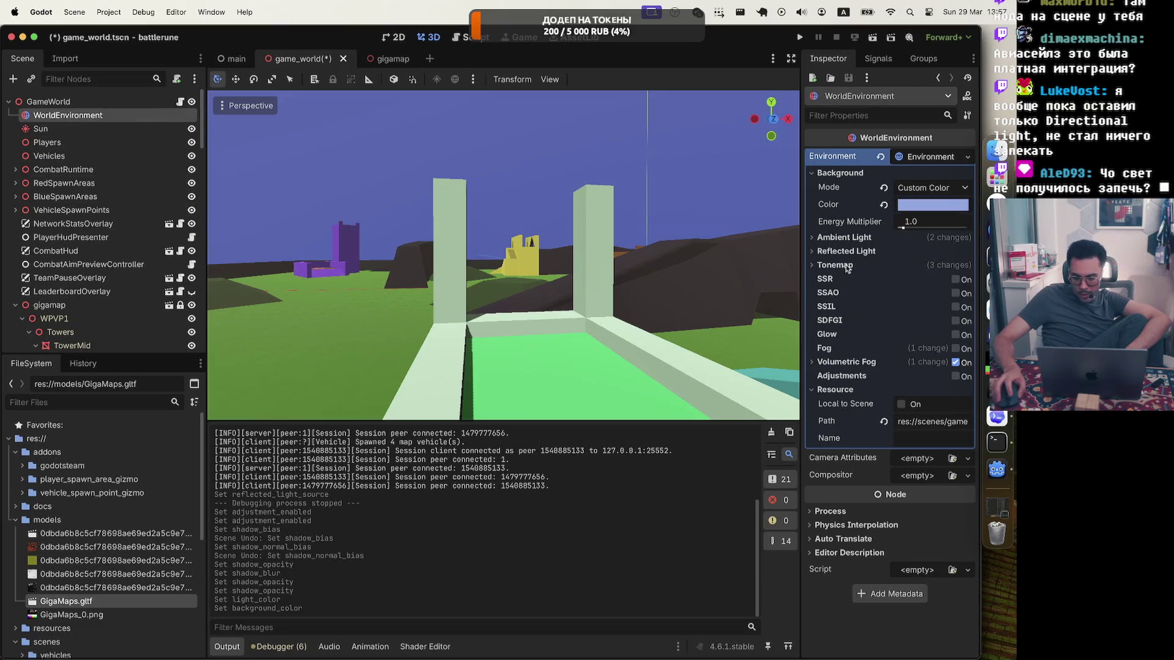
Enable environment adjustments with contrast 1.09 and saturation 0.89, then run the game
double_click(821, 395)
left_click(955, 377)
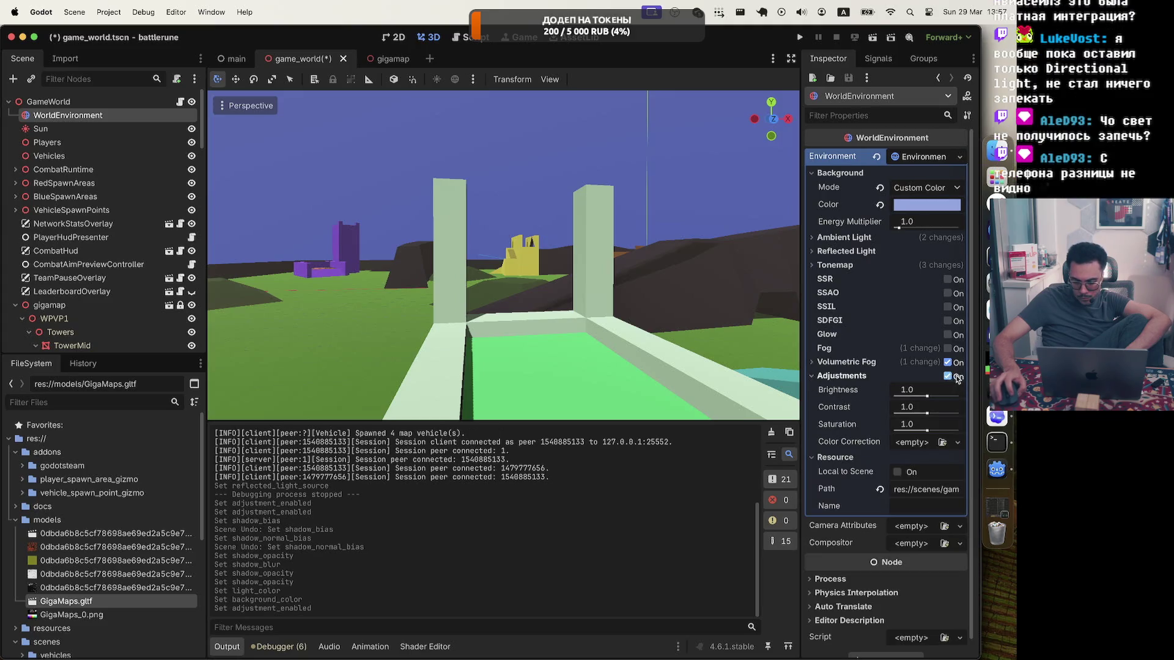
left_click_drag(928, 416, 929, 417)
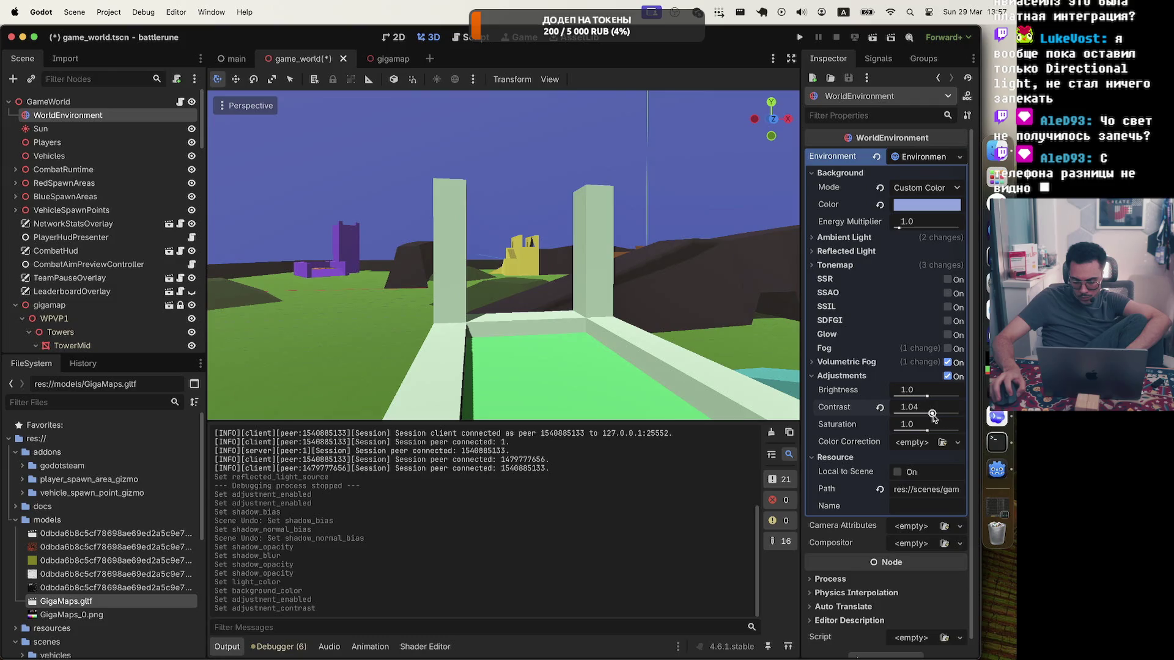
mouse_move(927, 430)
left_mouse_down()
mouse_move(922, 396)
mouse_move(936, 414)
left_mouse_up()
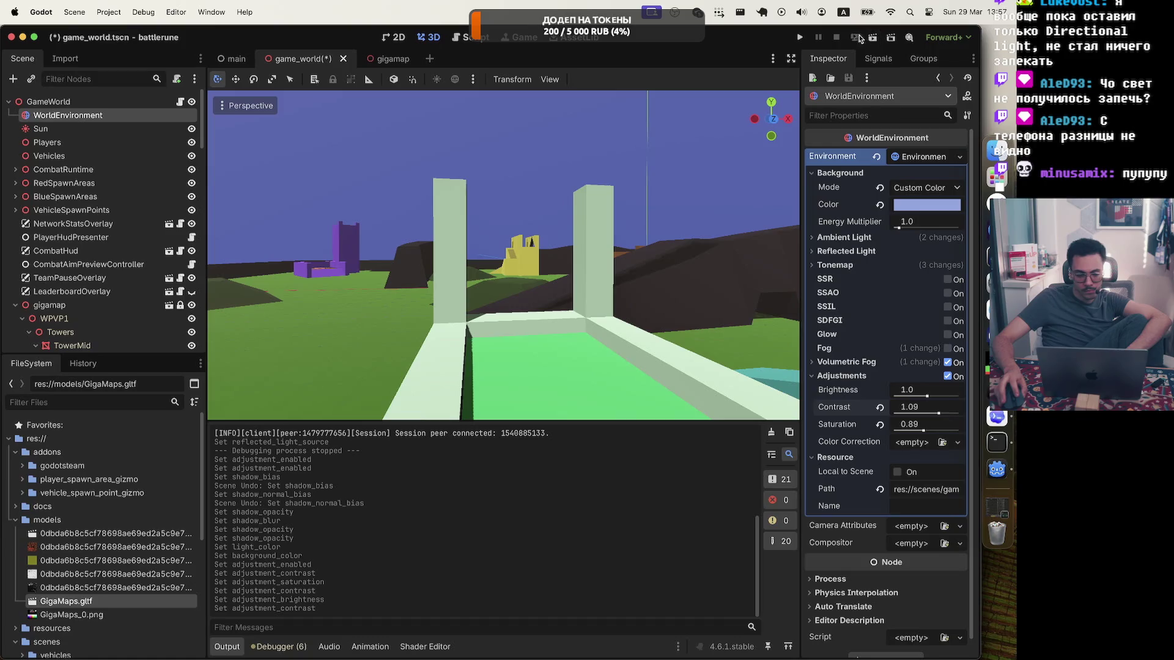
left_click(799, 38)
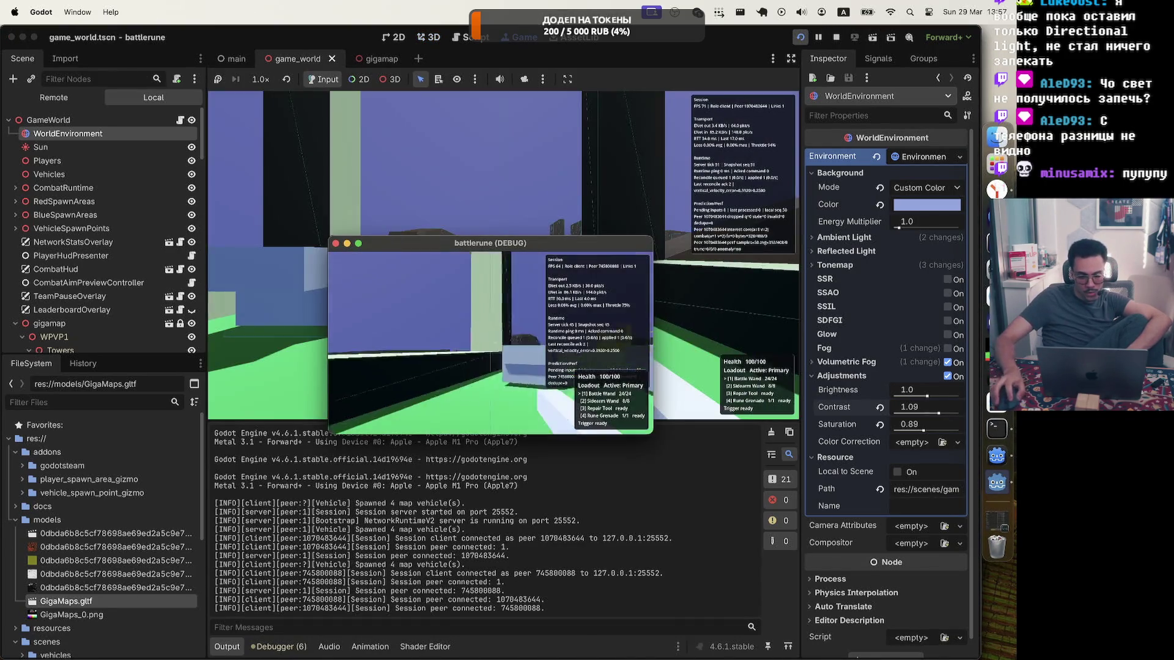
Walk the player across the field past dark walls and fire the Battle Wand four times
key("w")
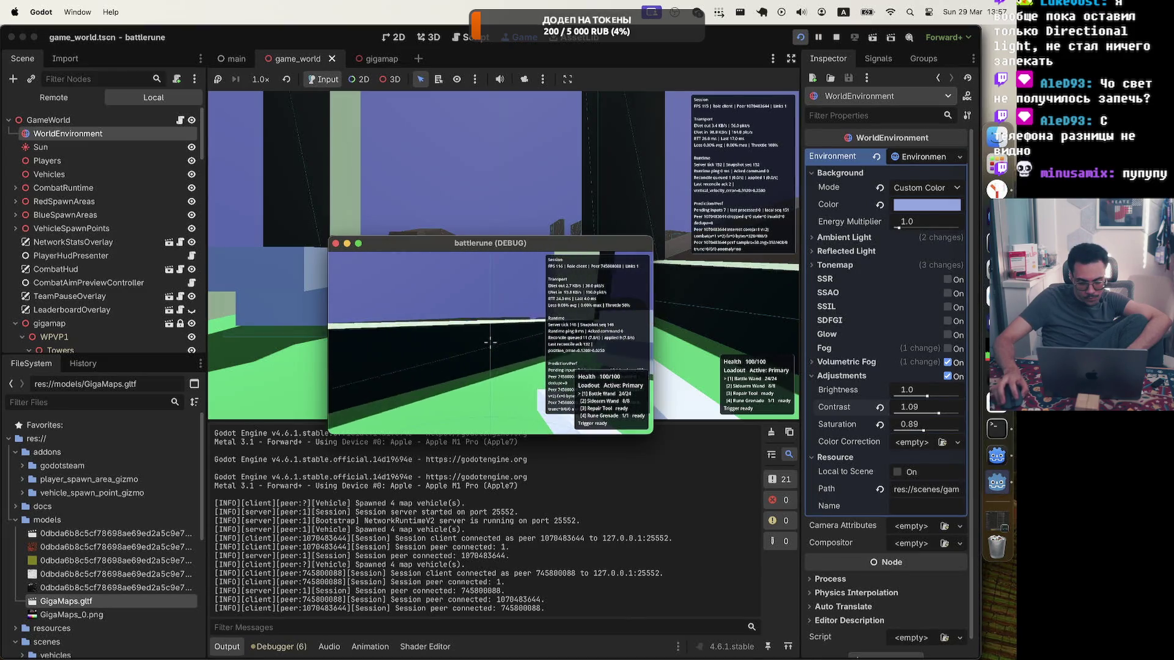
key("w")
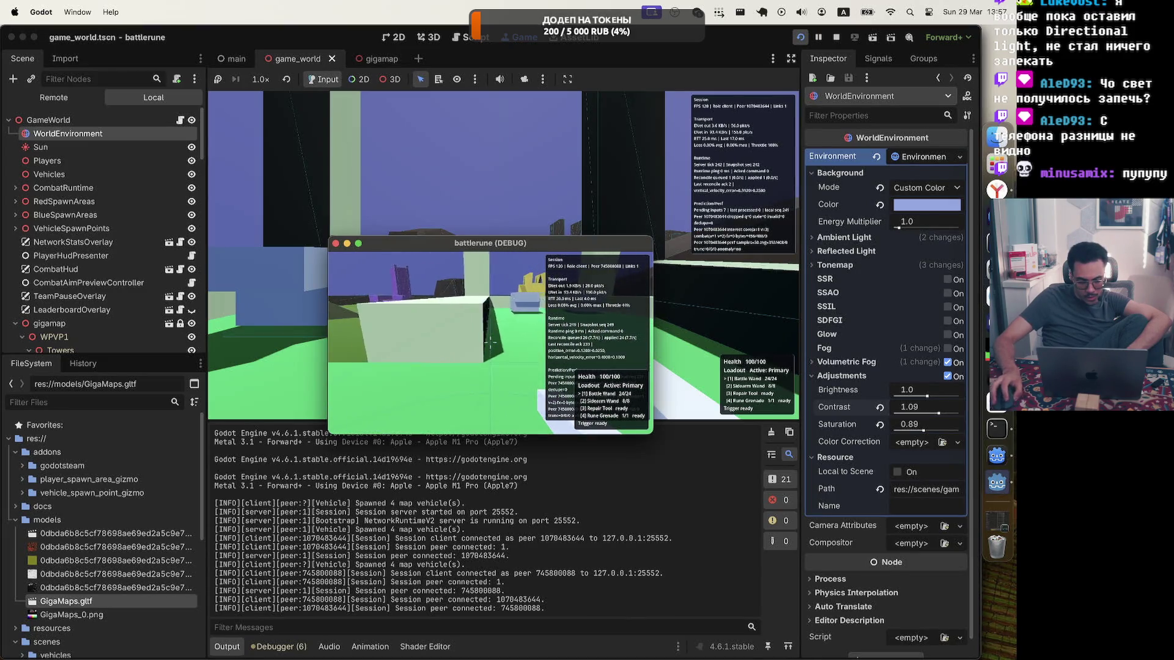
key("w")
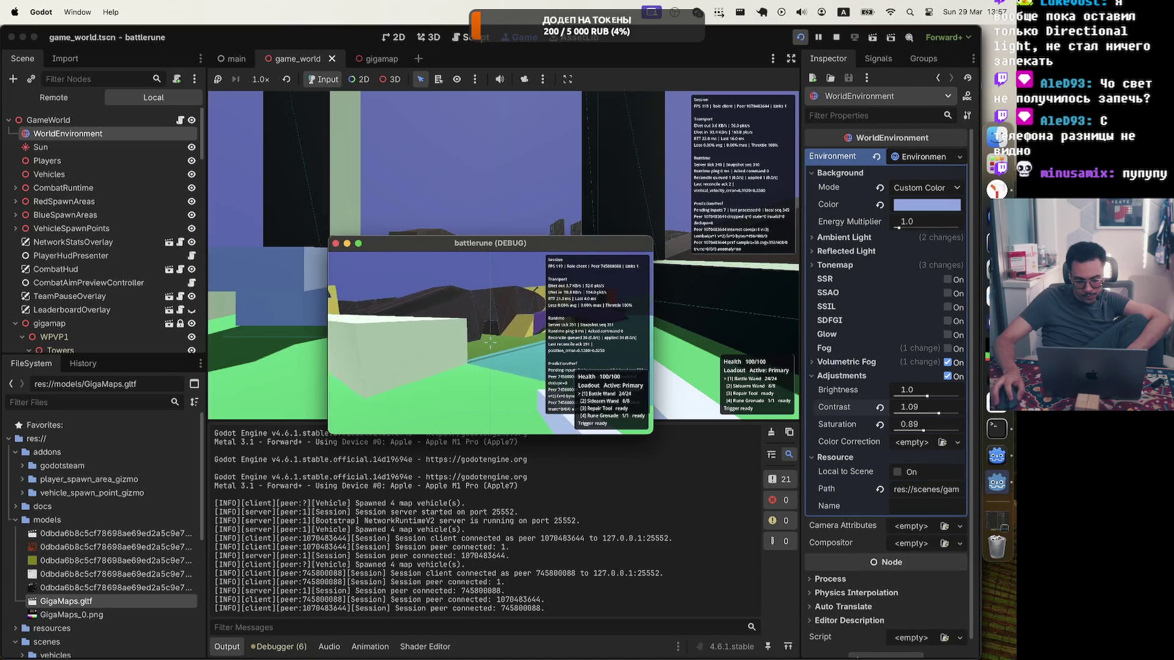
left_click(489, 343)
left_click(490, 342)
left_click(489, 342)
left_click(489, 342)
key("a")
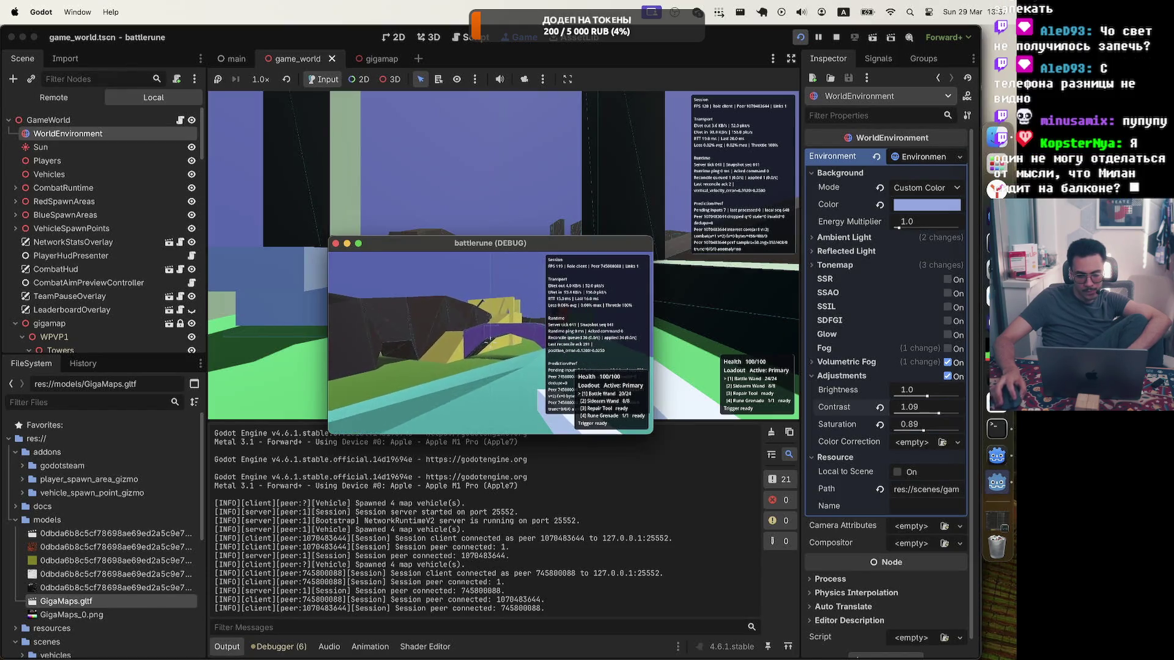
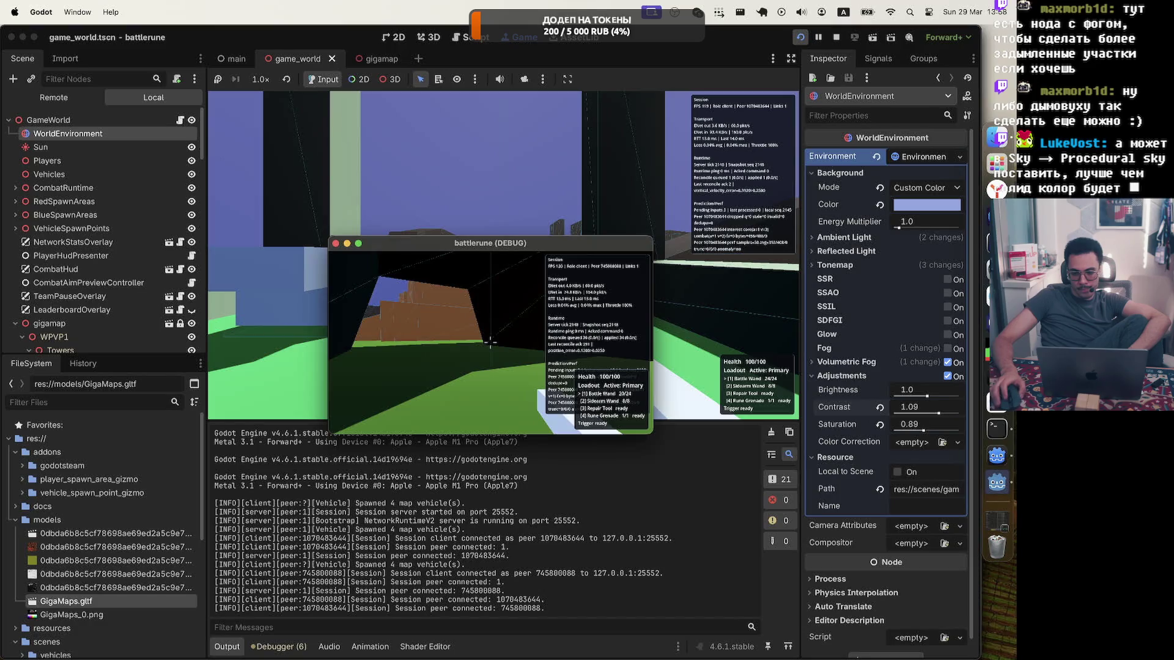
Pause the running game on its Battle Menu inside the editor's game view
key("Escape")
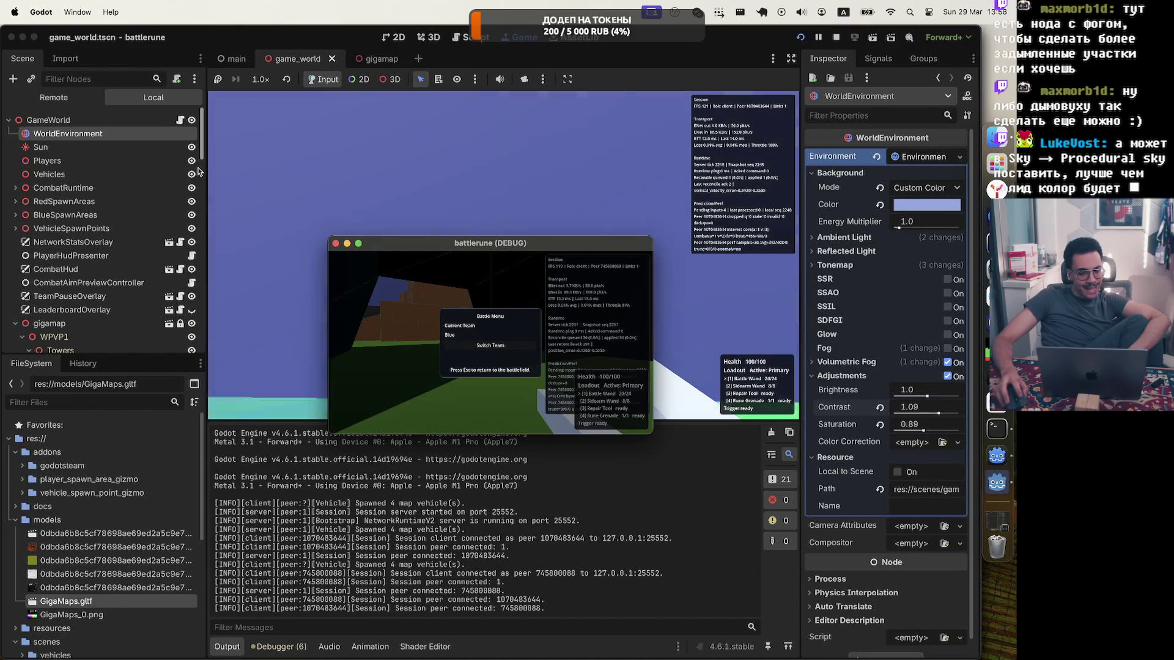
left_click(269, 343)
key("Escape")
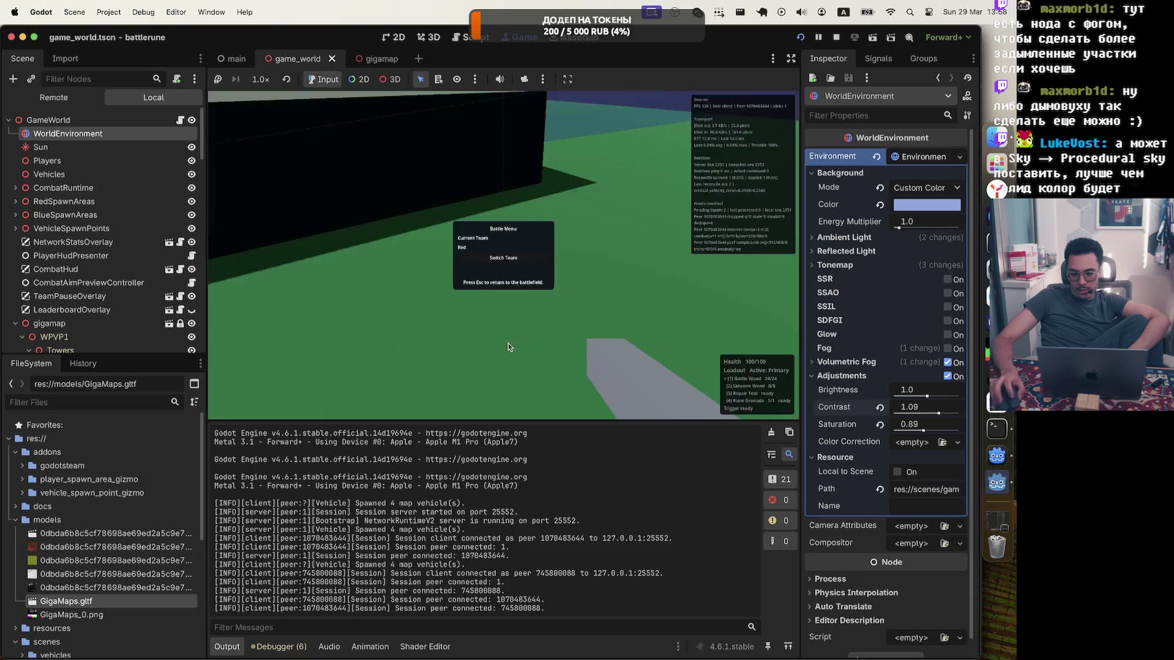
left_click(948, 188)
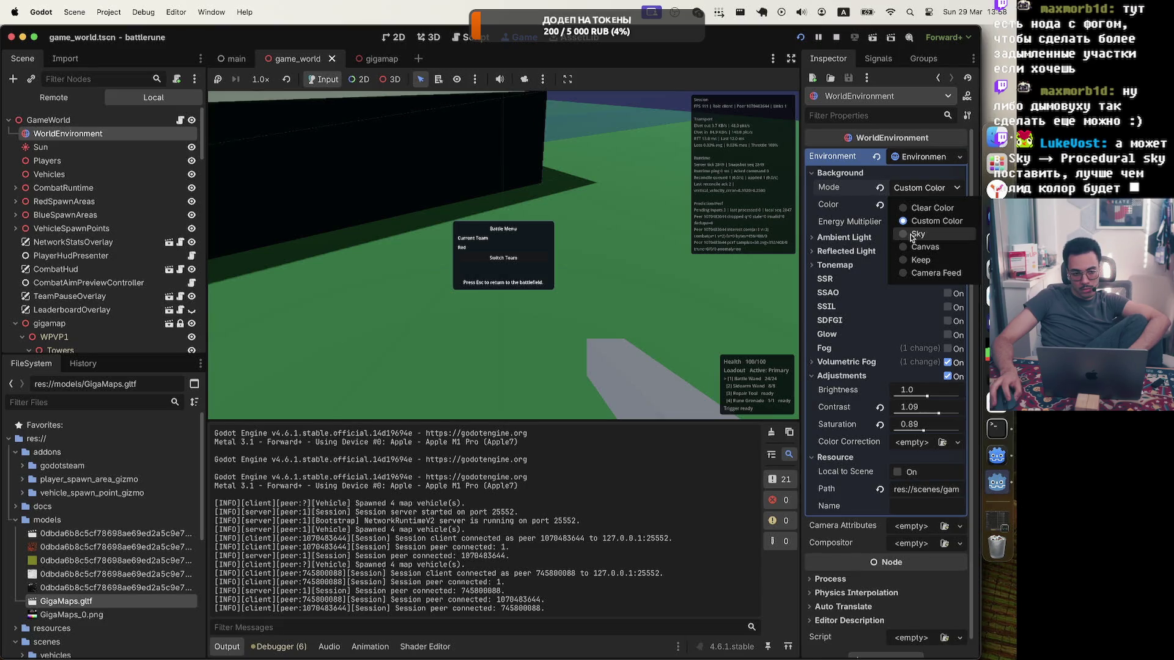
Inspect the Sun light's settings, then go back to WorldEnvironment's background mode list
left_click(78, 151)
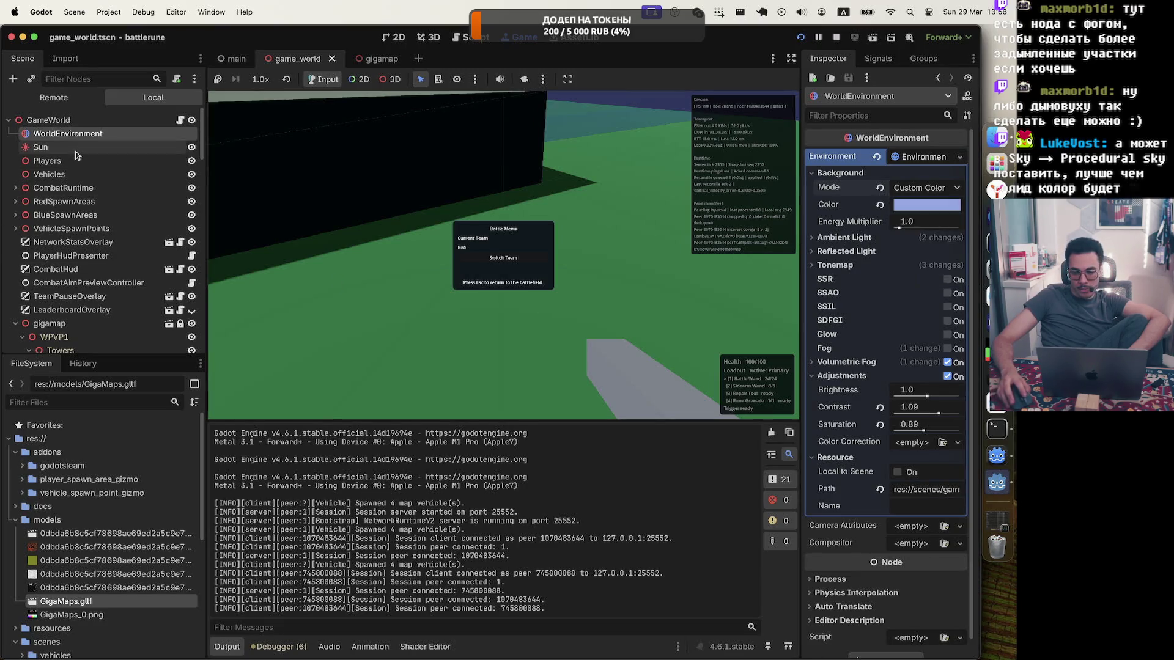
left_click(77, 151)
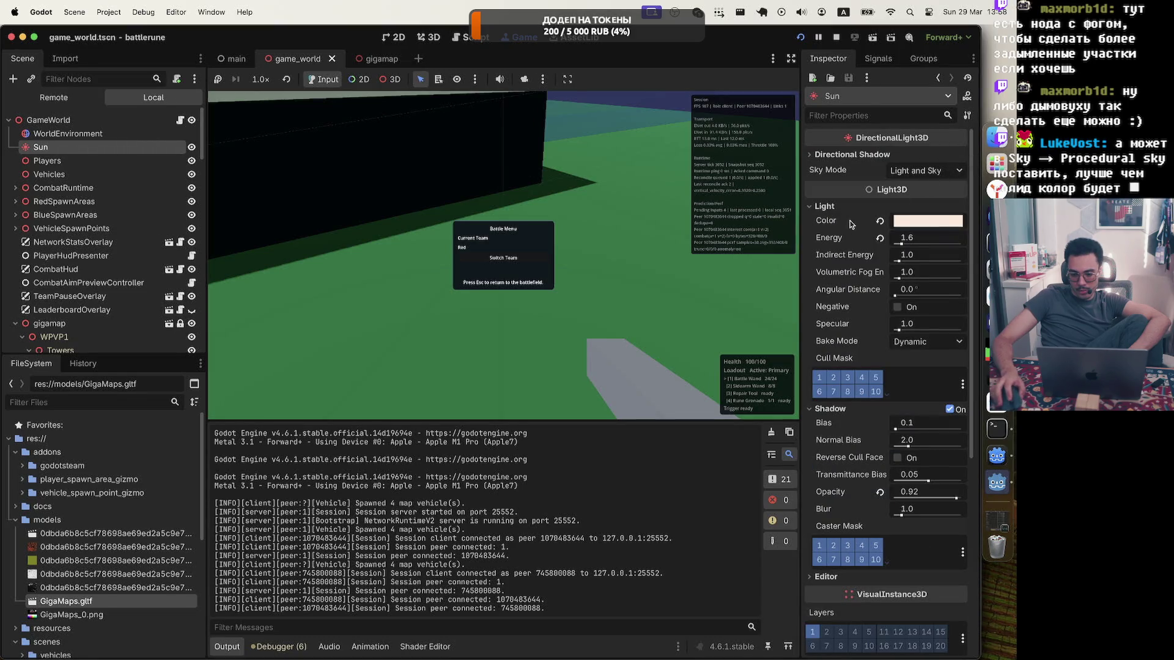
scroll(840, 287, "down", 5)
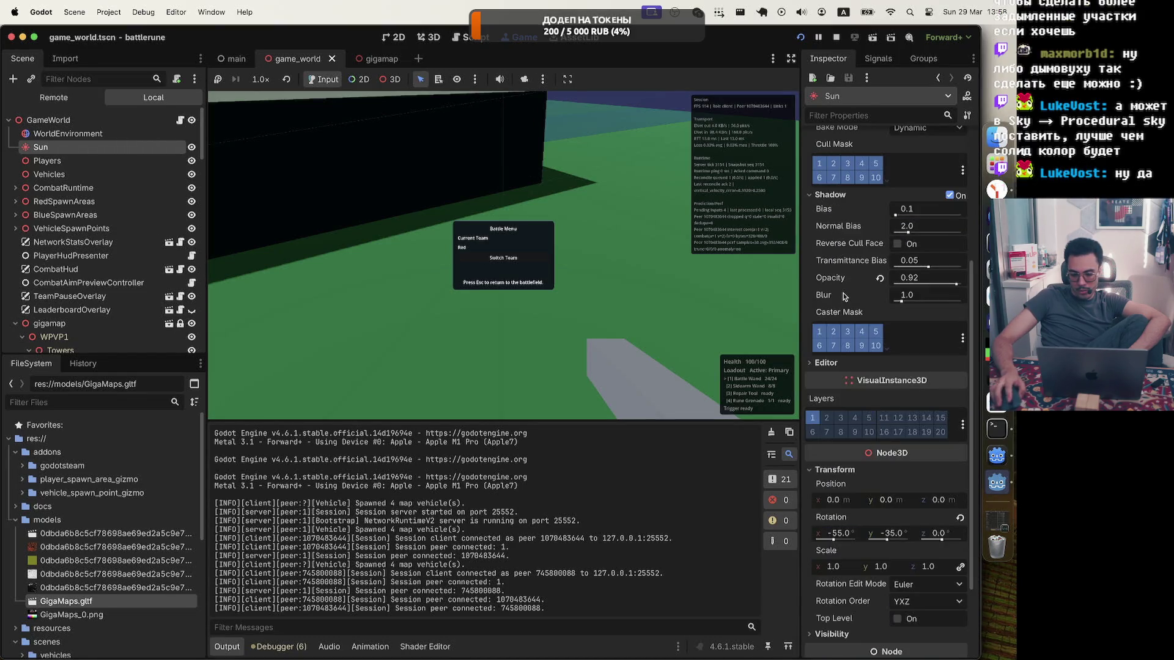
scroll(844, 297, "up", 5)
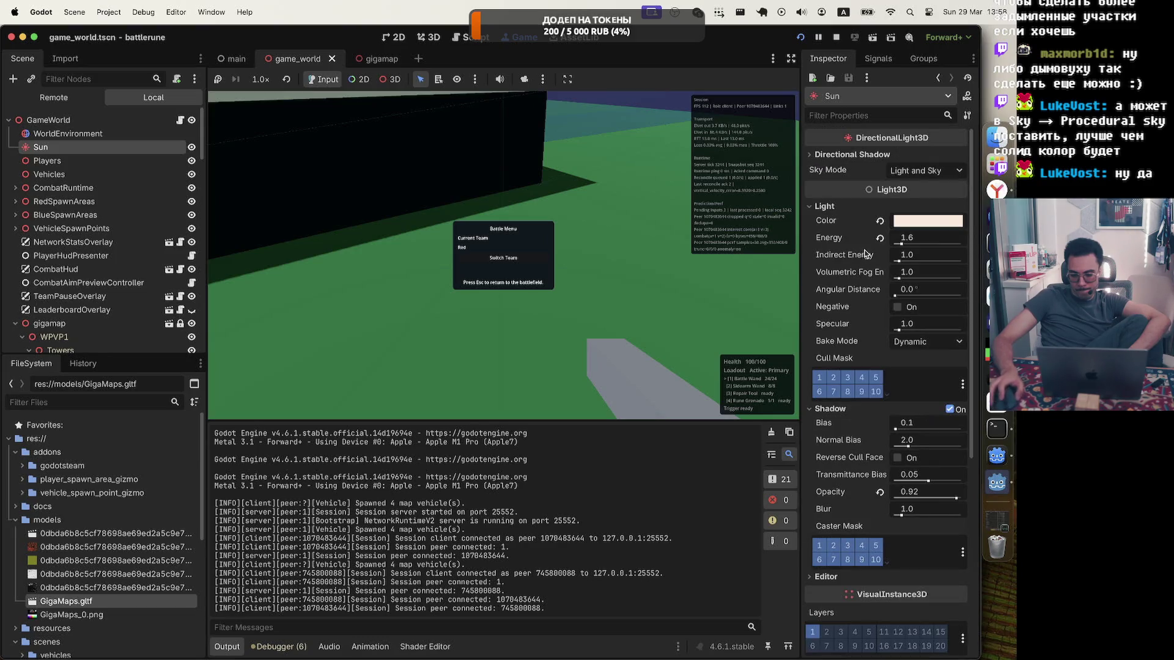
scroll(853, 249, "down", 8)
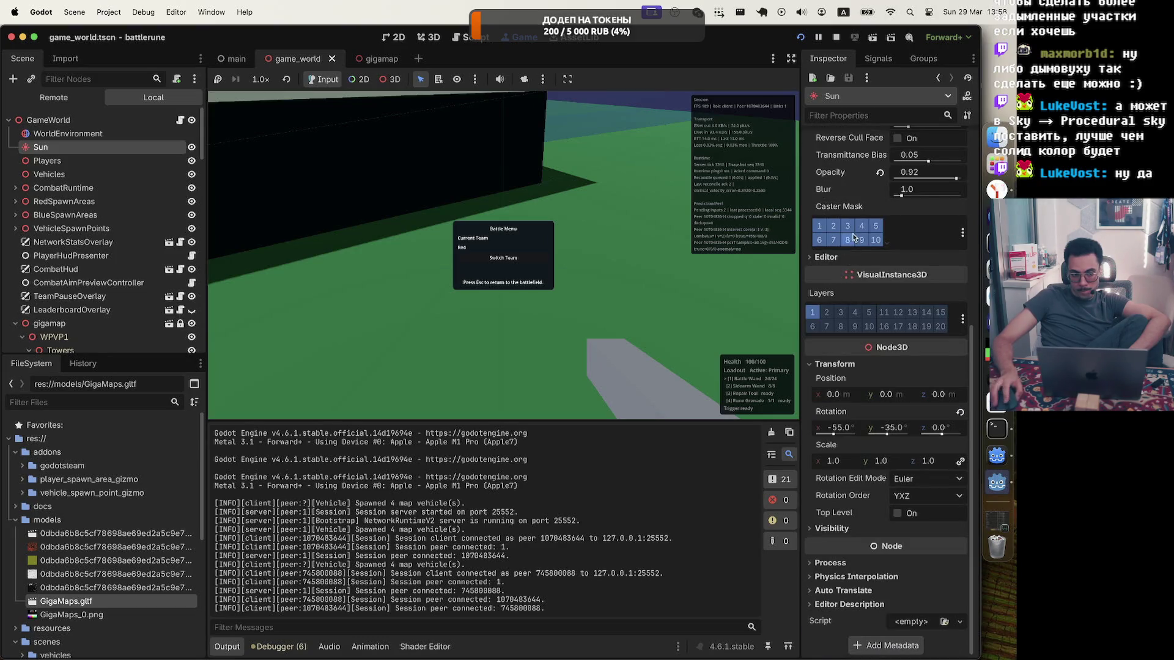
scroll(853, 238, "up", 8)
left_click(80, 132)
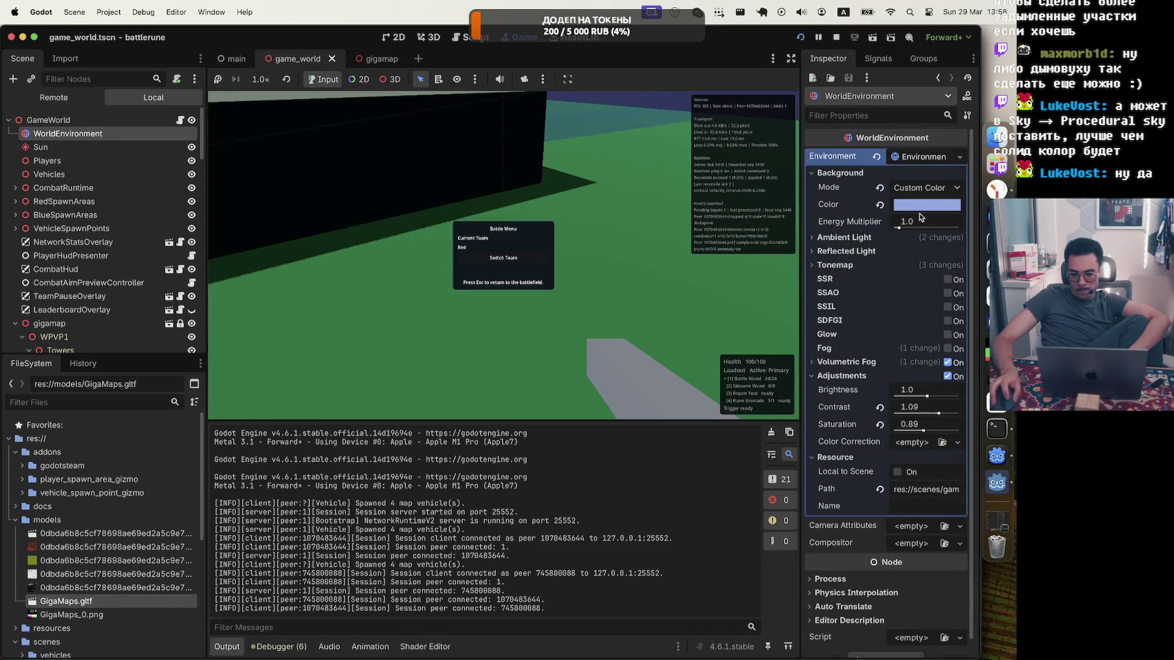
left_click(958, 190)
Set the background mode to Sky and check the new sky in the running game
left_click(913, 239)
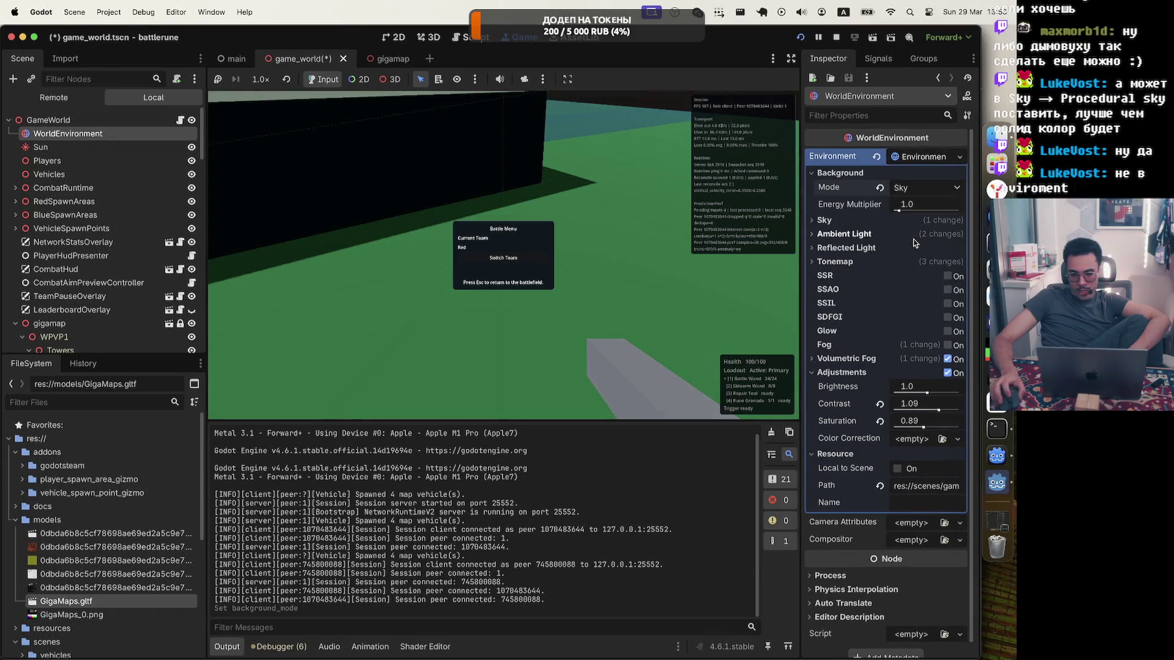
key("Escape")
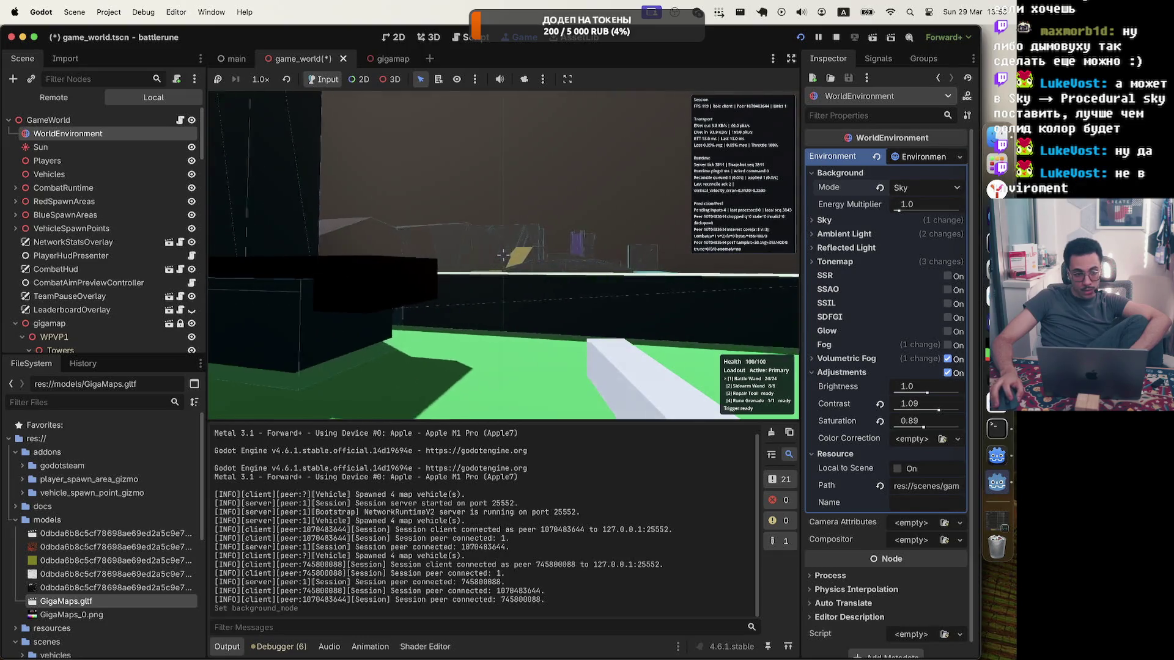
key("Escape")
left_click(942, 158)
left_click(941, 159)
left_click(941, 159)
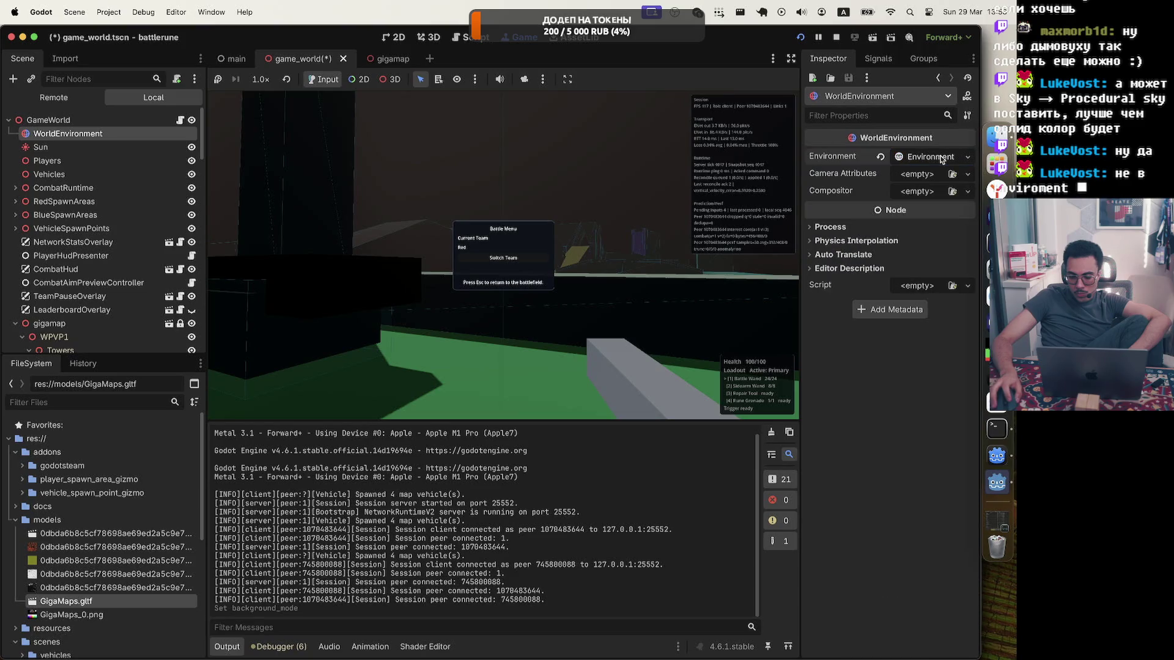
left_click(938, 159)
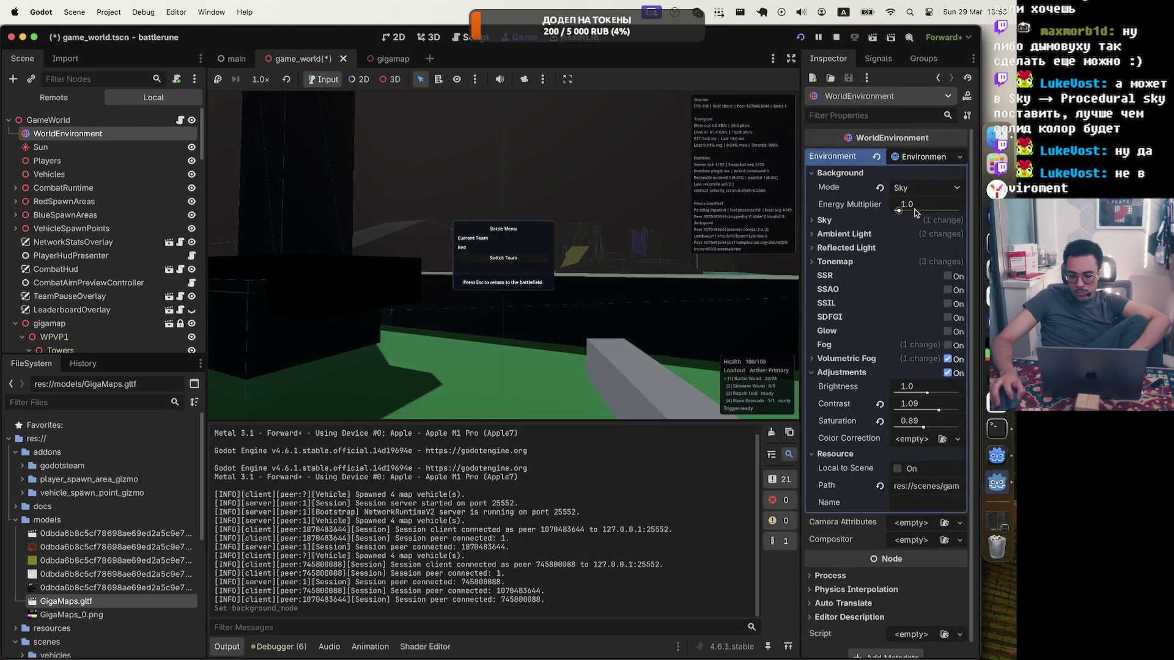
Under Sky, replace the panorama sky material with a new ProceduralSkyMaterial
left_click(826, 220)
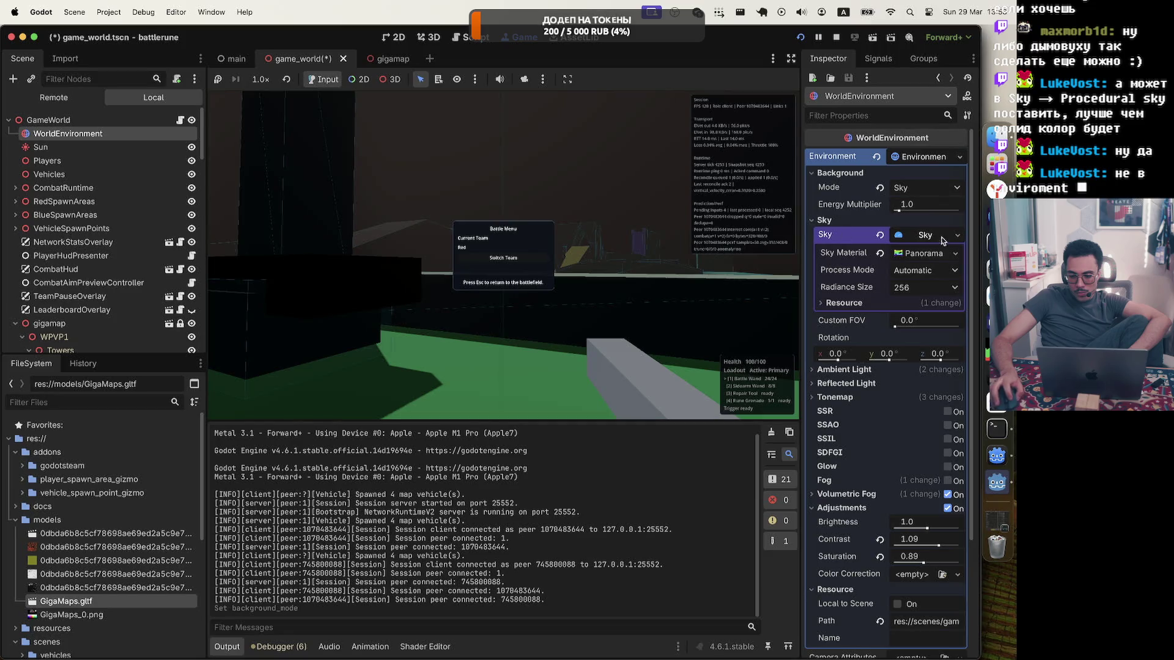
left_click(931, 256)
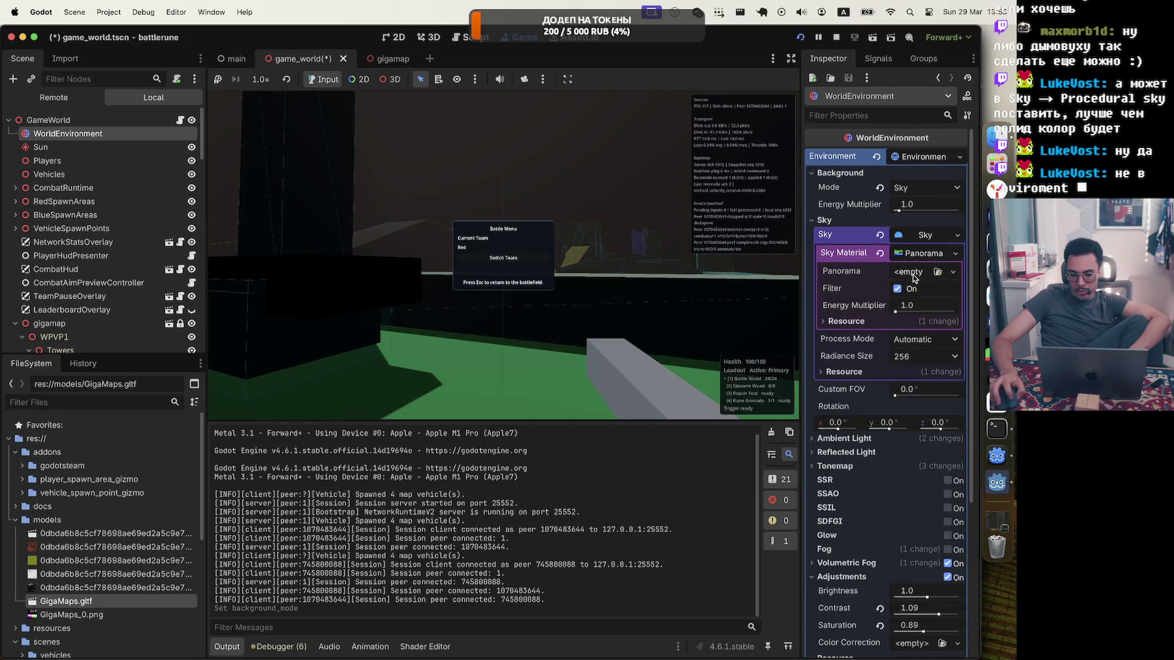
left_click(914, 274)
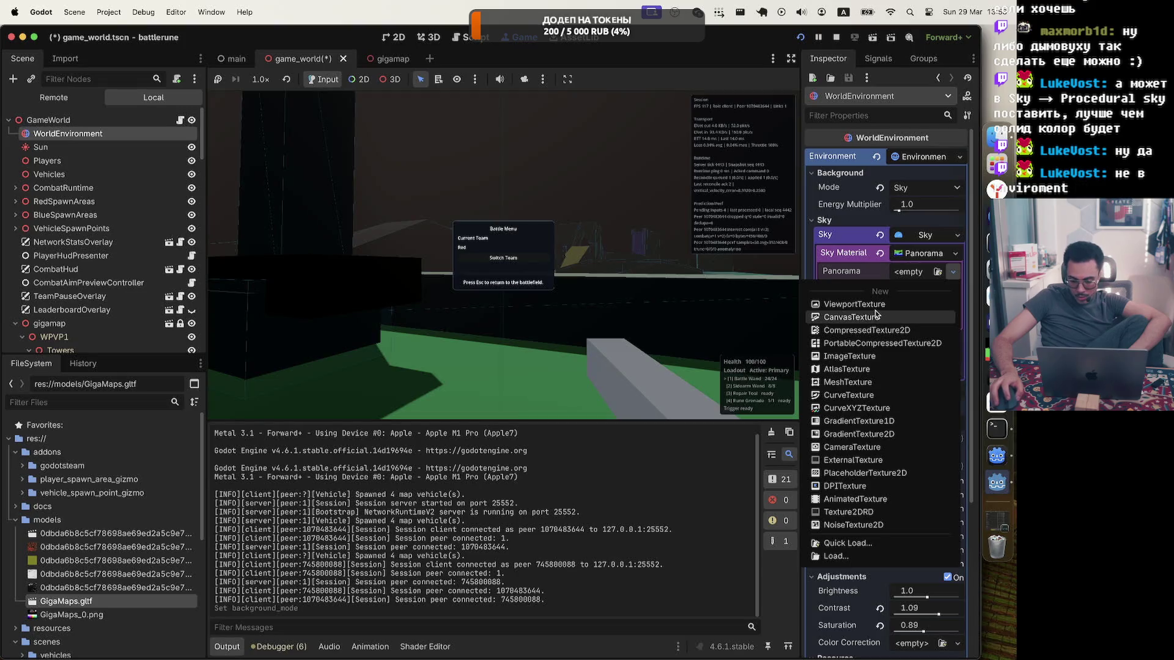
left_click(915, 271)
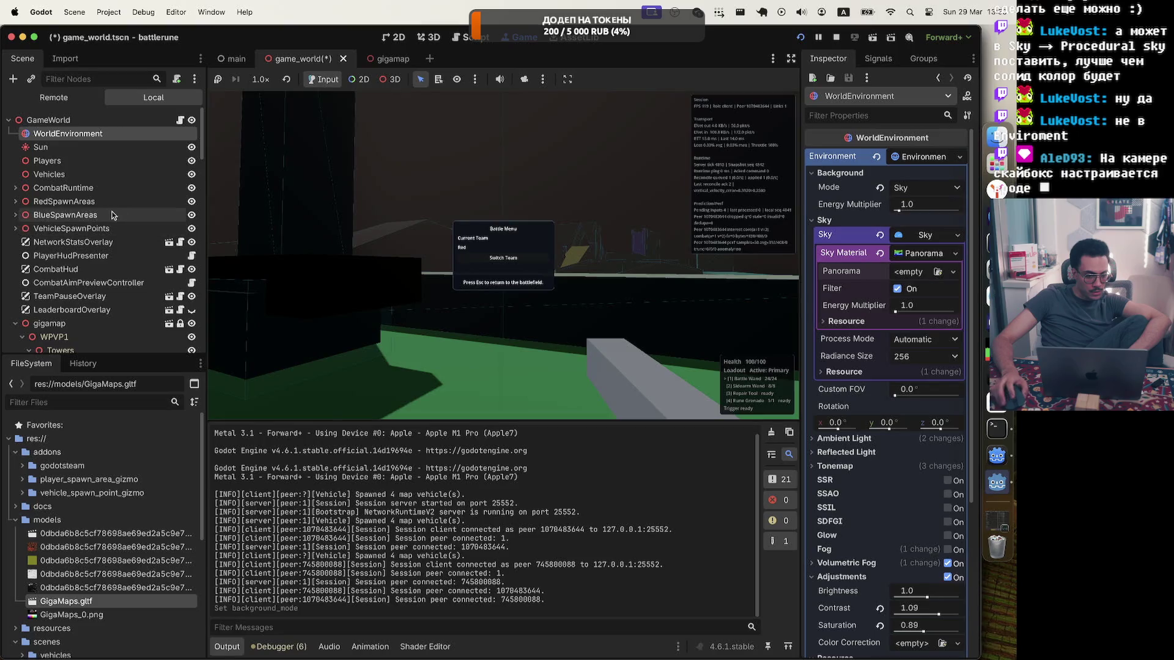
scroll(102, 193, "down", 3)
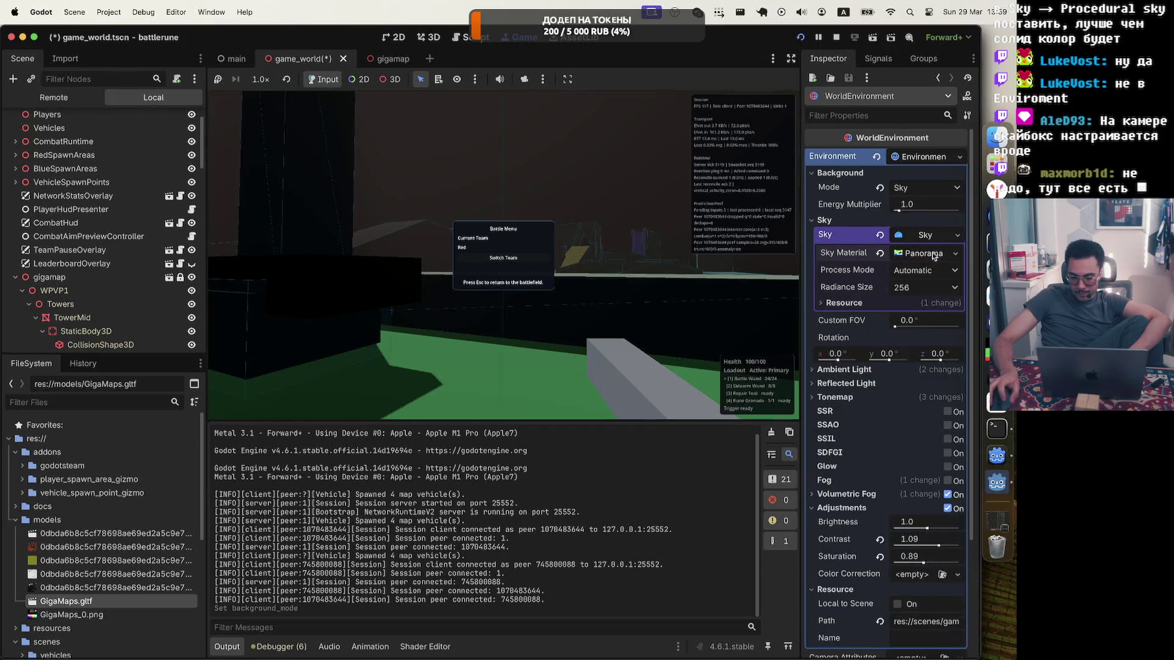
left_click(952, 253)
left_click(926, 299)
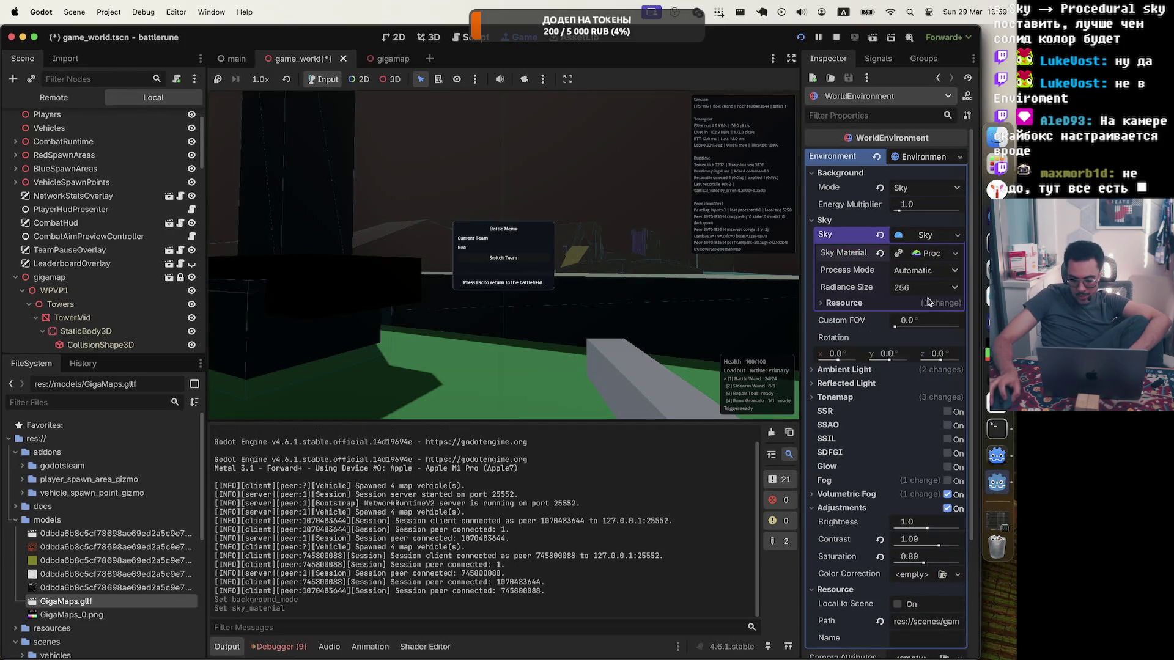
Leave the sky process mode on Automatic and stop the running game
left_click(950, 273)
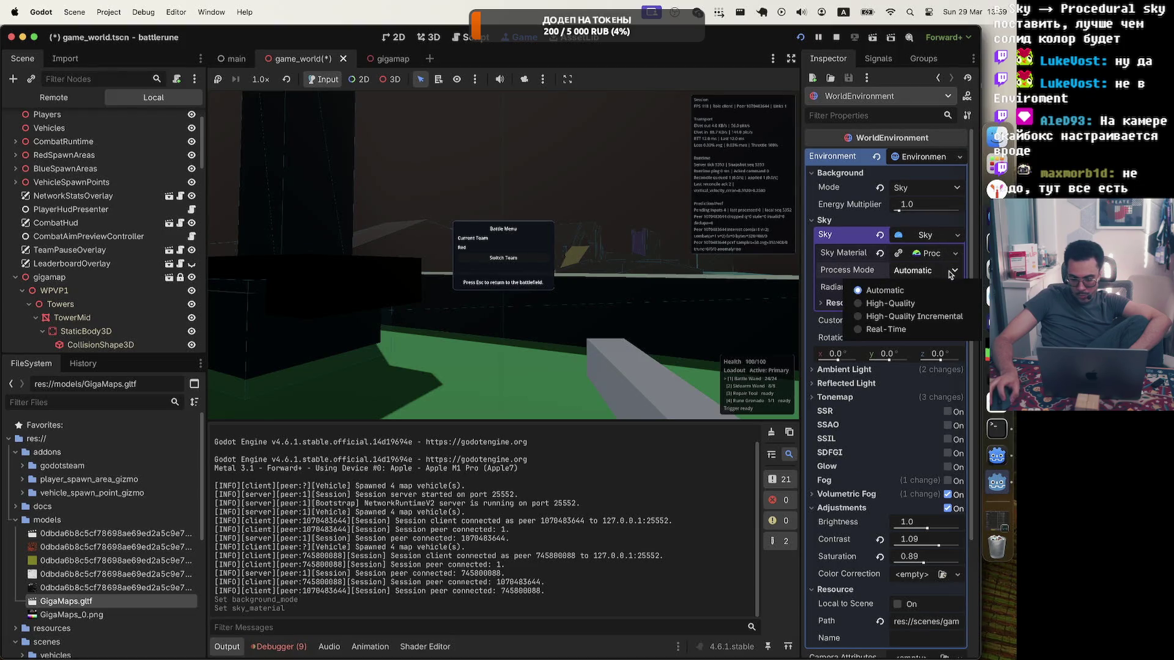
left_click(952, 272)
left_click(952, 272)
left_click(914, 330)
left_click(954, 273)
left_click(890, 303)
left_click(948, 272)
left_click(927, 291)
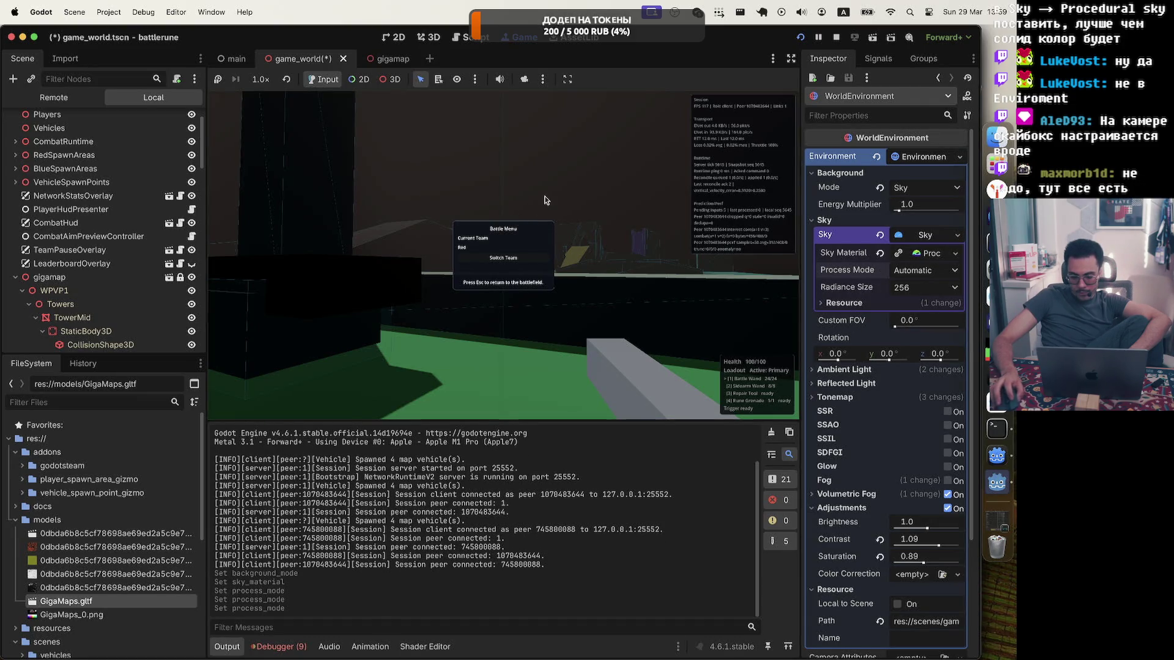
left_click(835, 38)
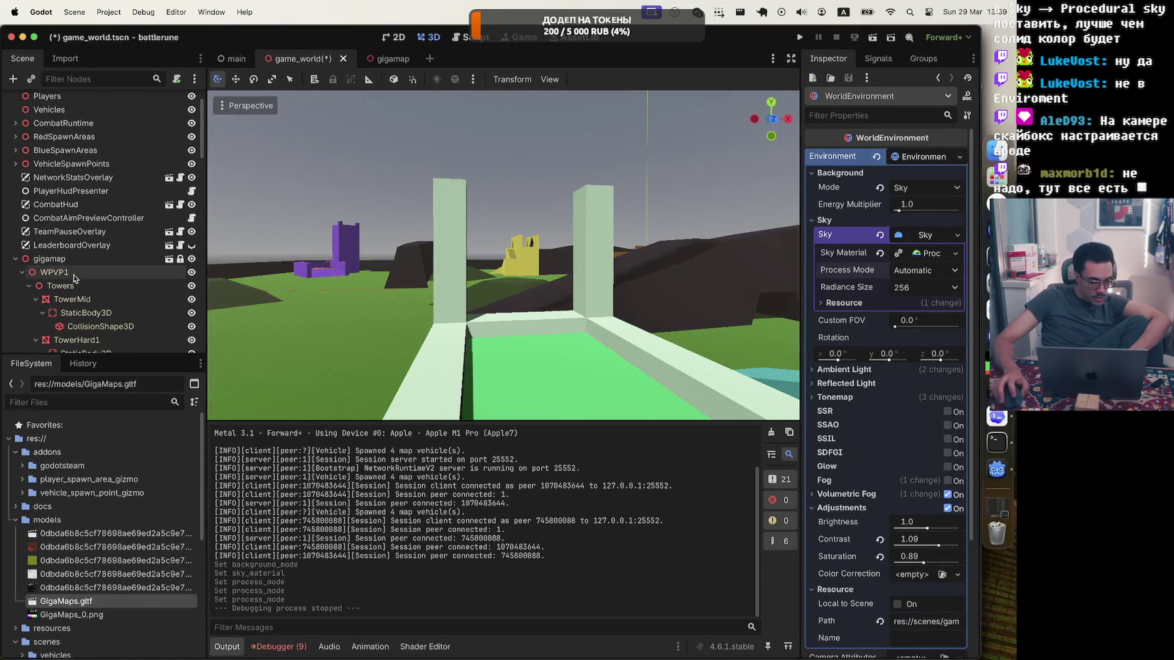
Fly the 3D view over the map, then open player.tscn from the FileSystem dock
key("w")
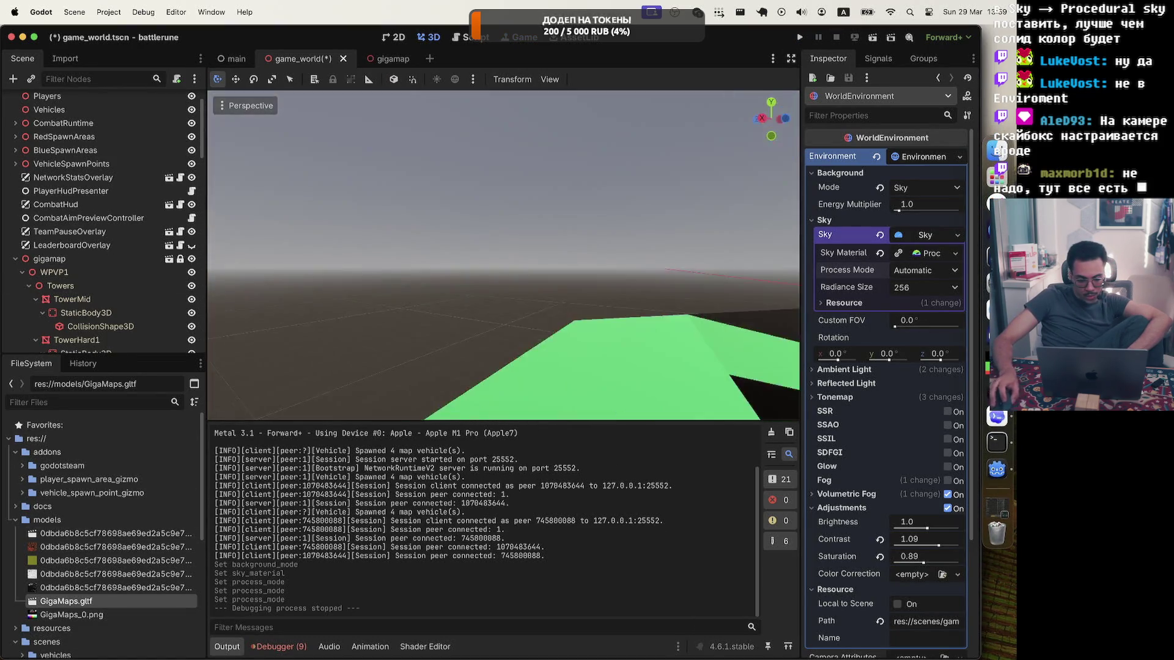
key("w")
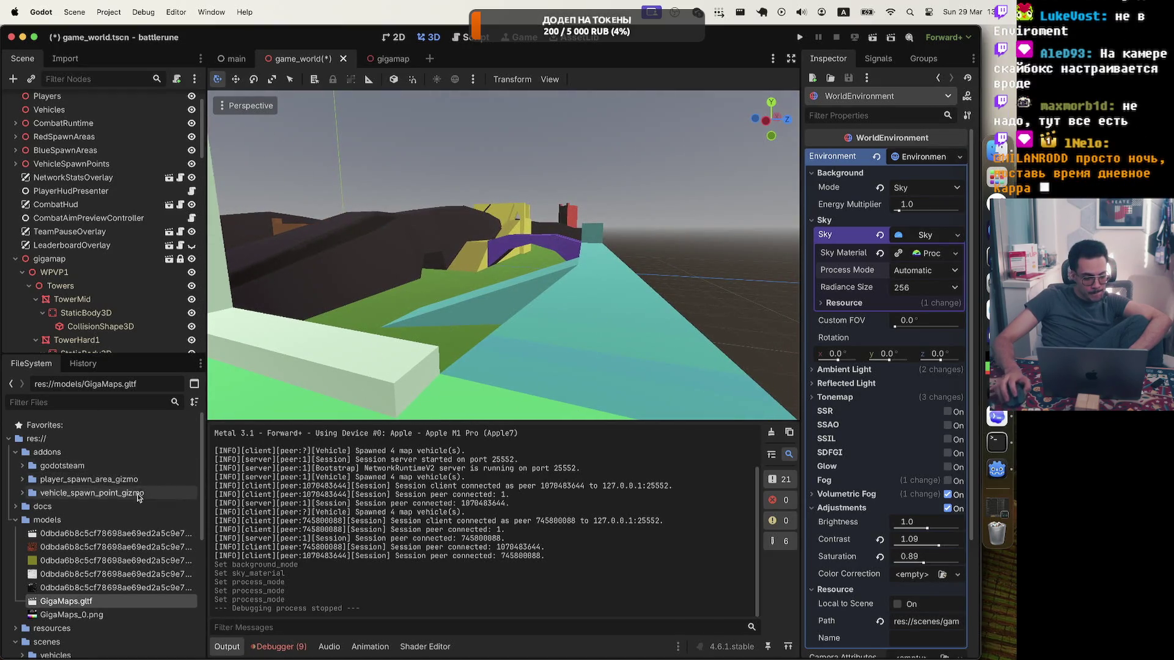
scroll(78, 592, "down", 1)
scroll(78, 591, "down", 3)
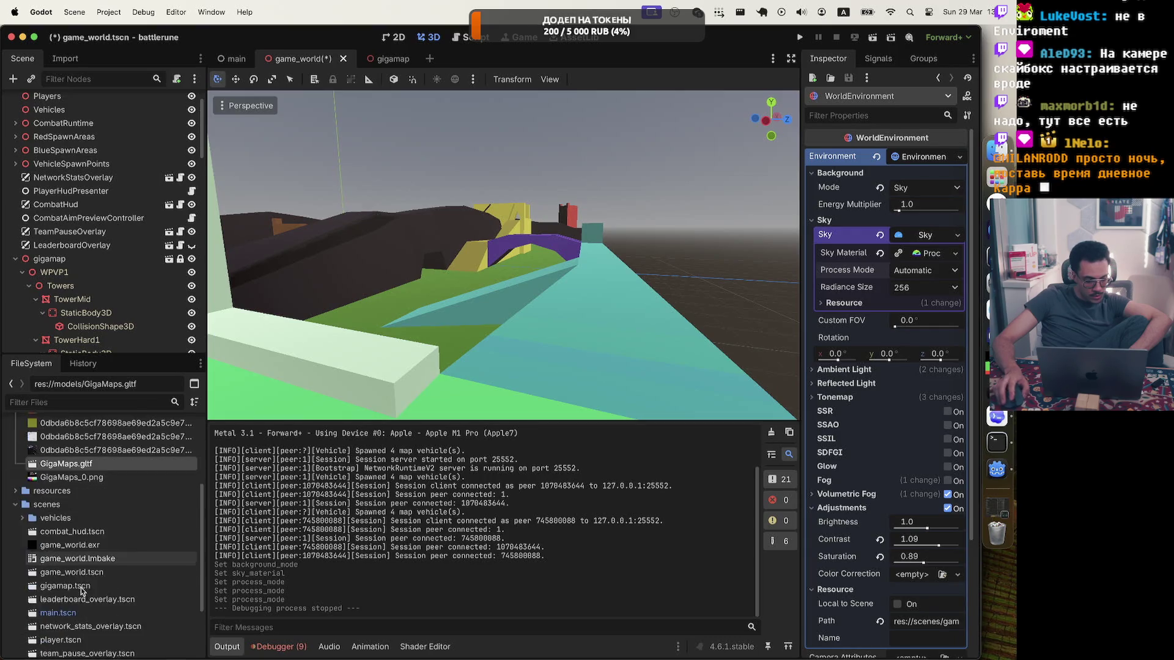
scroll(79, 592, "up", 5)
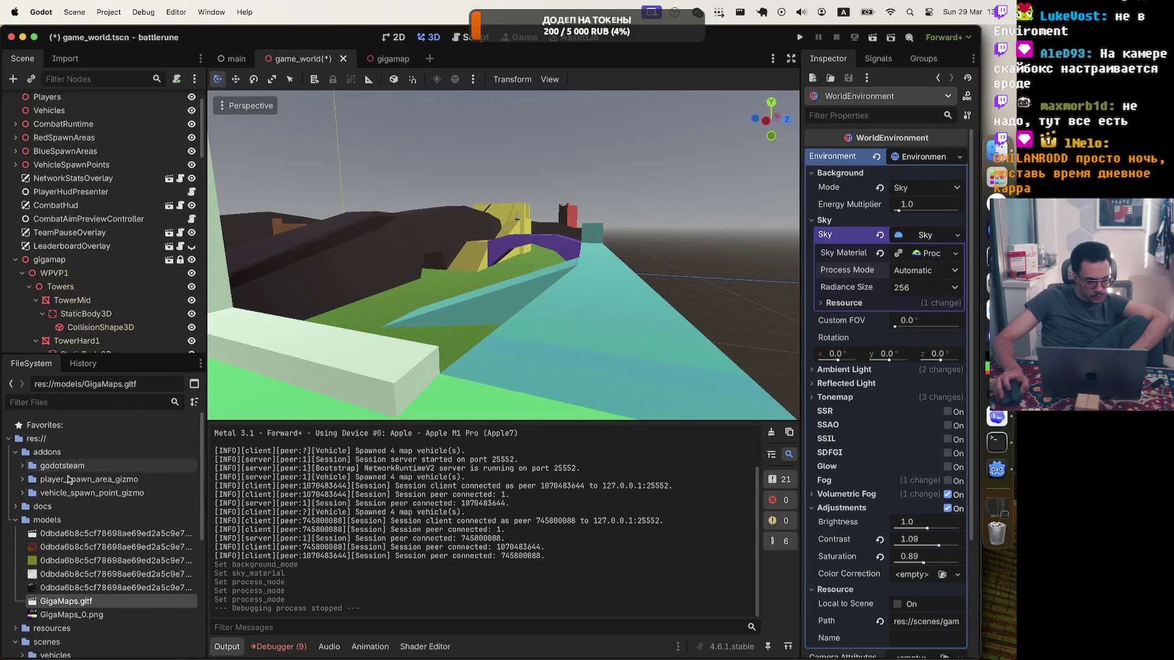
scroll(83, 523, "down", 10)
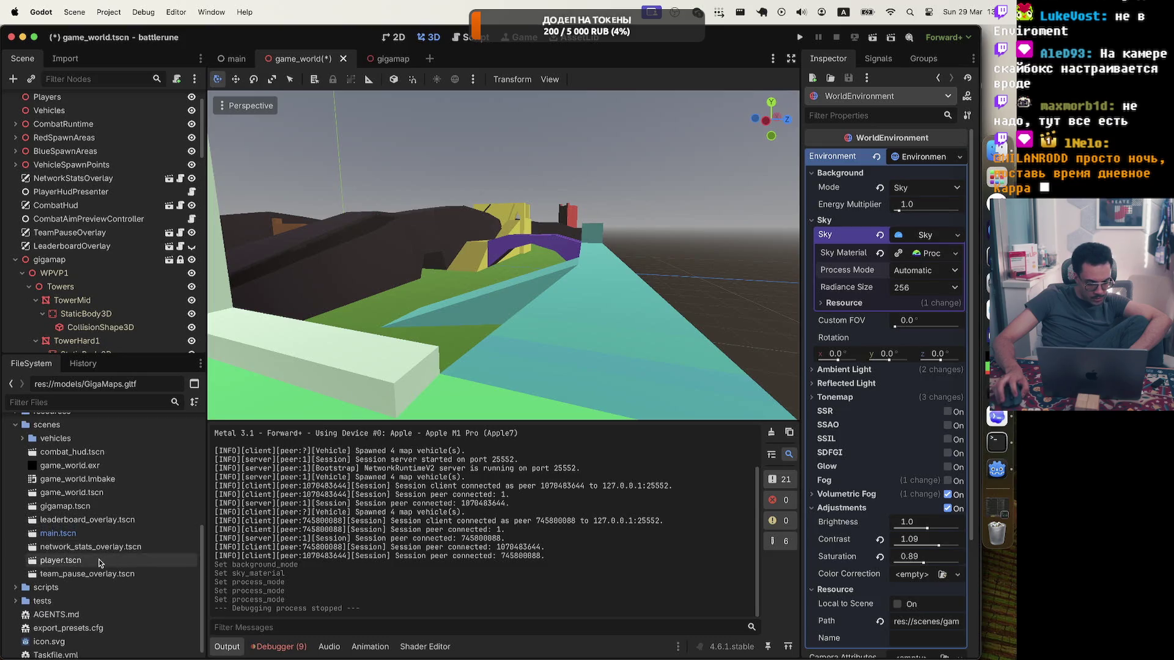
double_click(98, 559)
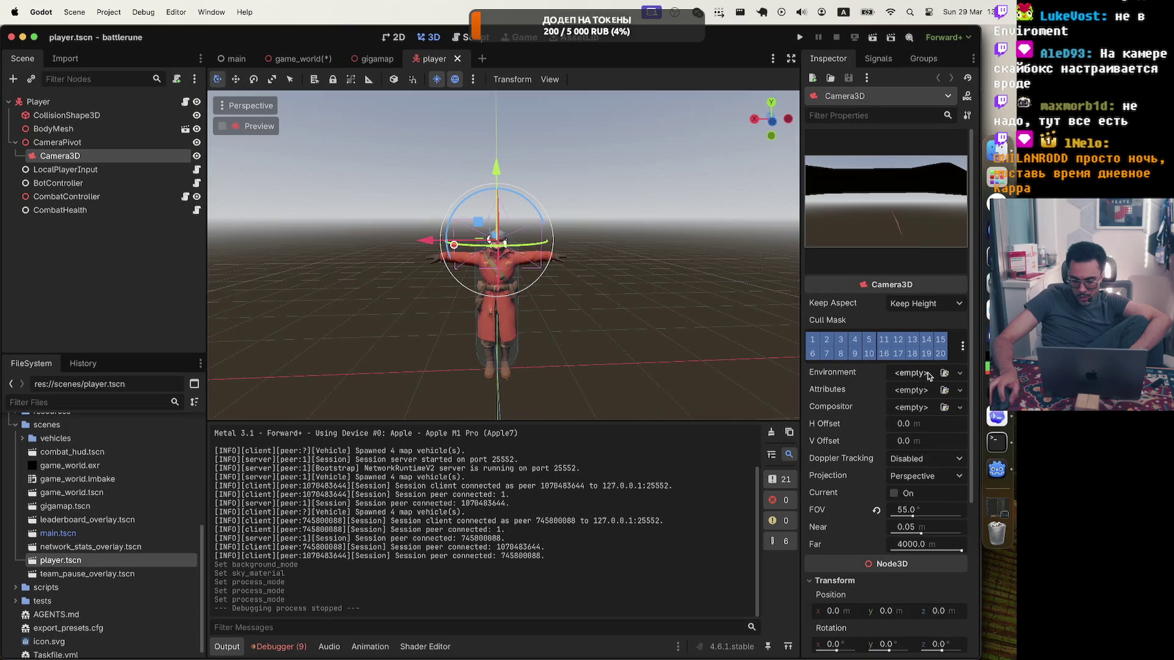
Assign a New Environment to the player's Camera3D, then test-run the game from game_world and quit
left_click(960, 374)
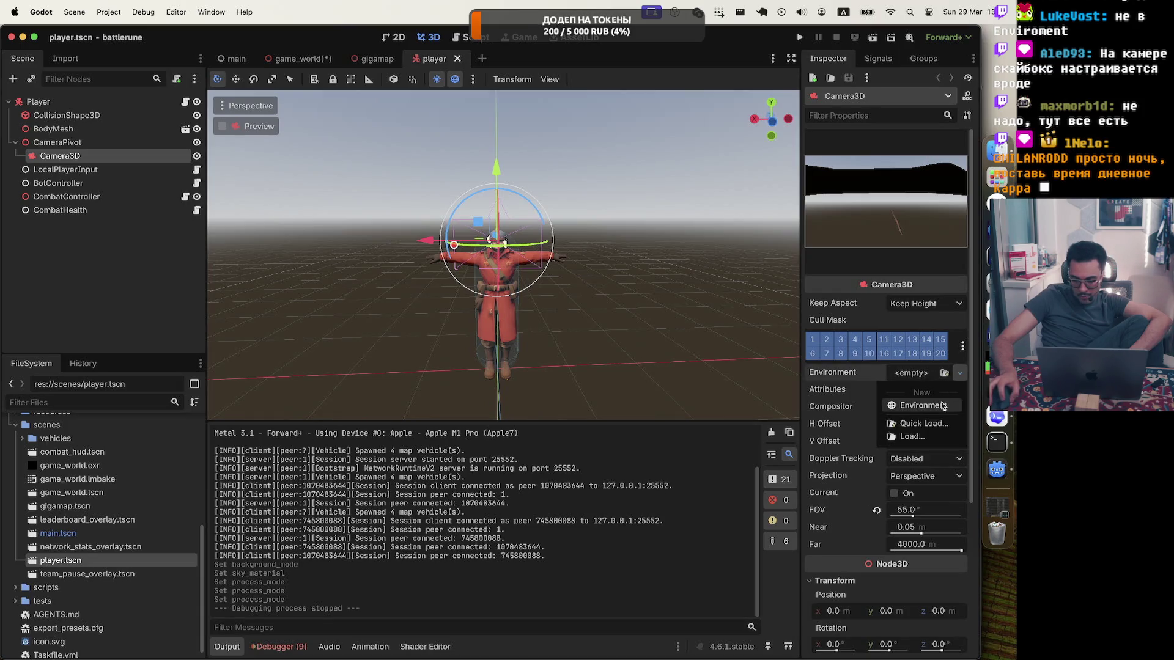
left_click(920, 406)
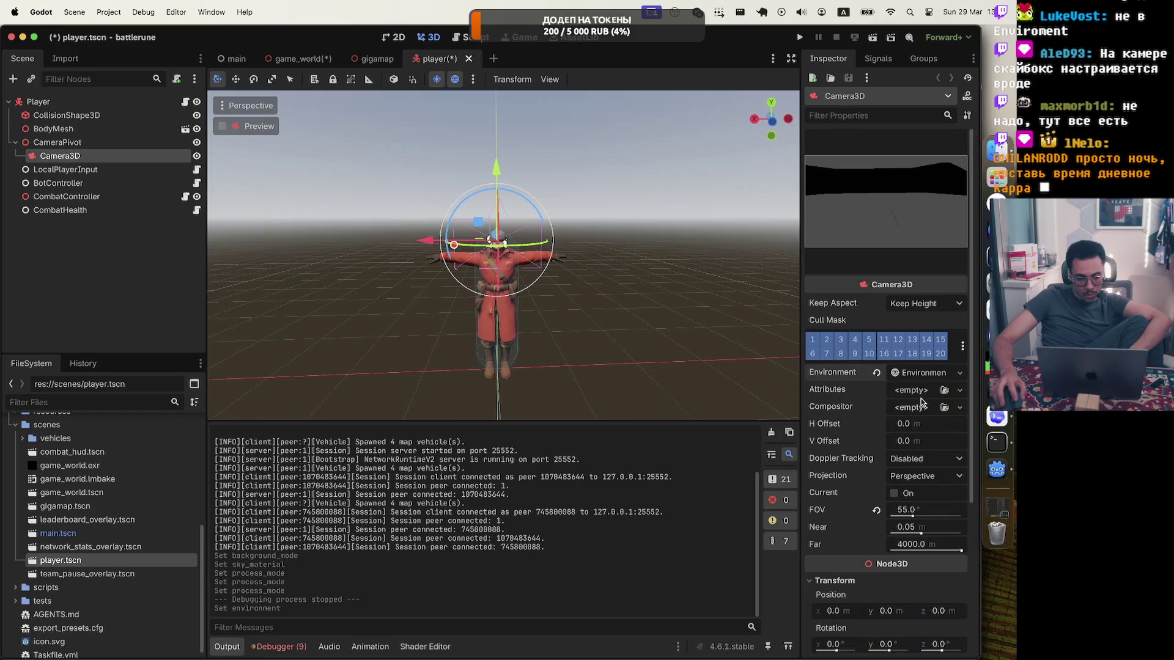
left_click(302, 59)
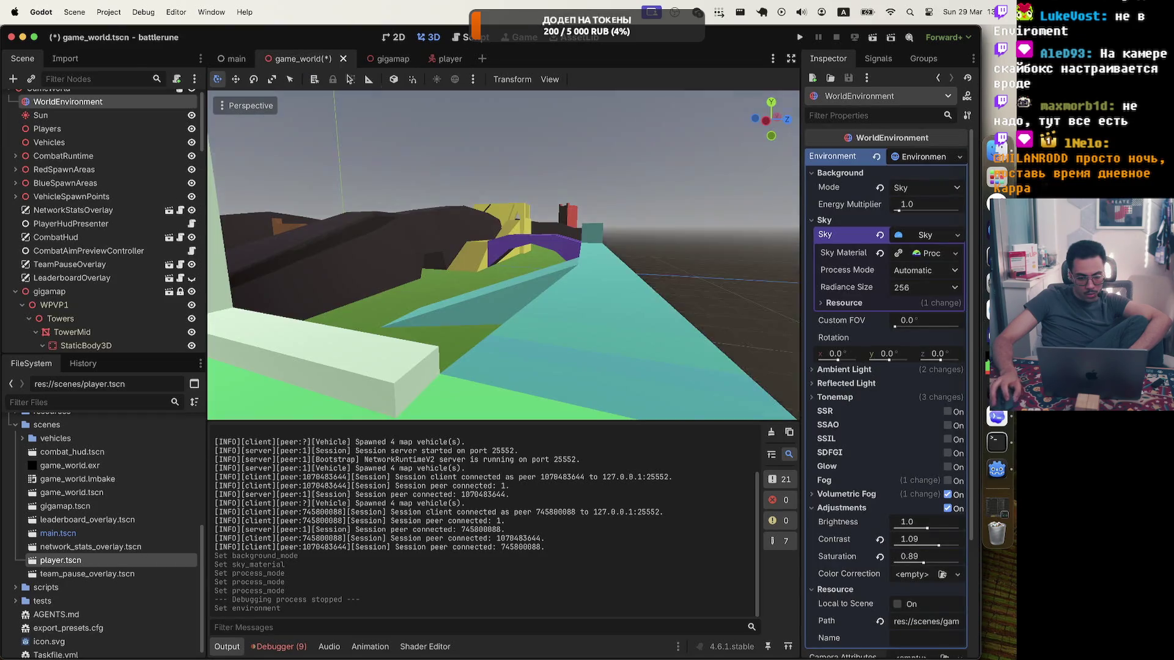
left_click(798, 37)
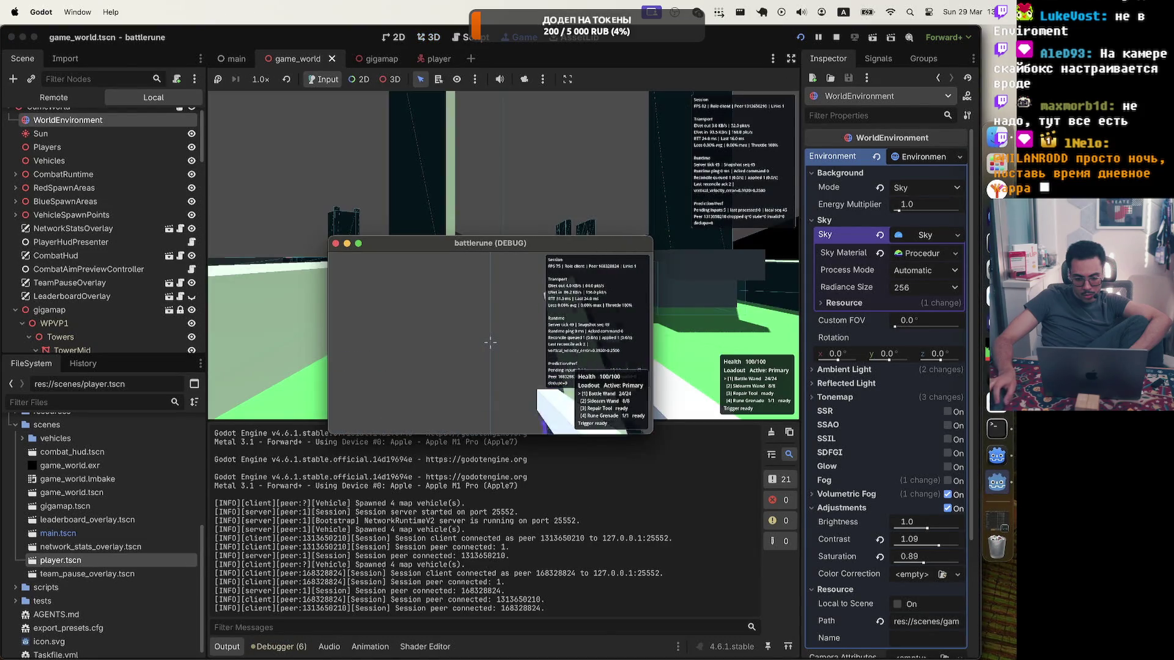
key("Escape")
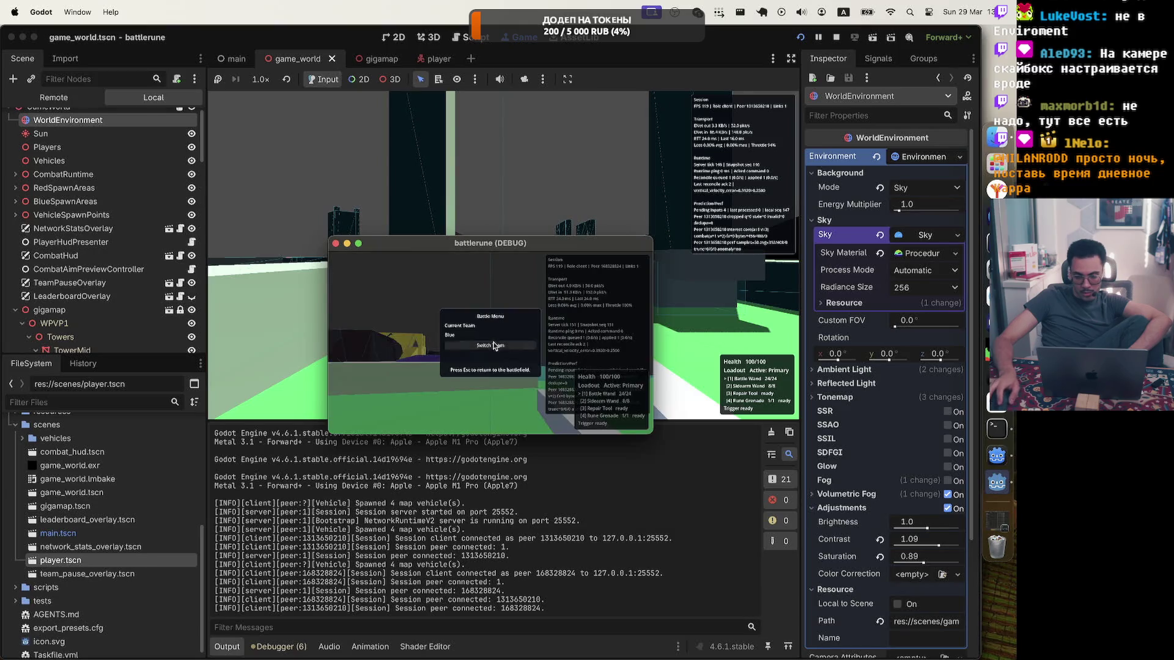
key("super+q")
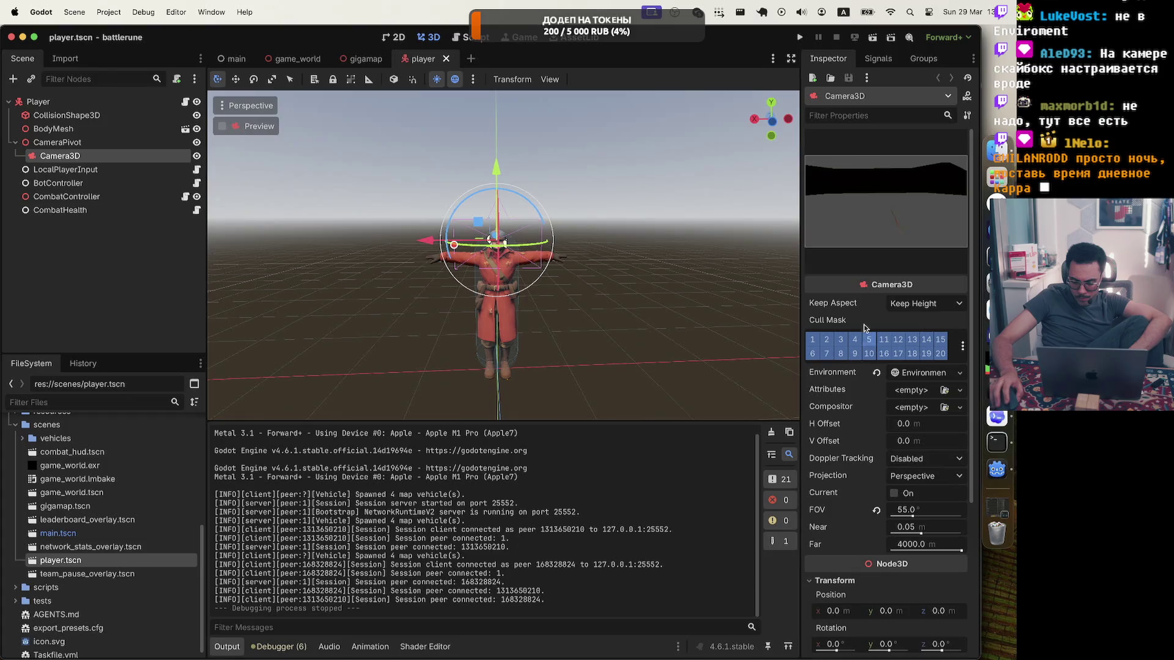
In game_world, widen the Inspector to read the WorldEnvironment environment's full resource path, then restore it
scroll(854, 478, "down", 5)
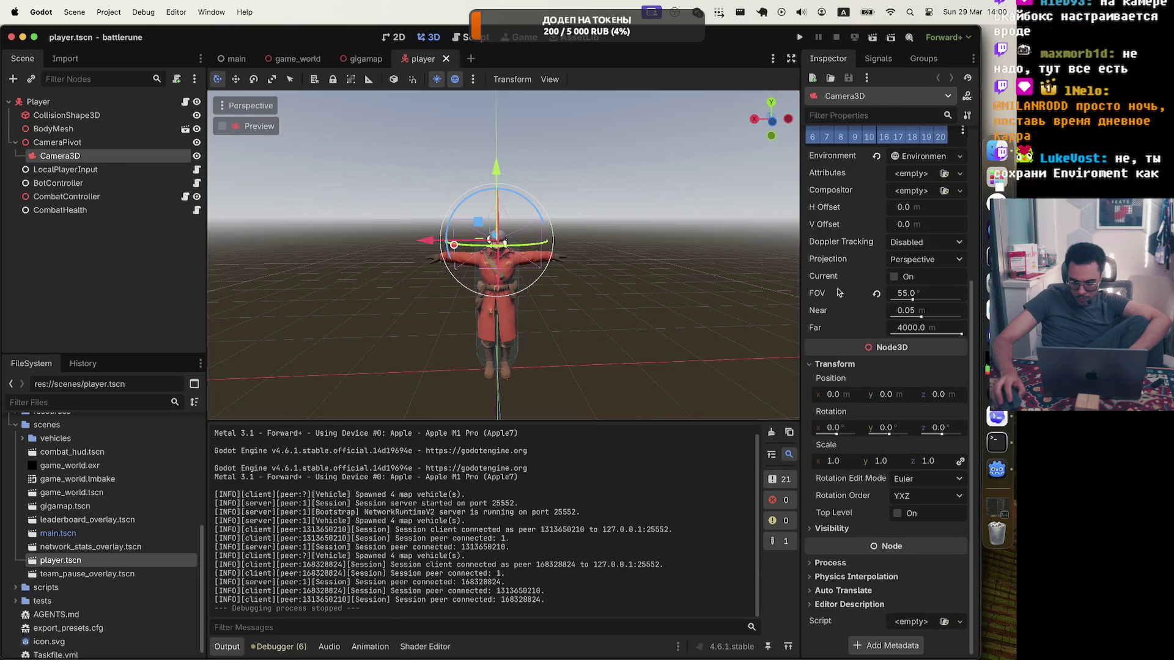
scroll(823, 323, "up", 5)
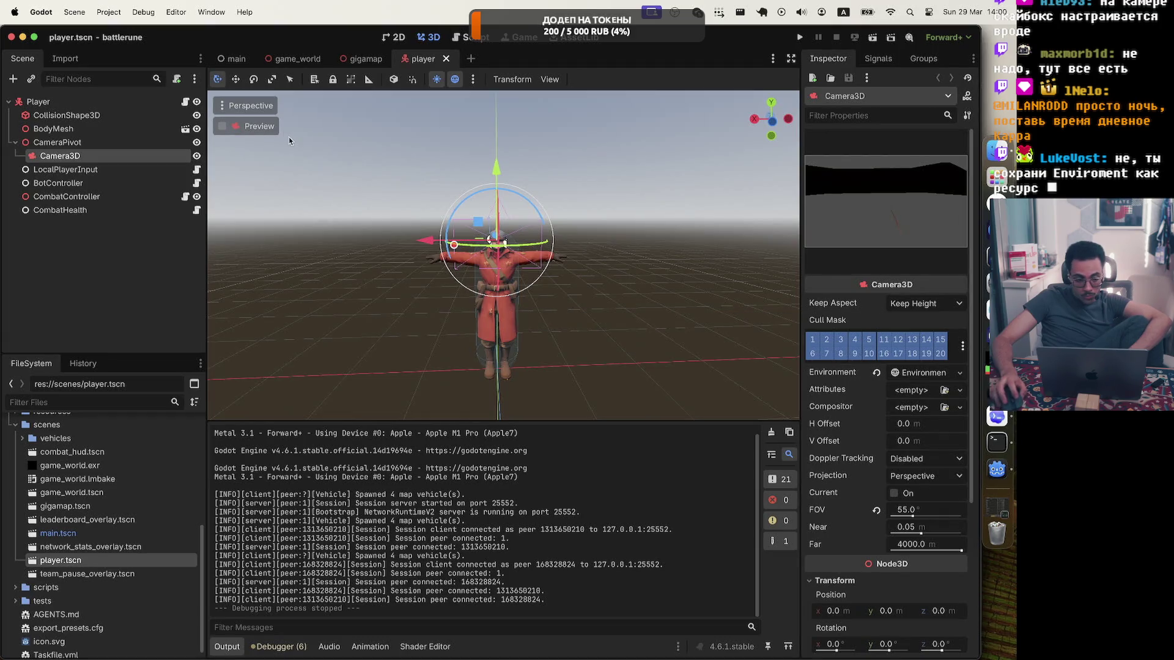
scroll(63, 503, "up", 5)
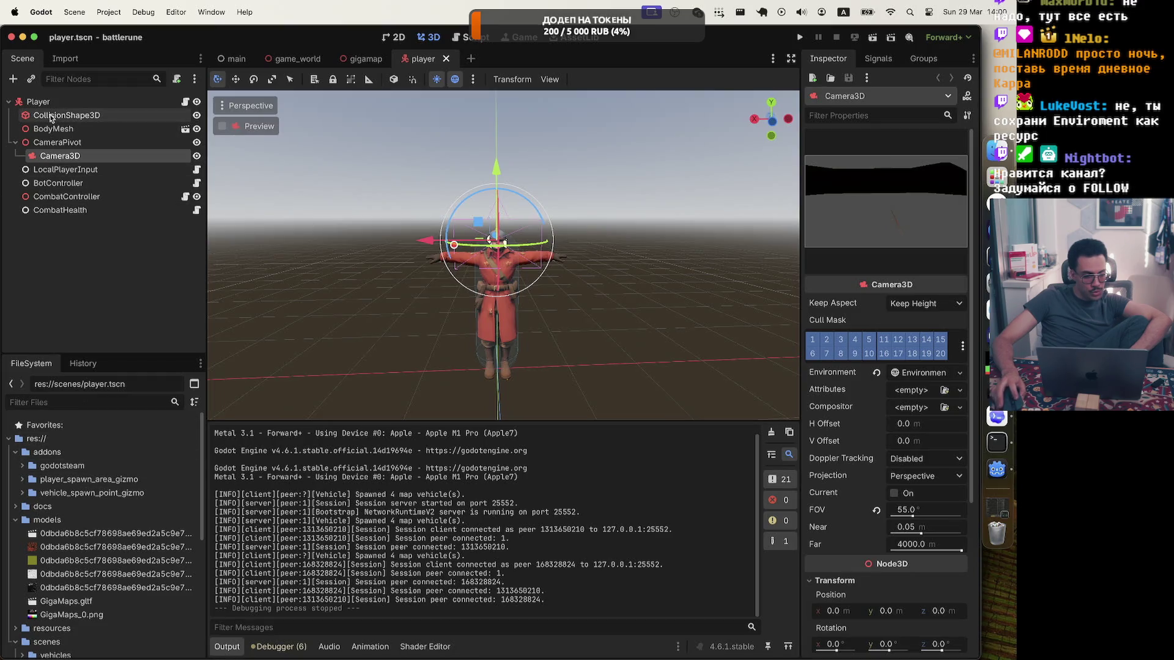
left_click(298, 59)
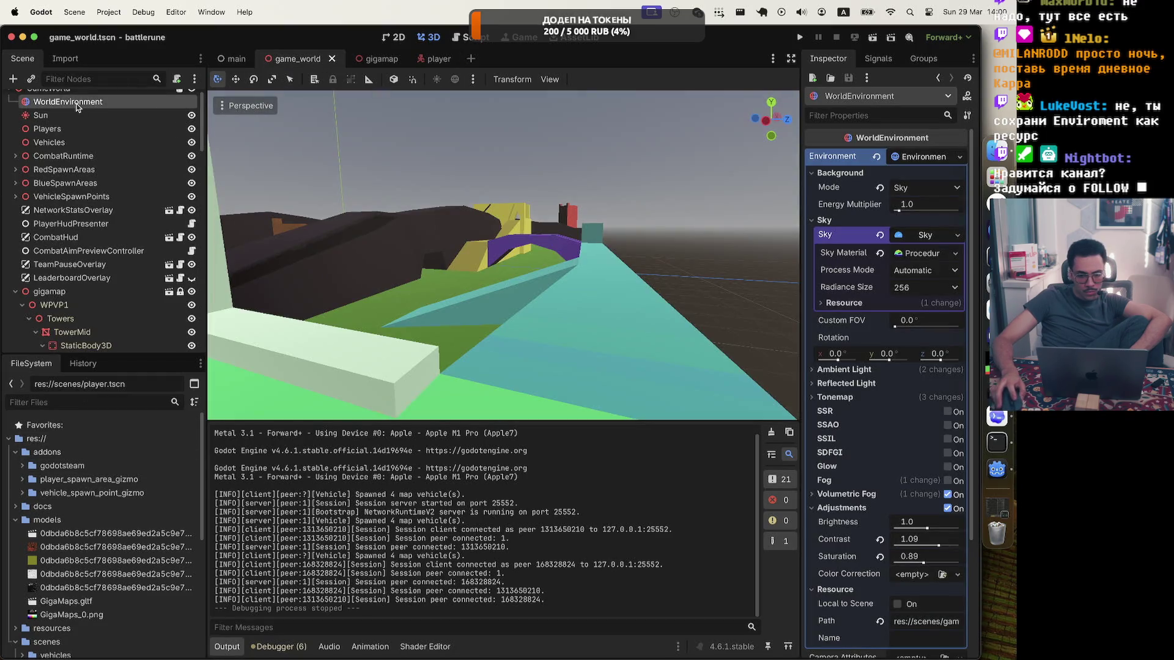
left_click(550, 79)
left_click(550, 79)
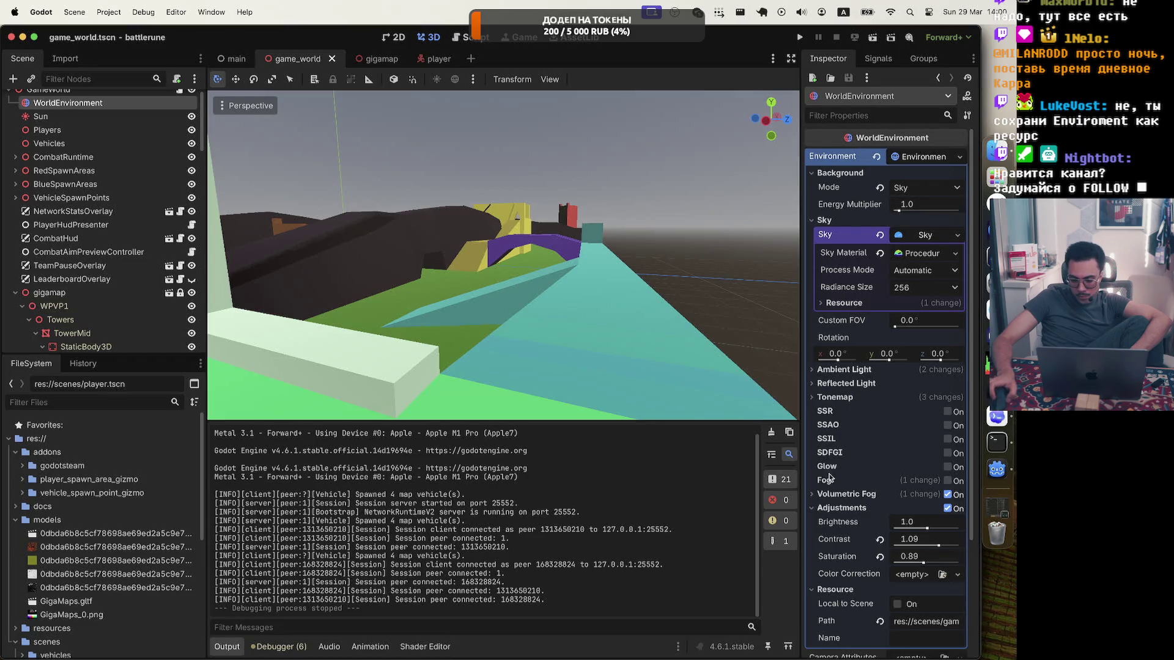
scroll(835, 518, "down", 5)
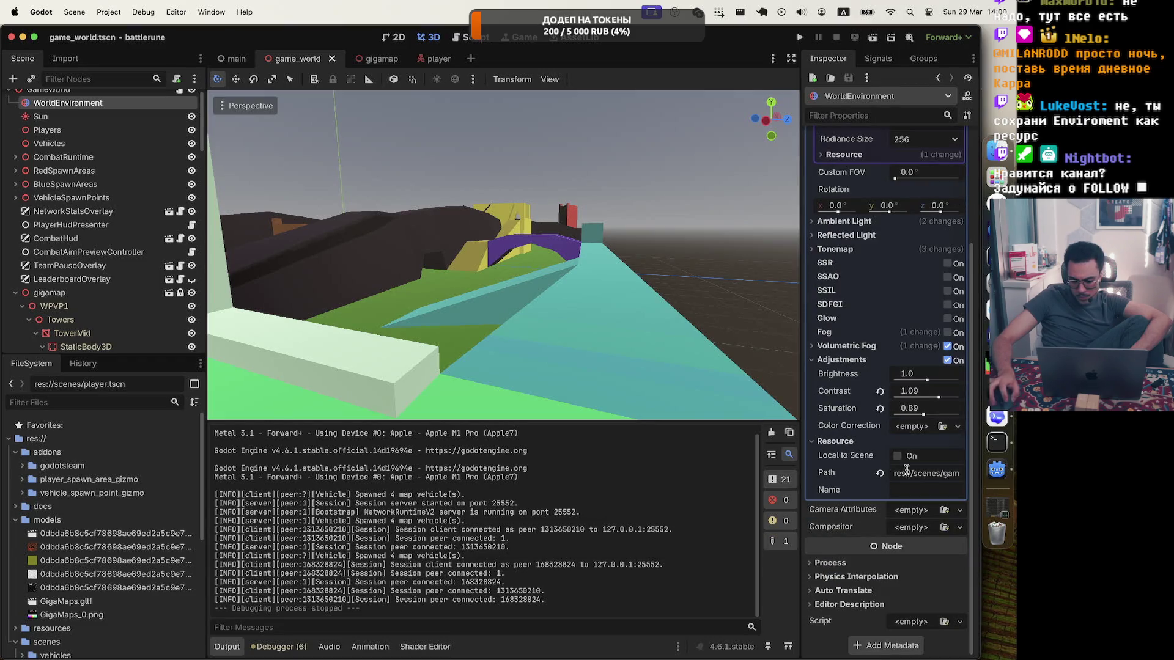
mouse_move(801, 476)
left_mouse_down()
mouse_move(466, 476)
mouse_move(544, 475)
left_mouse_up()
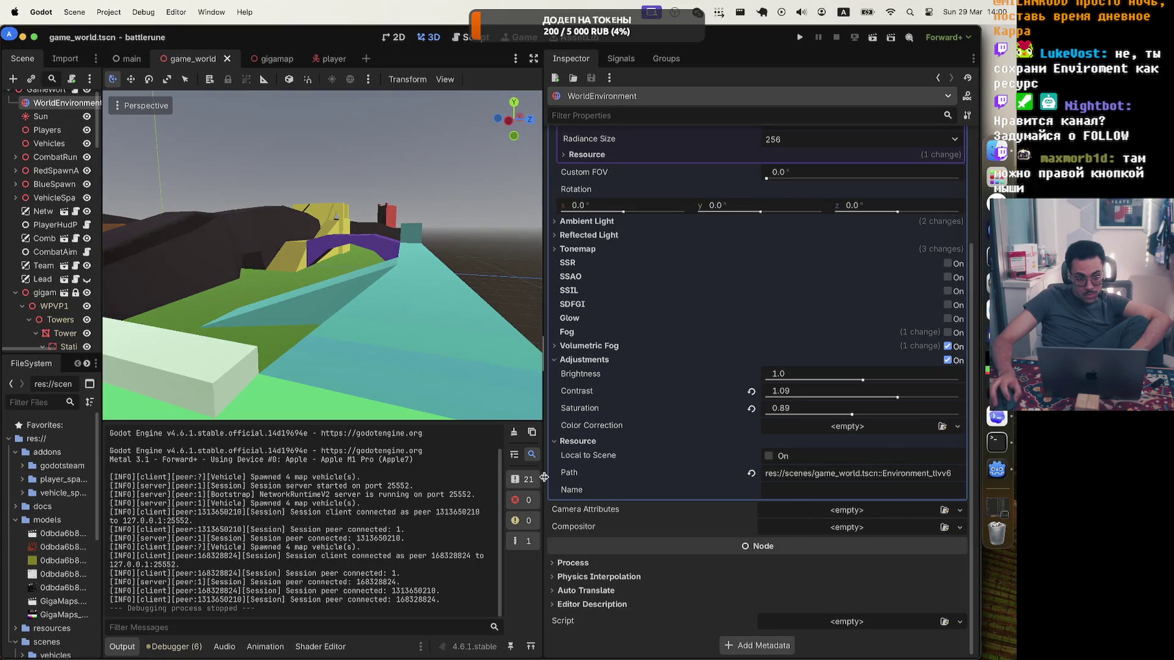
left_click_drag(544, 476, 812, 474)
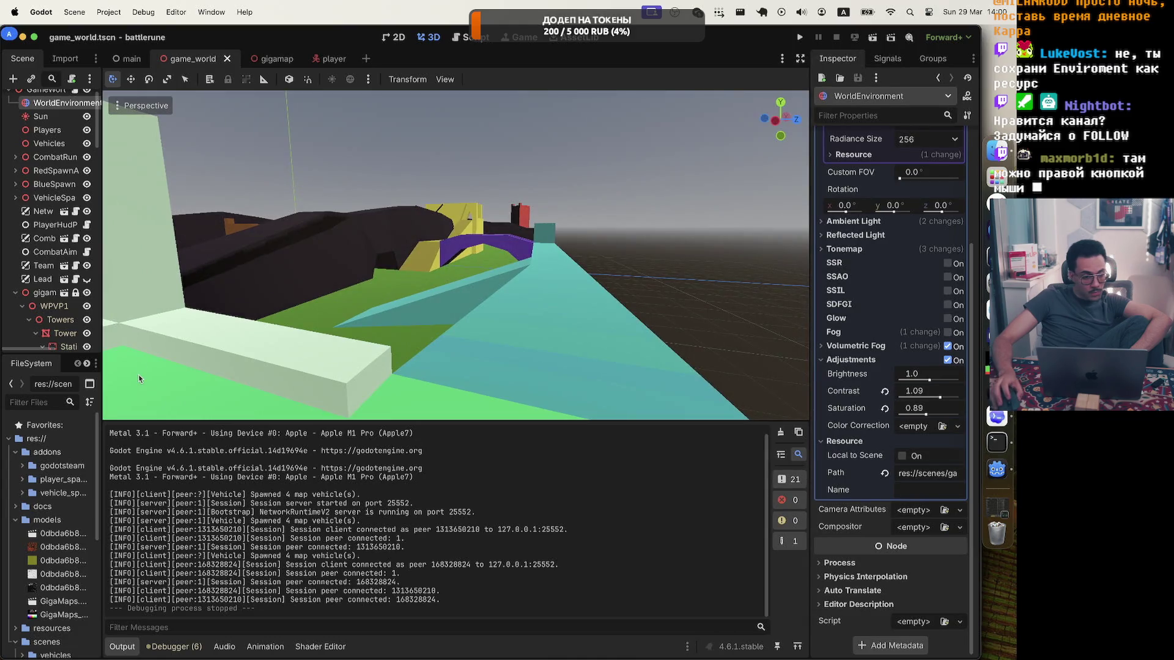
right_click(36, 102)
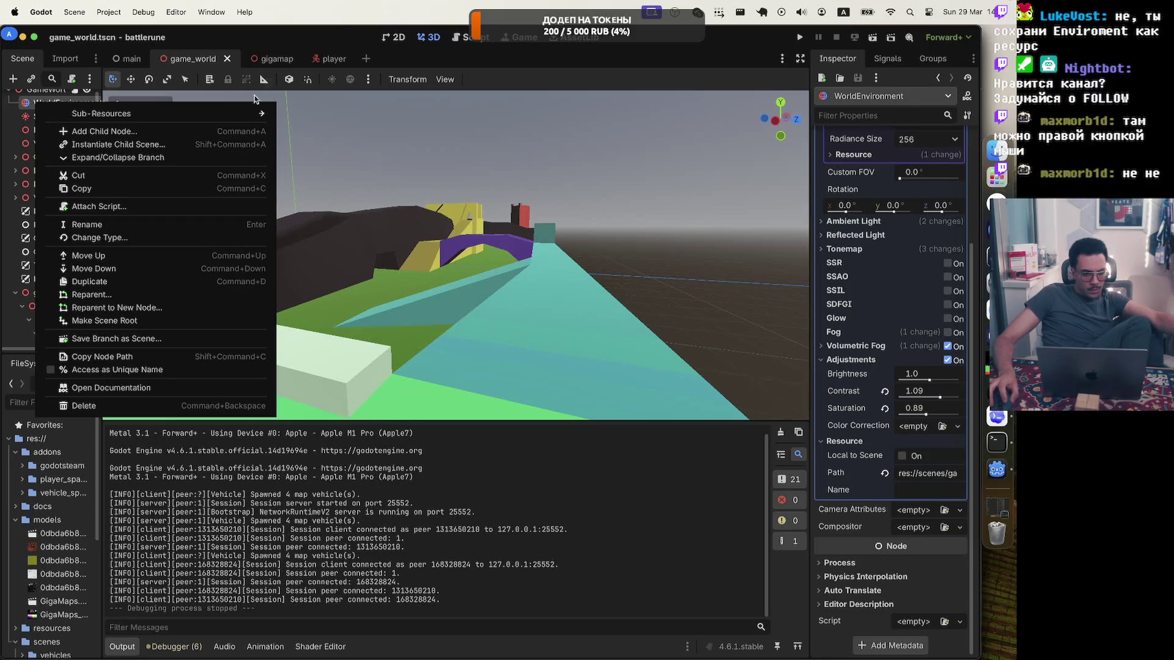
Close the Sub-Resources menu and scroll the Inspector up to the Environment property
mouse_move(240, 119)
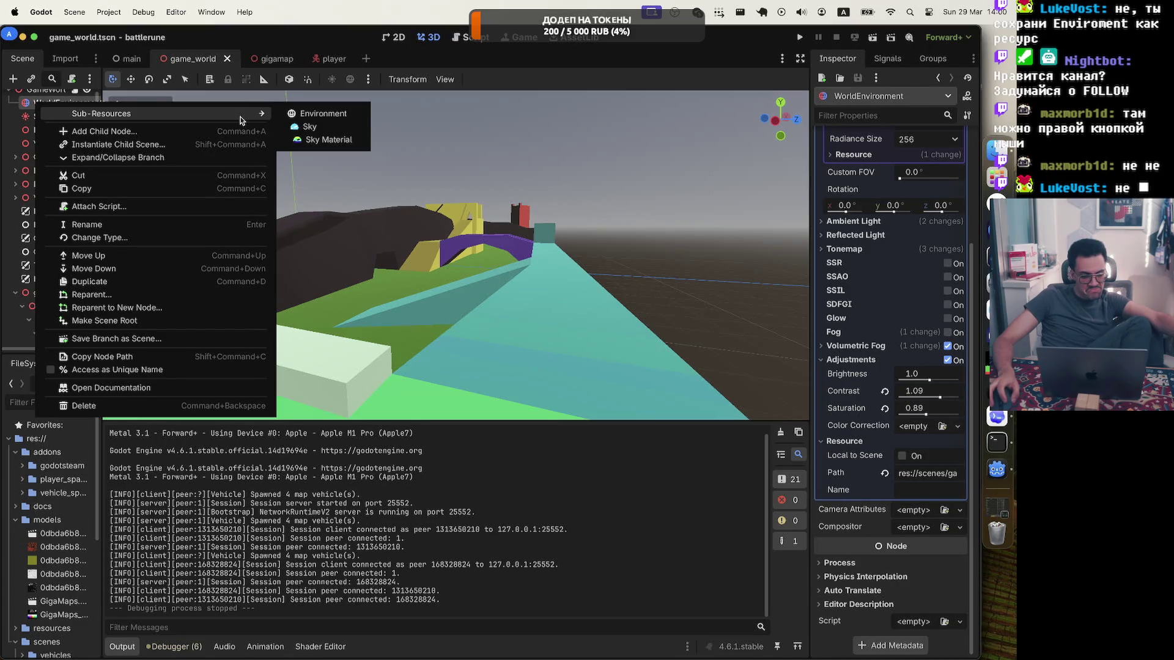
scroll(913, 159, "up", 3)
left_click(913, 151)
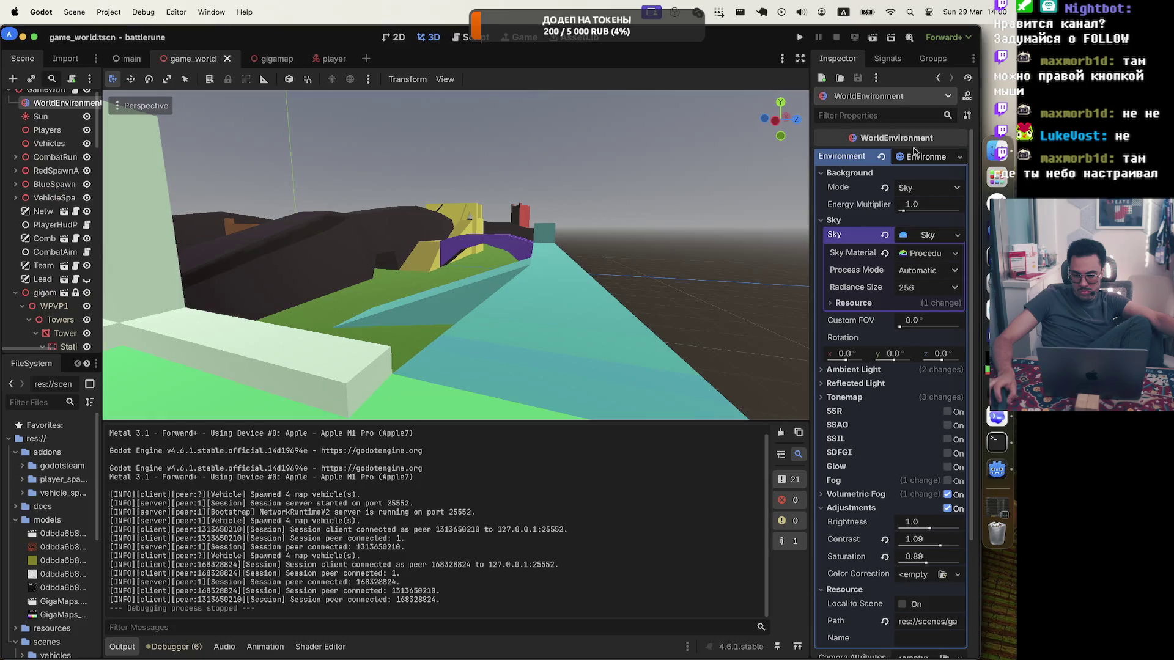
Save the Environment to resources/new_environment.tres and save the game_world scene with Cmd+S
right_click(858, 158)
left_click(862, 149)
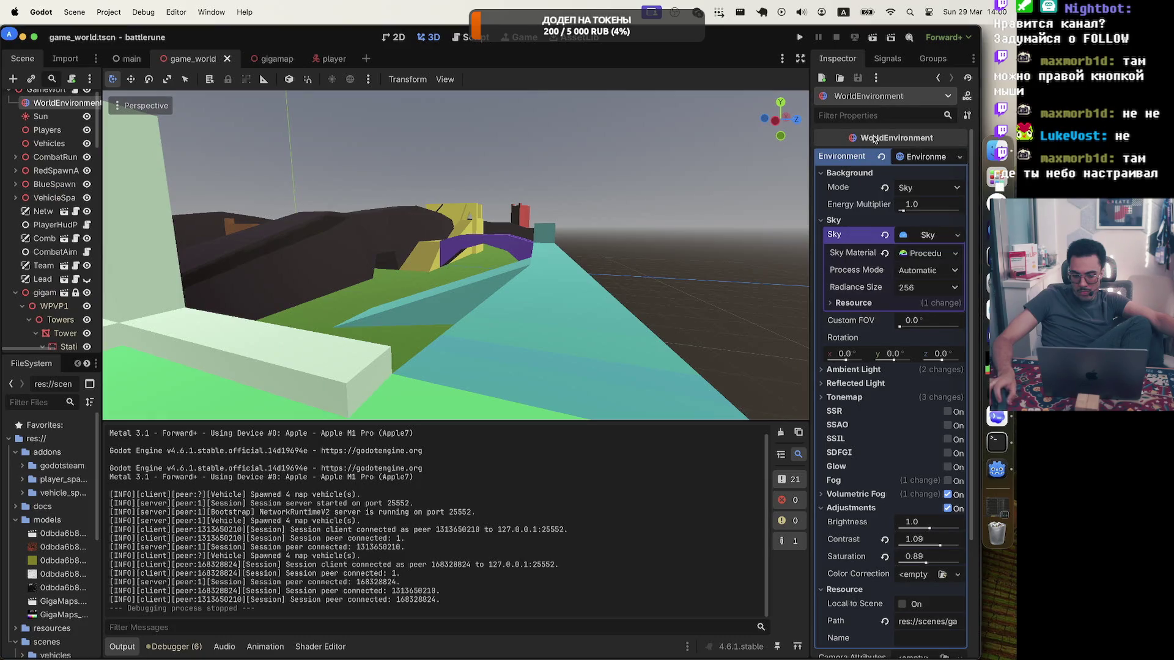
left_click(926, 156)
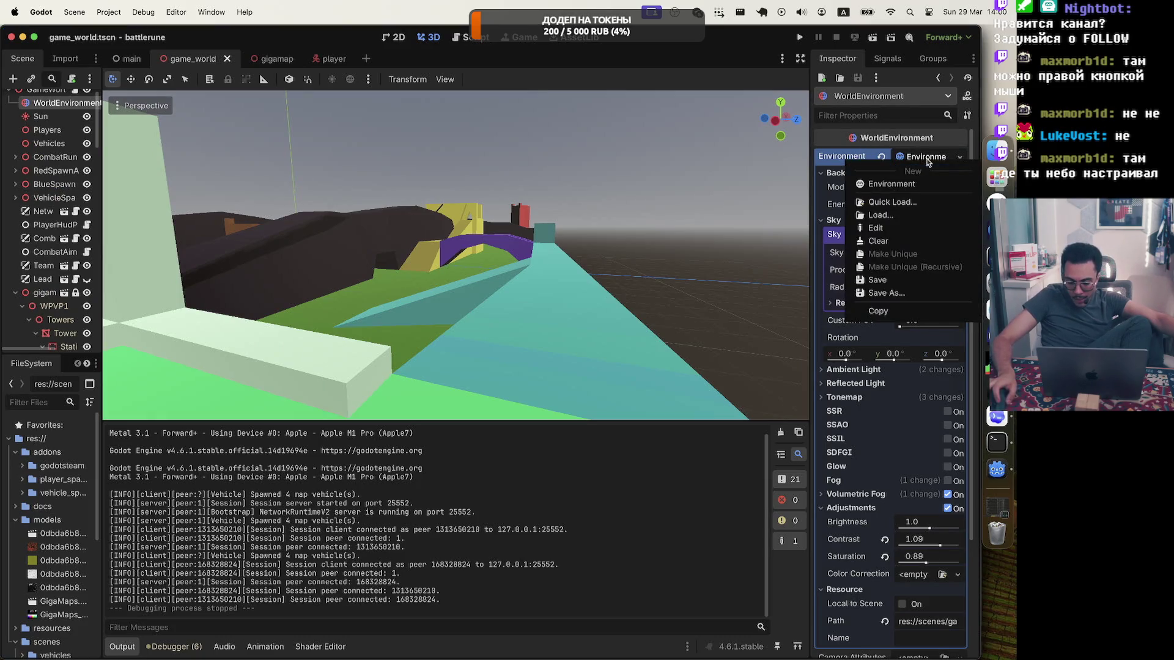
left_click(894, 293)
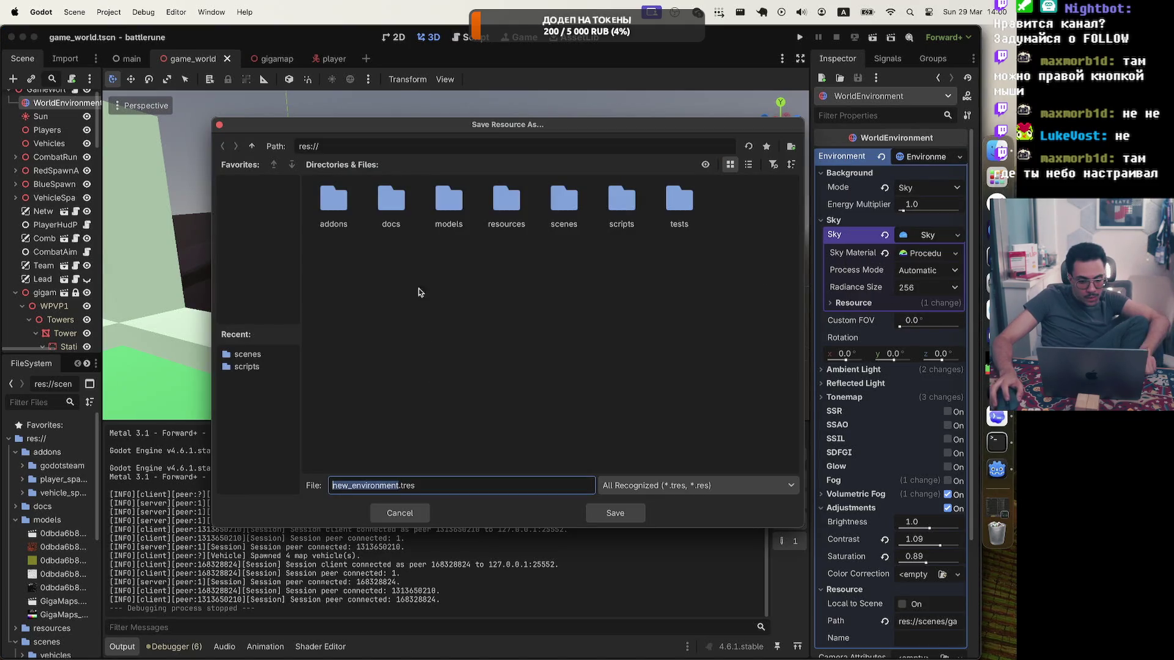
double_click(506, 208)
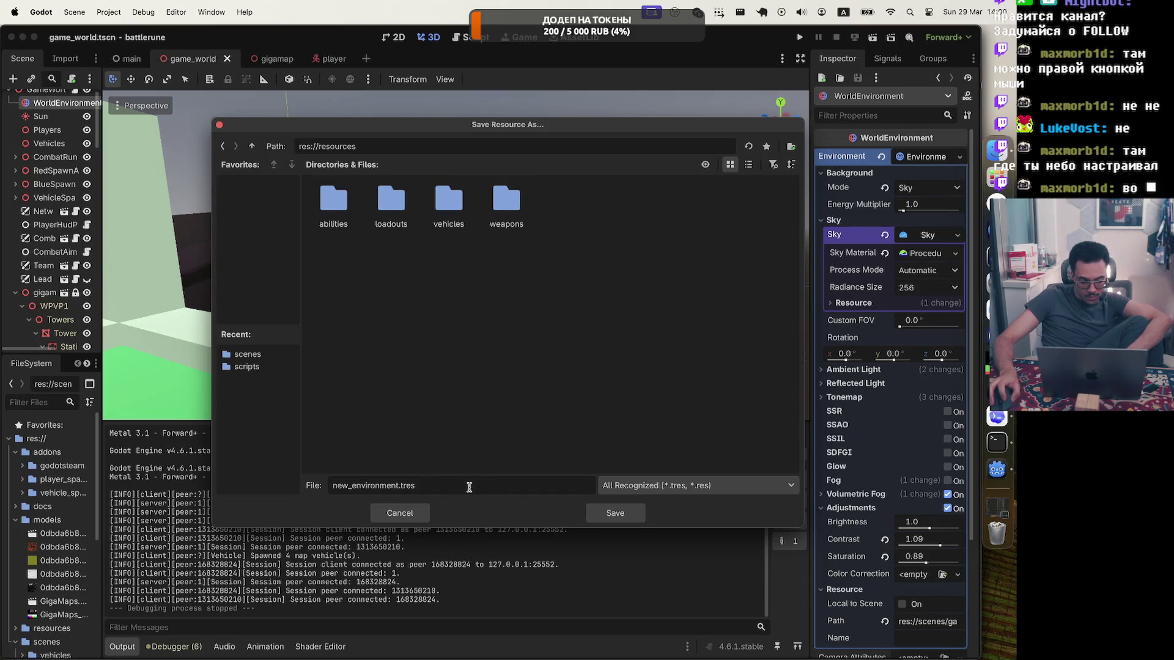
left_click(618, 514)
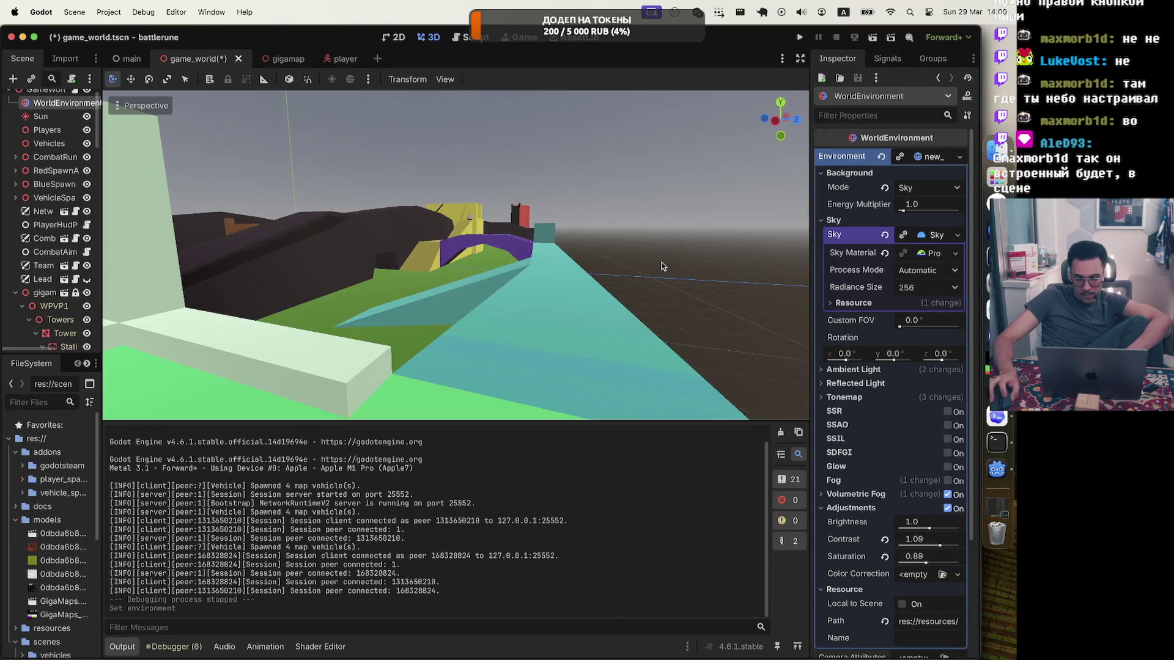
key("super+s")
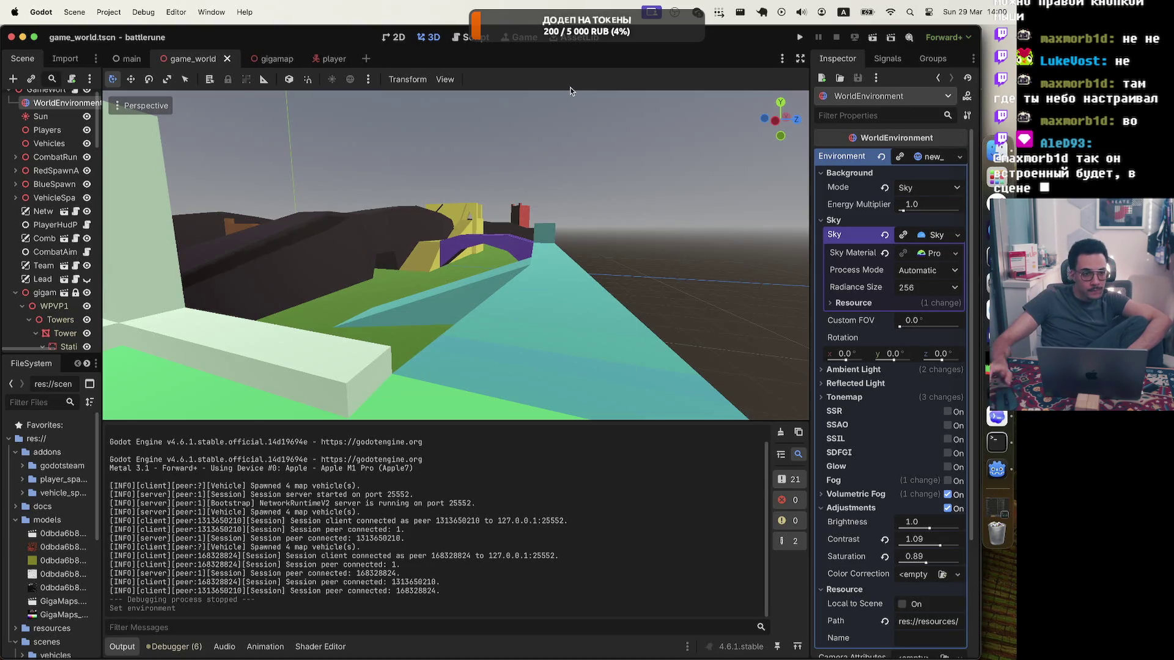
Load resources/new_environment.tres into the player Camera3D's Environment and run the game
left_click(319, 57)
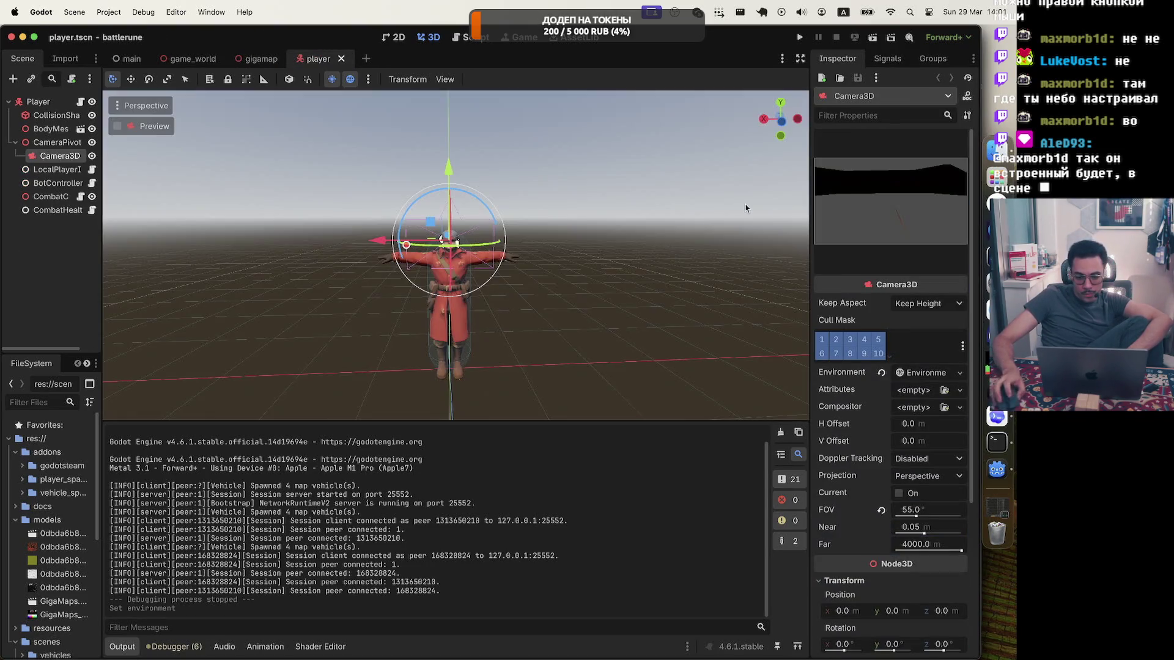
left_click(947, 374)
left_click(958, 374)
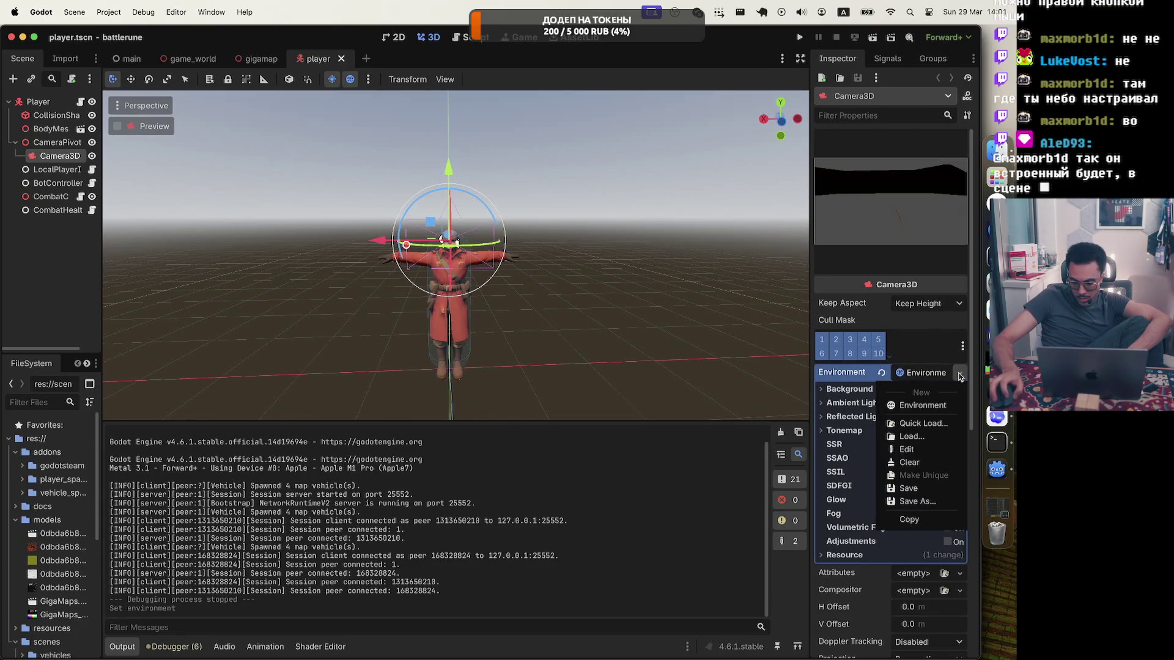
left_click(930, 435)
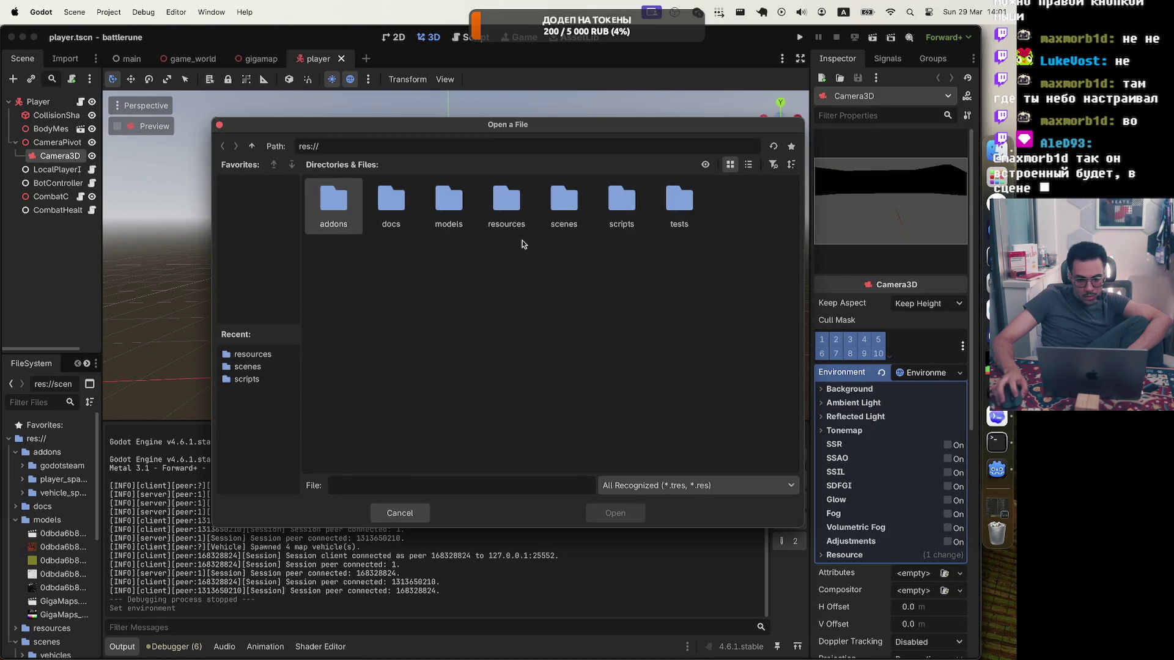
double_click(503, 211)
double_click(565, 208)
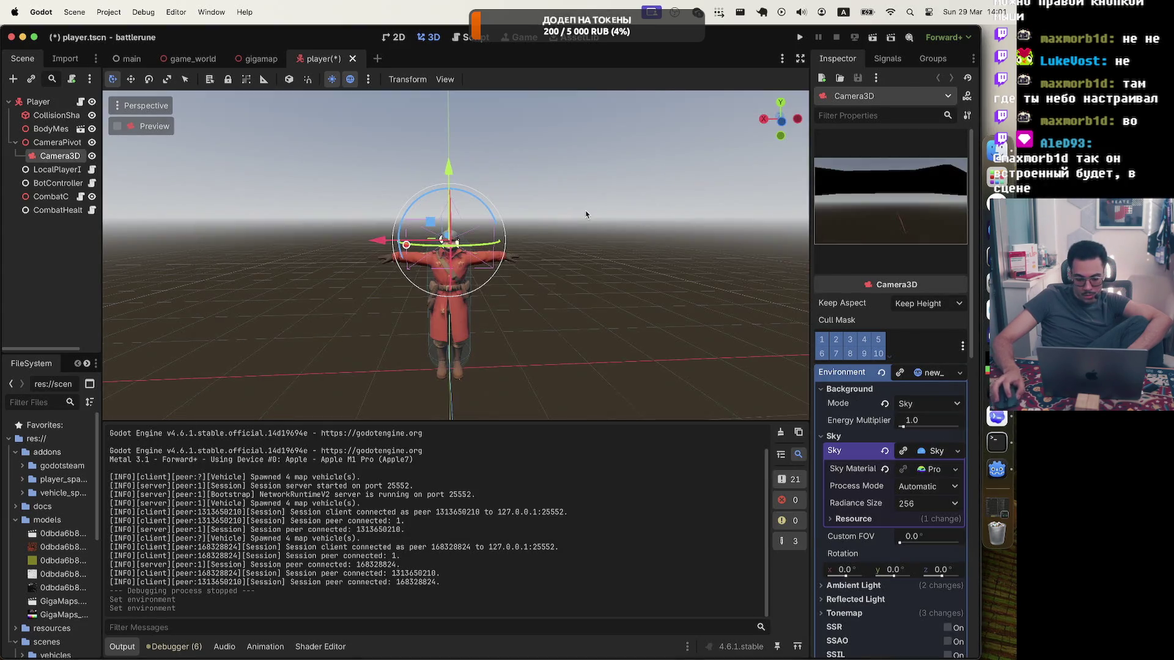
left_click(798, 38)
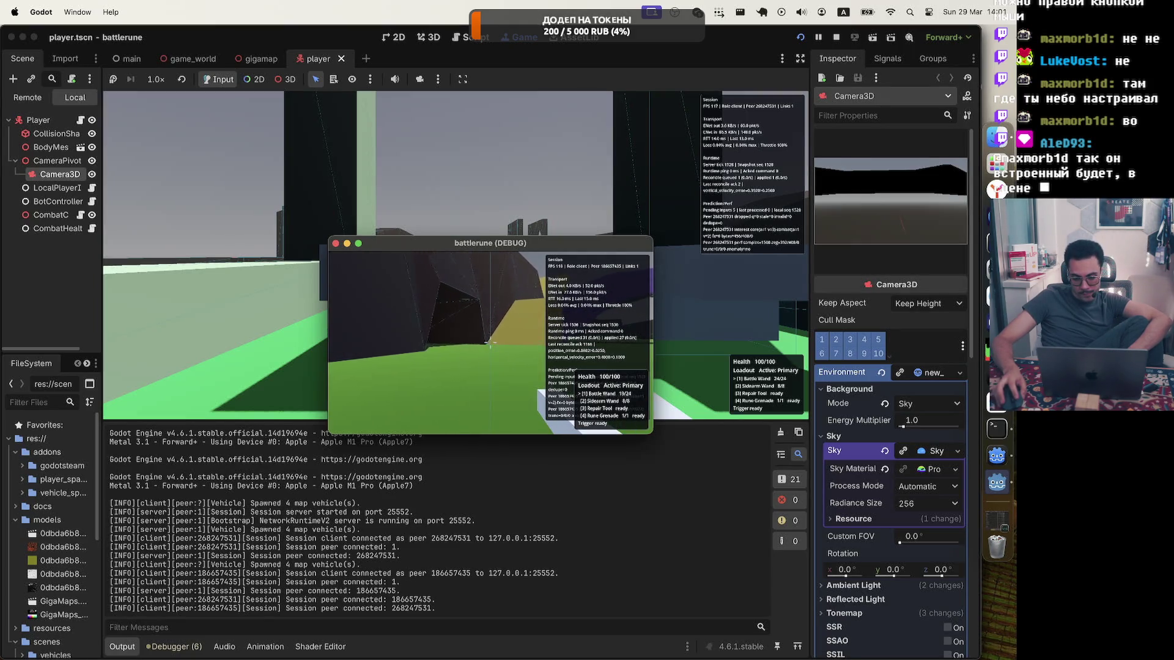
Pause the game on its Battle Menu and expand the camera environment's Sky resource
key("Escape")
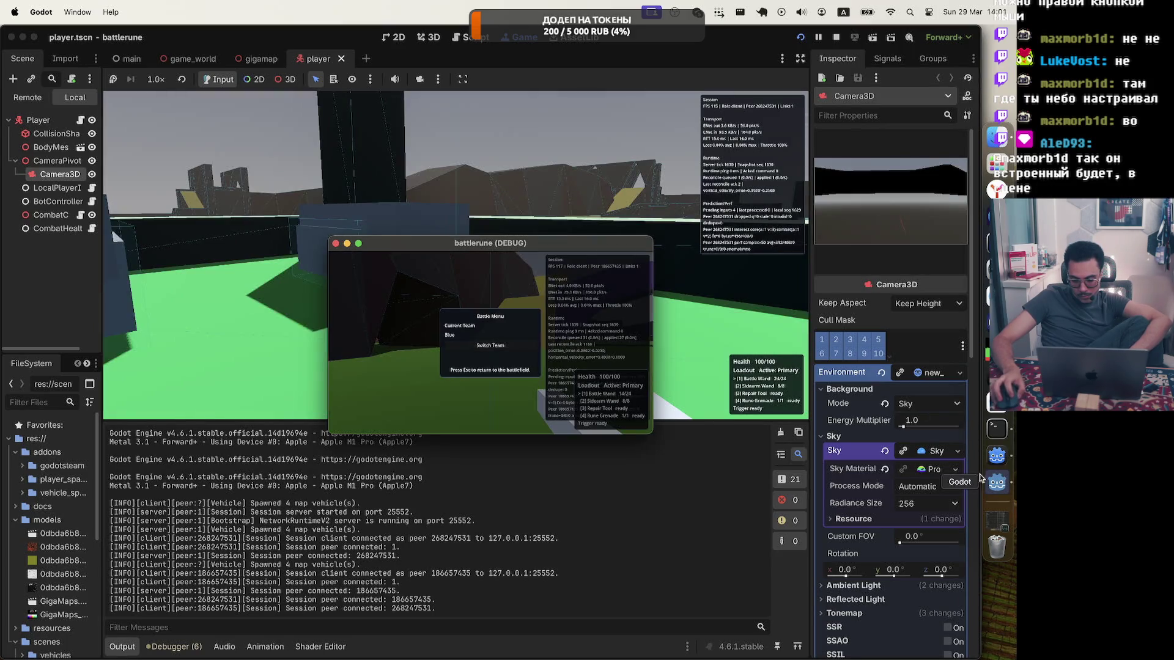
left_click(953, 451)
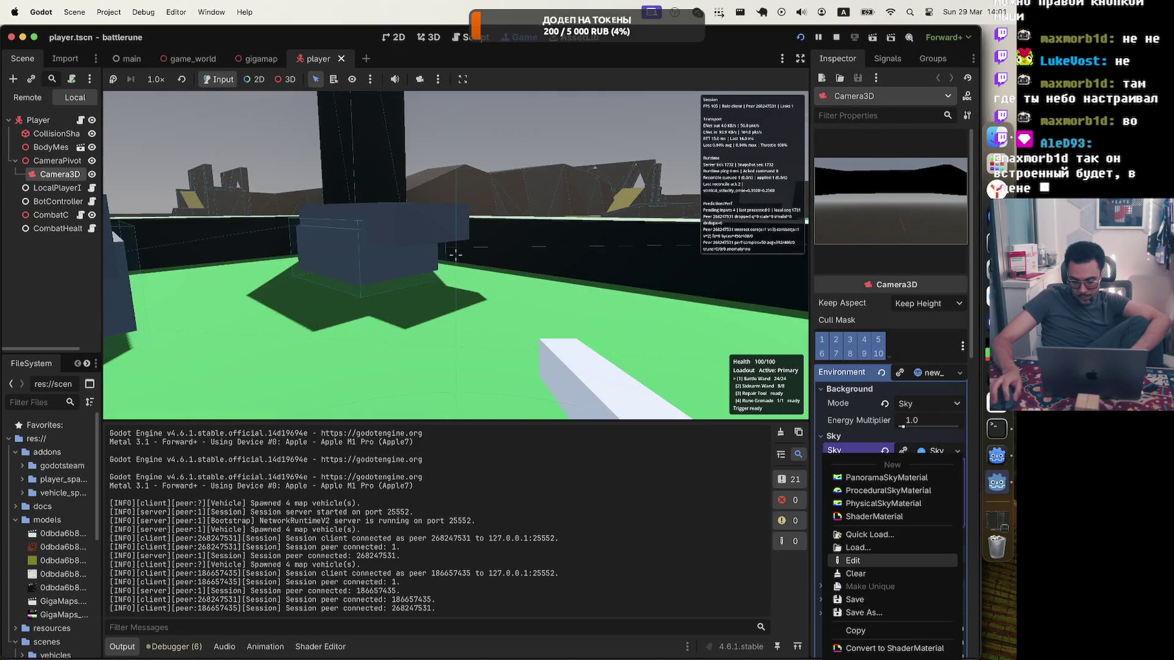
left_click(853, 560)
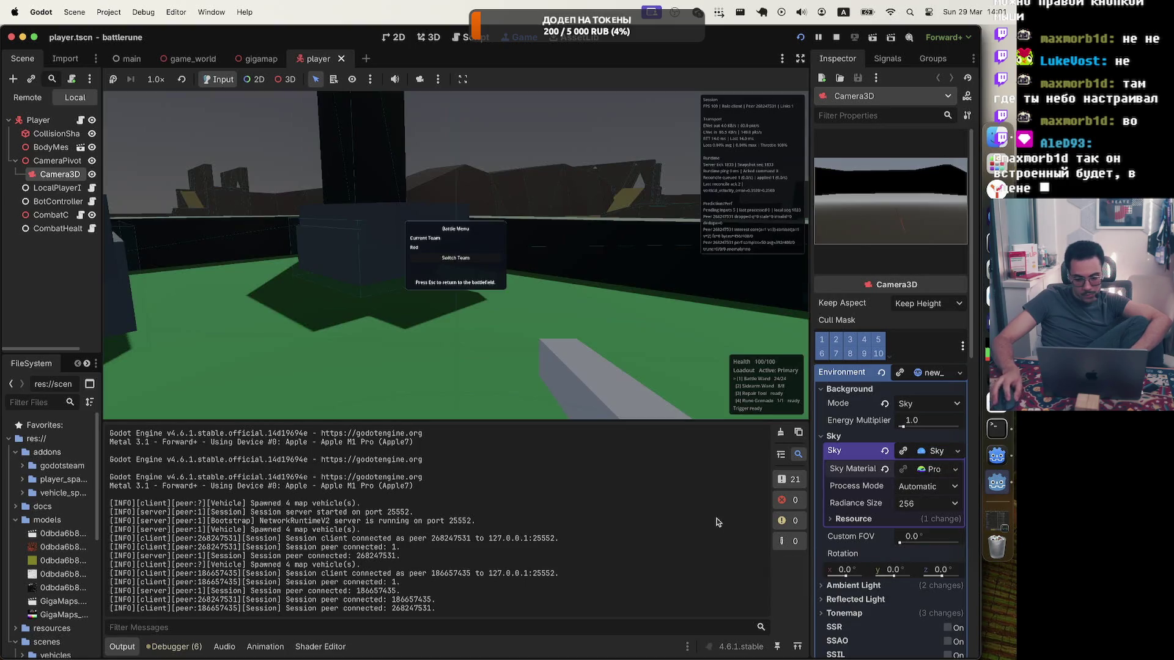
Try a new PanoramaSkyMaterial on the camera's sky, relaunch the game, then stop it
left_click(955, 469)
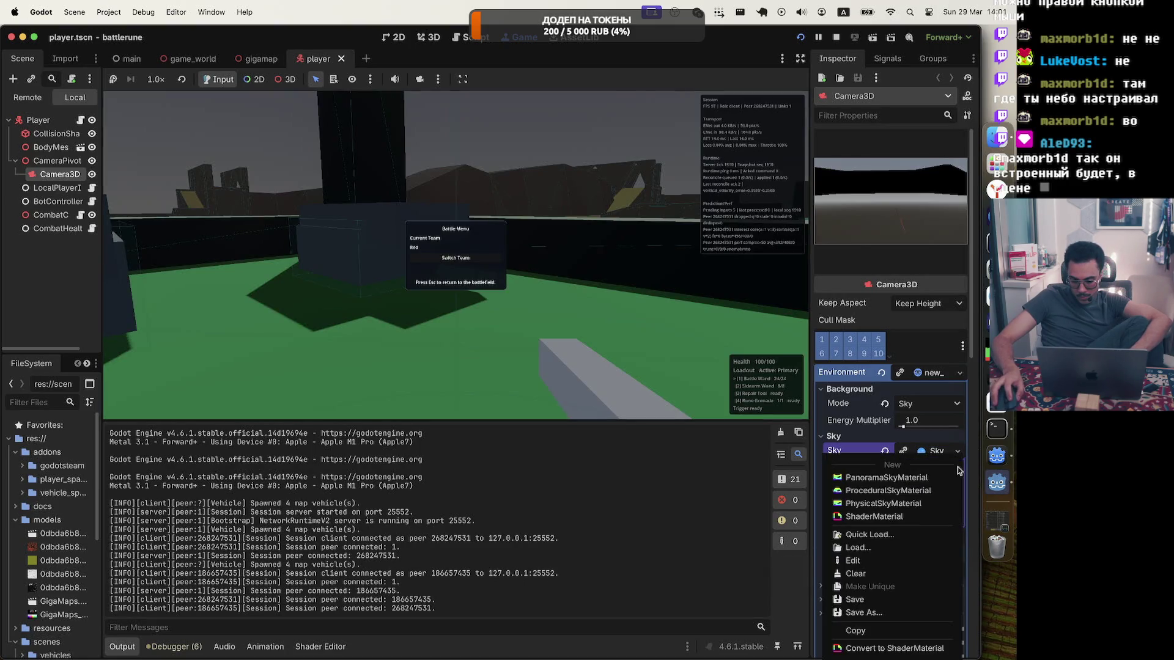
left_click(923, 480)
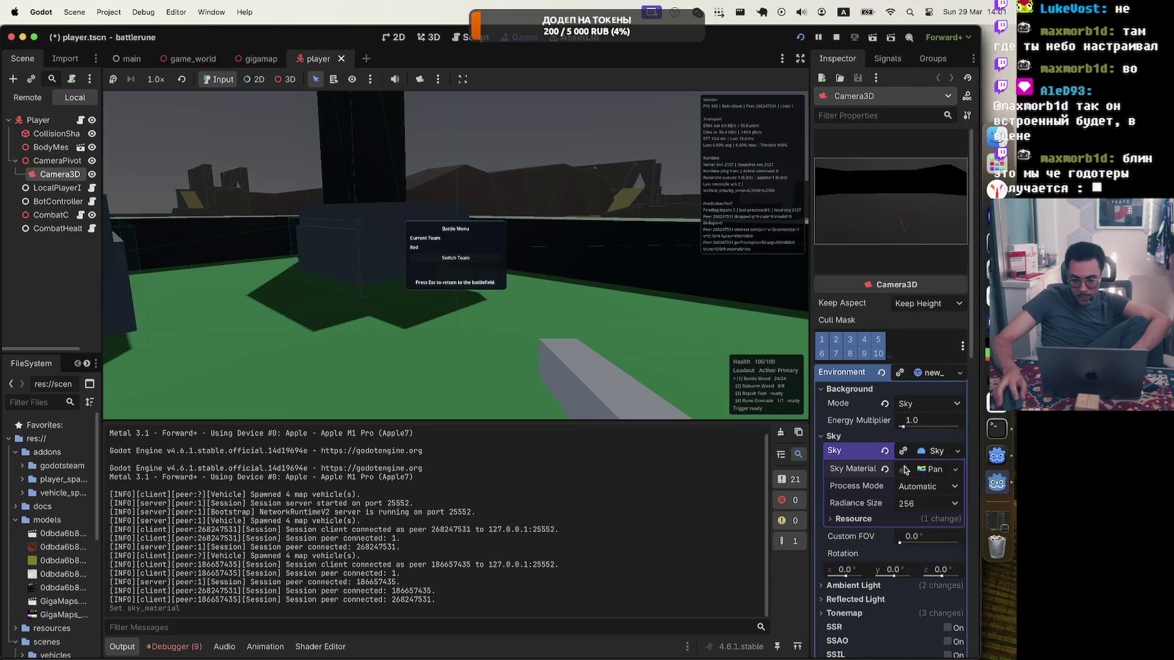
left_click(800, 36)
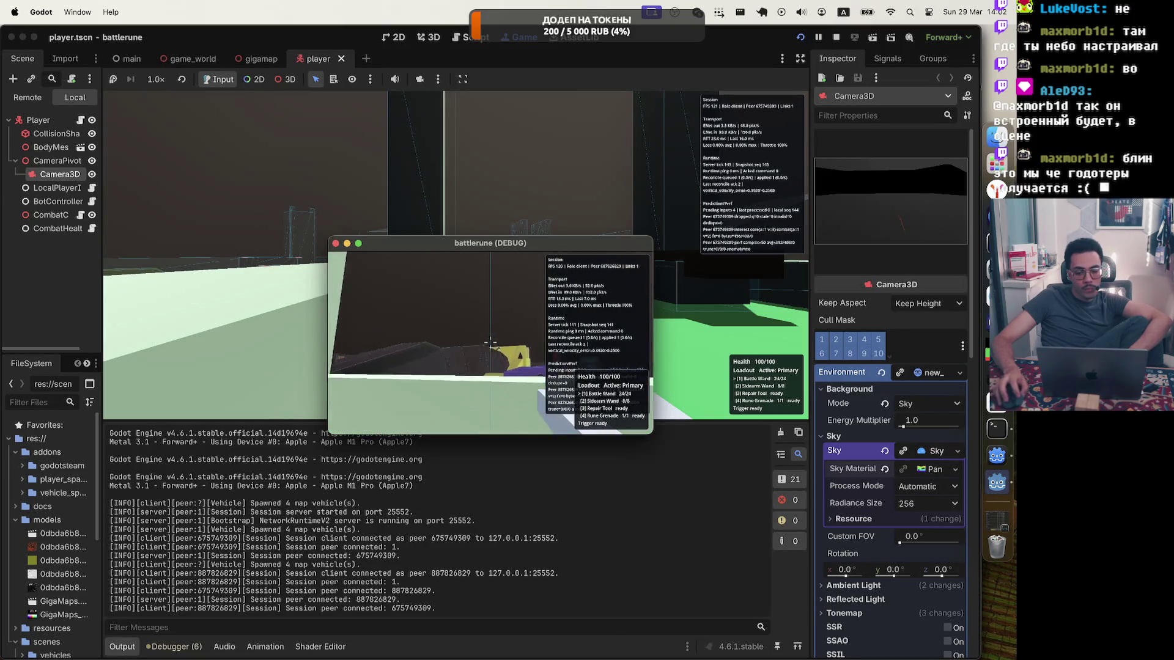
key("Escape")
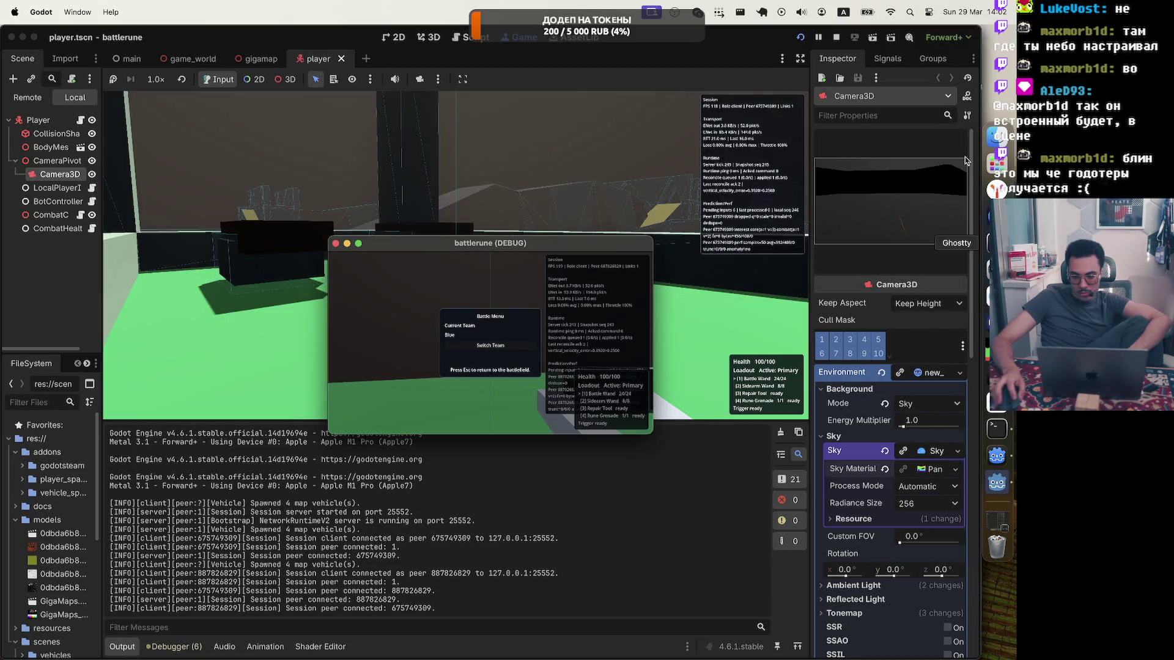
left_click(836, 38)
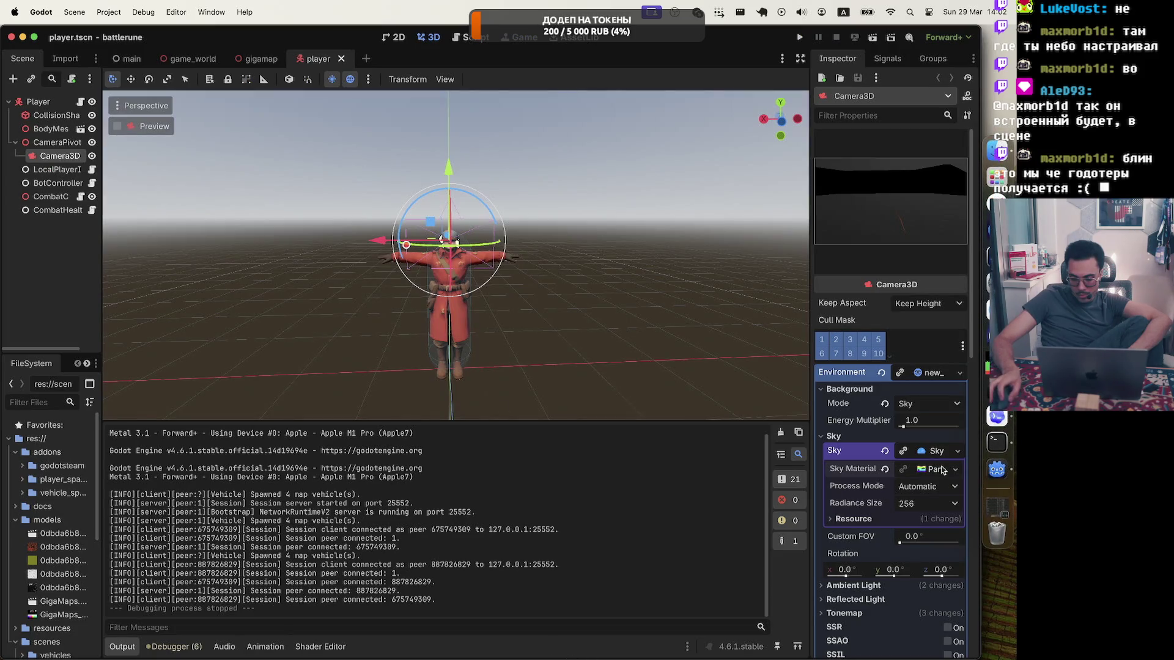
Switch the sky material to a new ProceduralSkyMaterial and run the project again
left_click(952, 470)
left_click(946, 478)
left_click(947, 476)
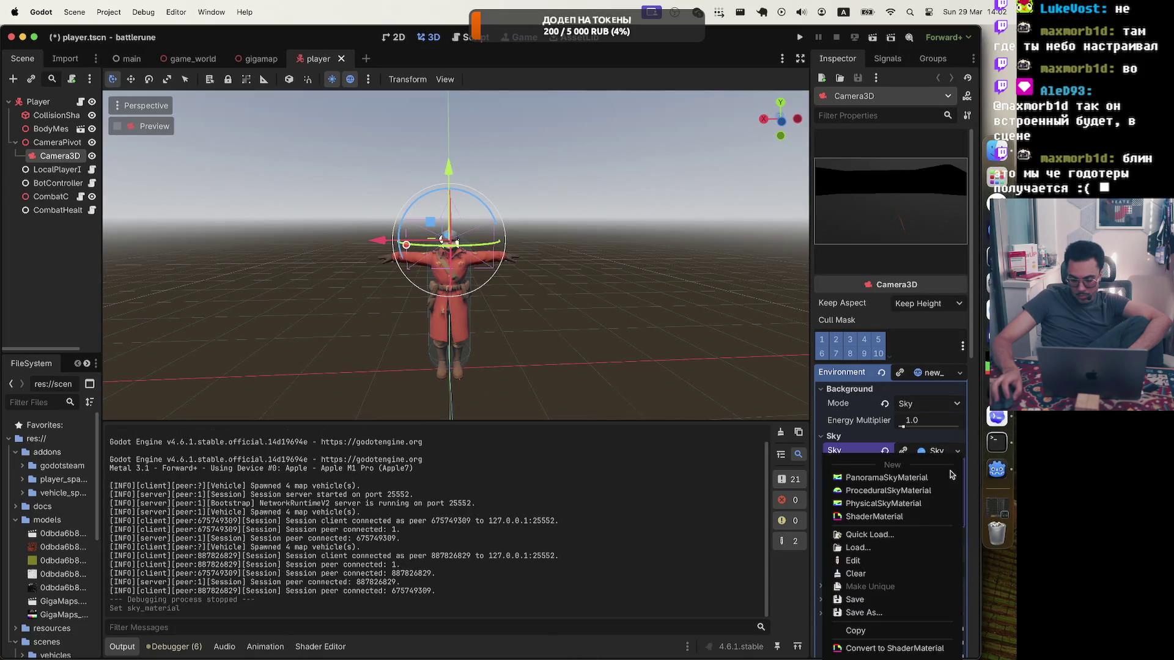
left_click(939, 492)
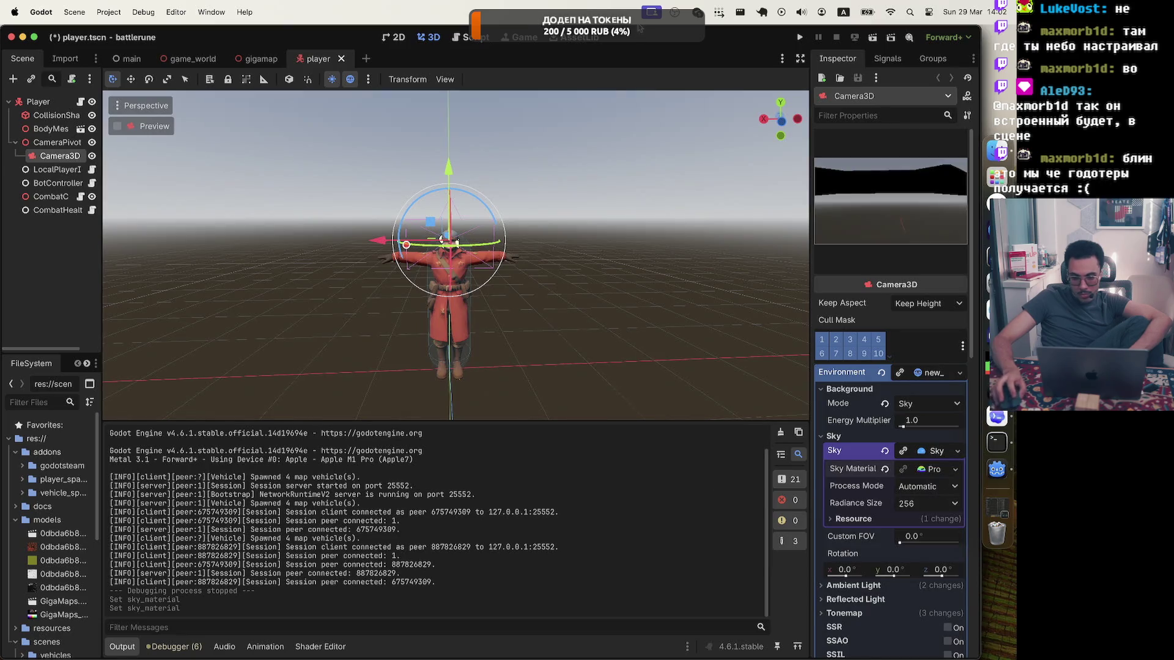
key("super+b")
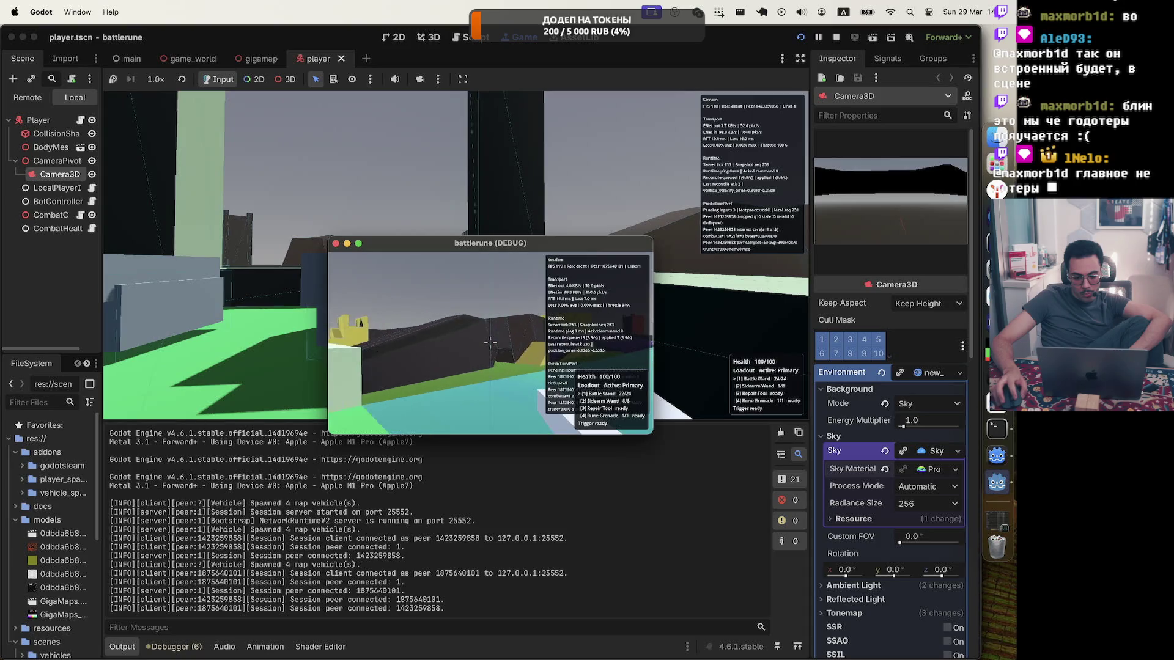
Fire a shot in the running game, then stop the test run
left_click(490, 342)
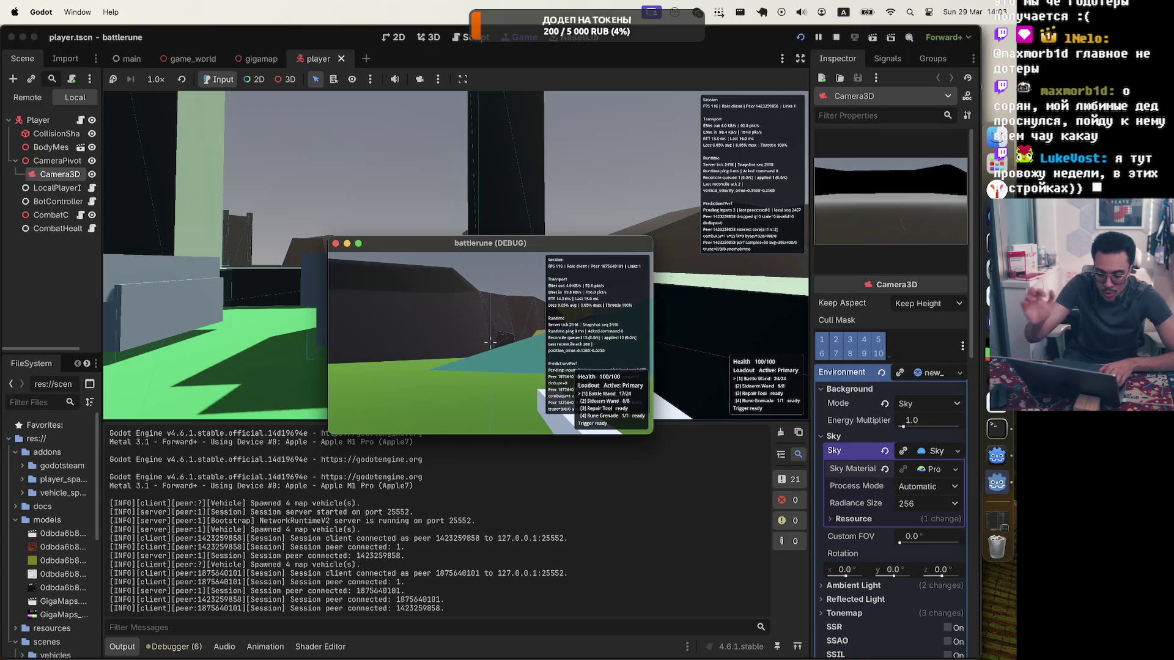
key("Escape")
key("super+period")
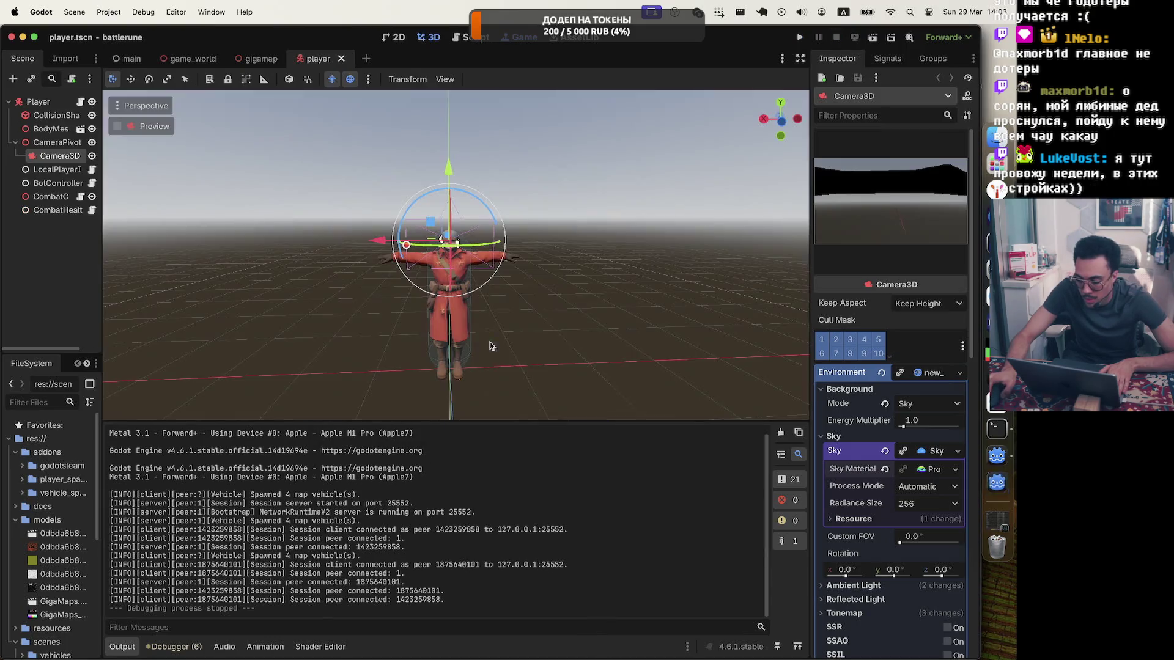
left_click(999, 418)
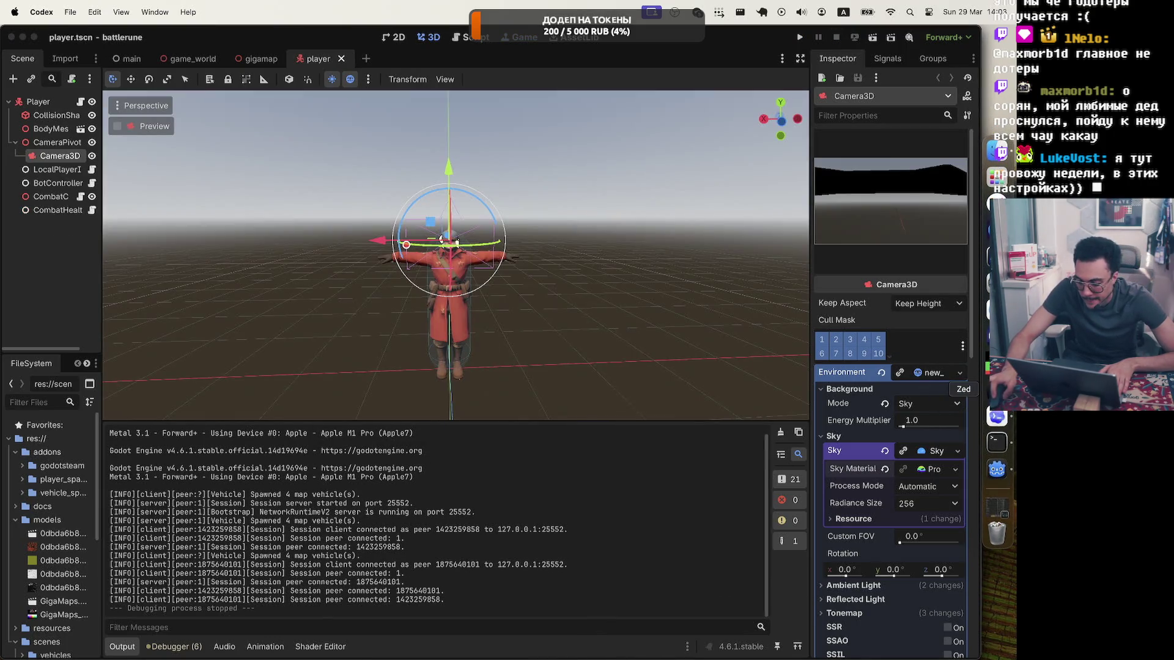
Widen Zed's Git panel and review the diff of the uncommitted changes
left_click(997, 388)
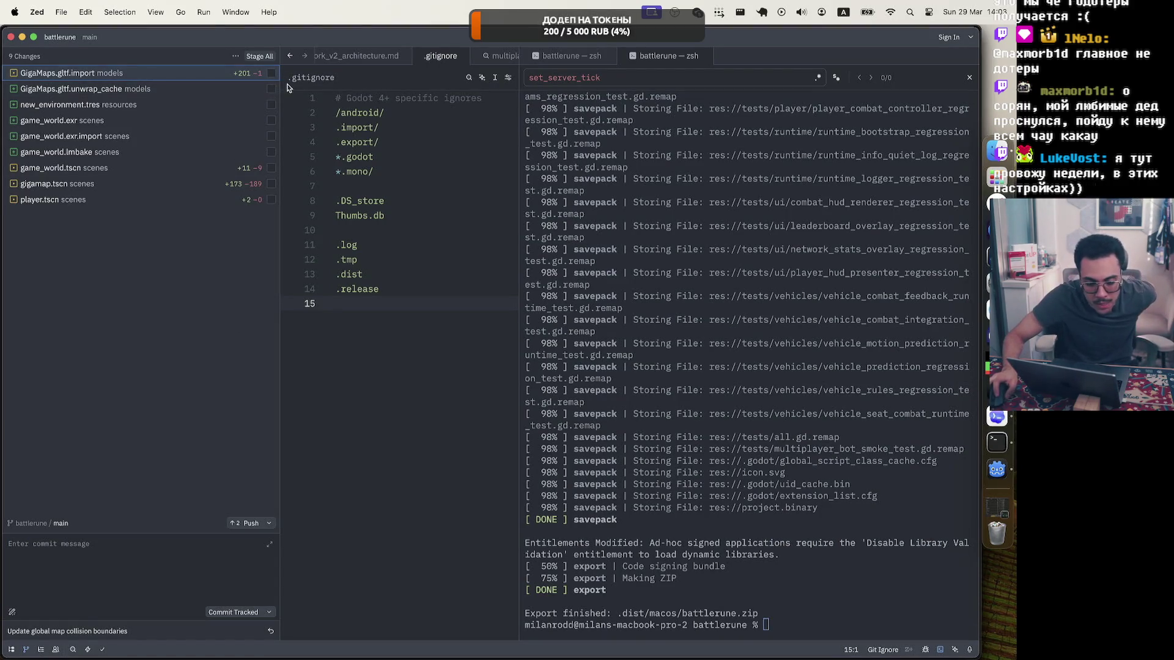
left_click_drag(280, 85, 294, 85)
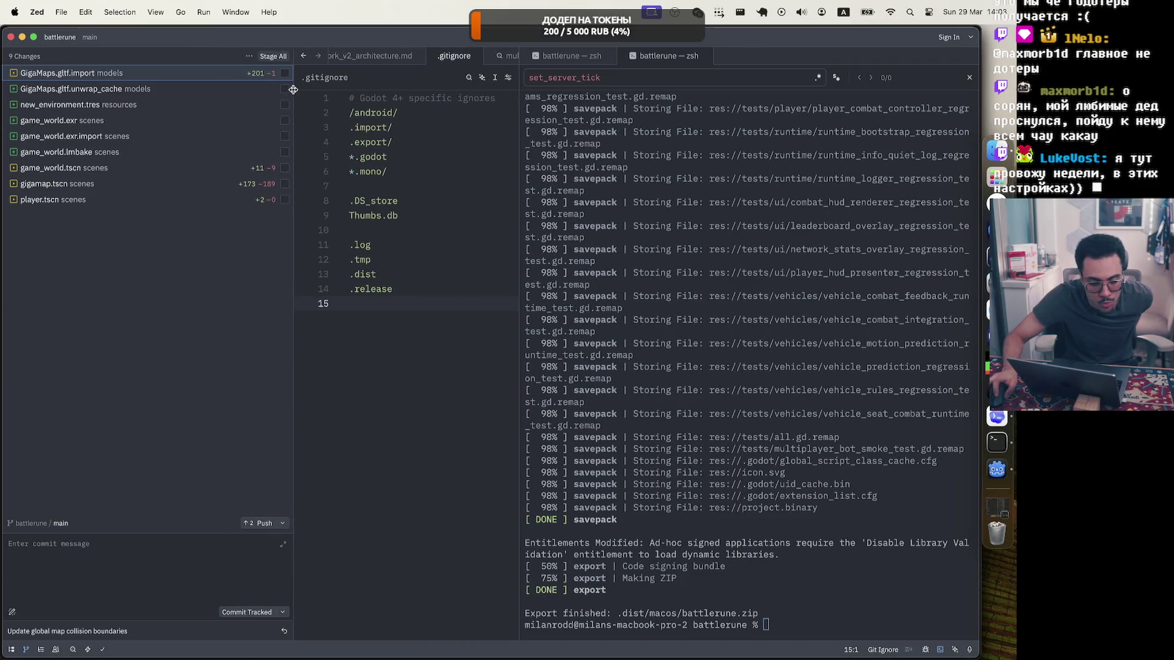
left_click(232, 94)
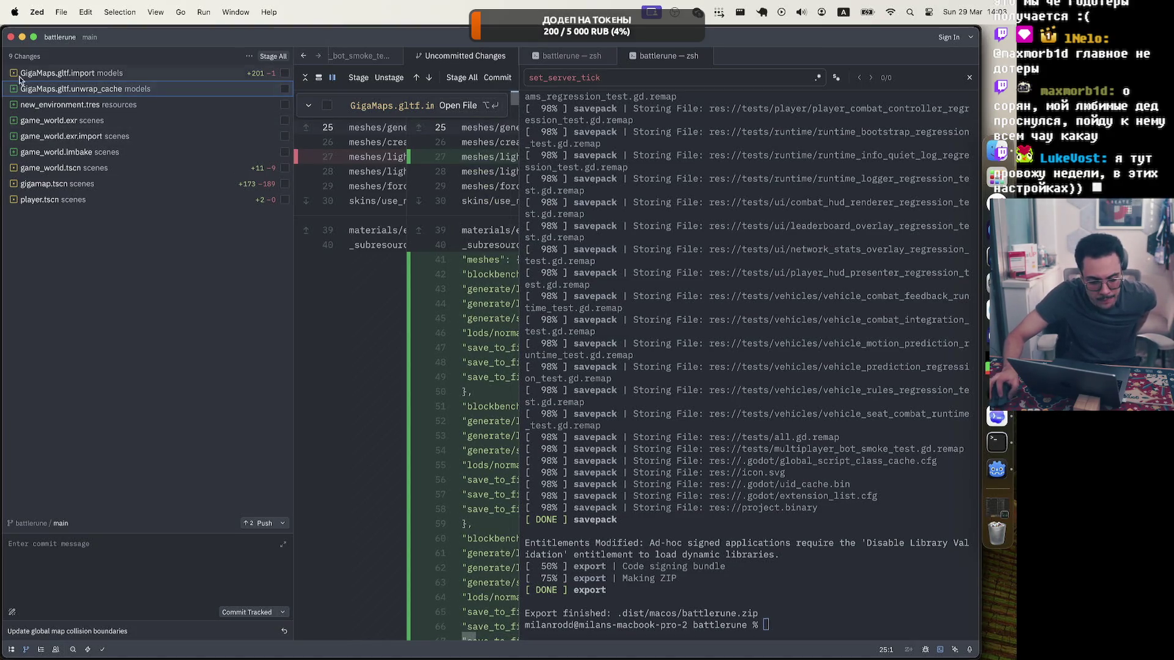
scroll(513, 140, "down", 10)
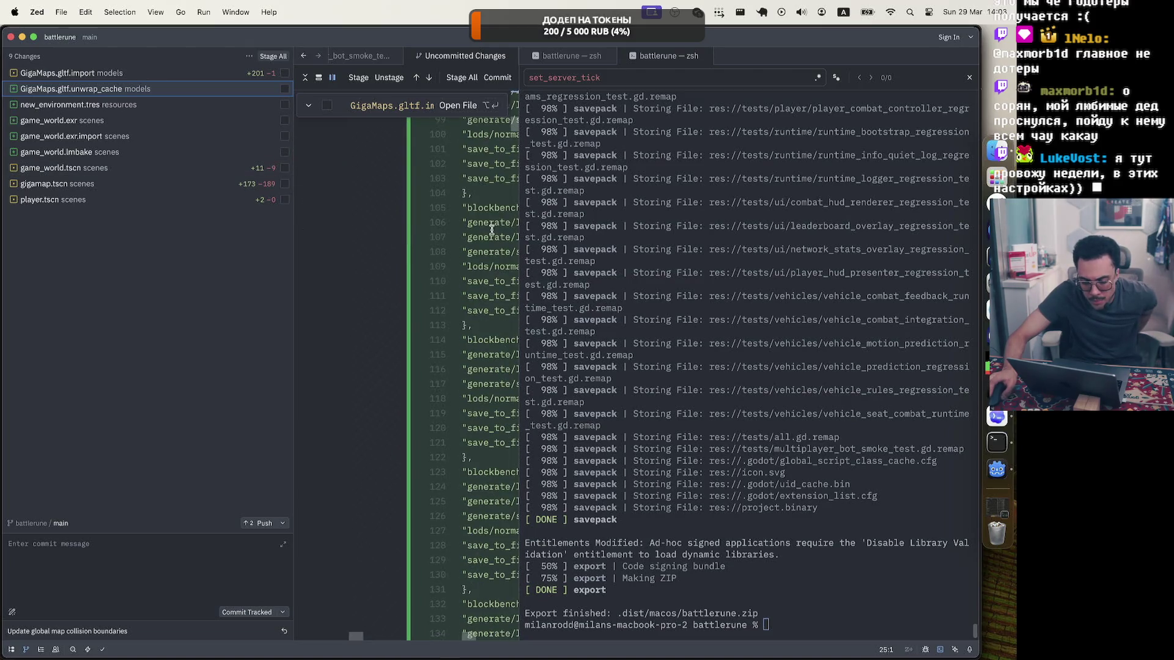
scroll(513, 139, "down", 15)
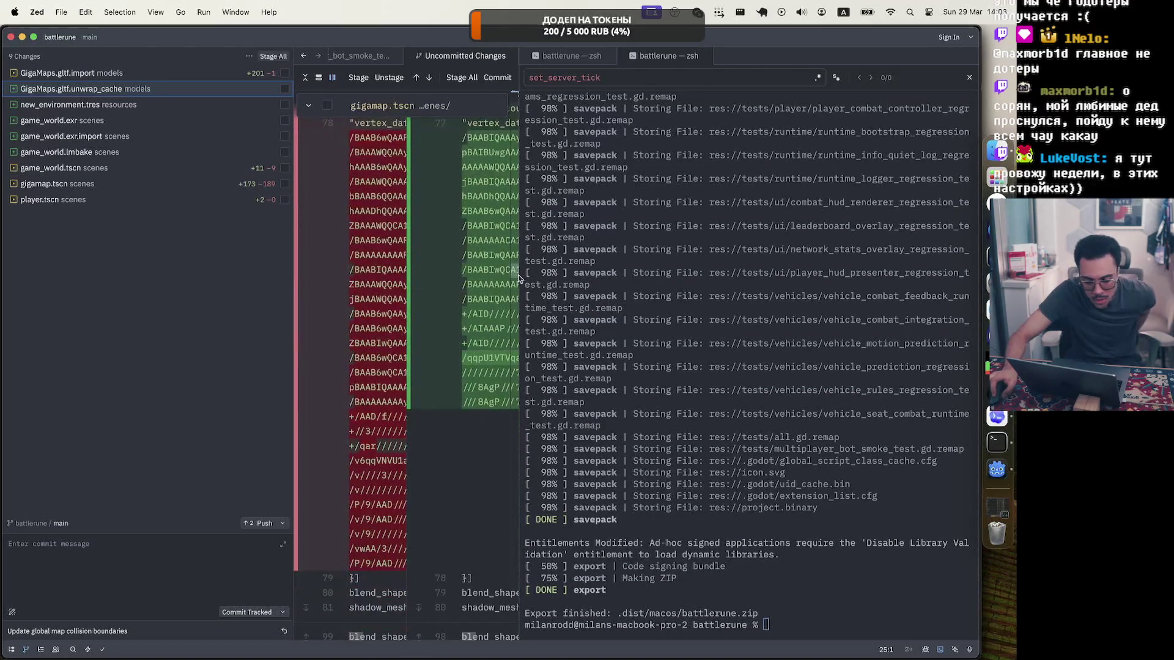
left_click_drag(518, 281, 509, 582)
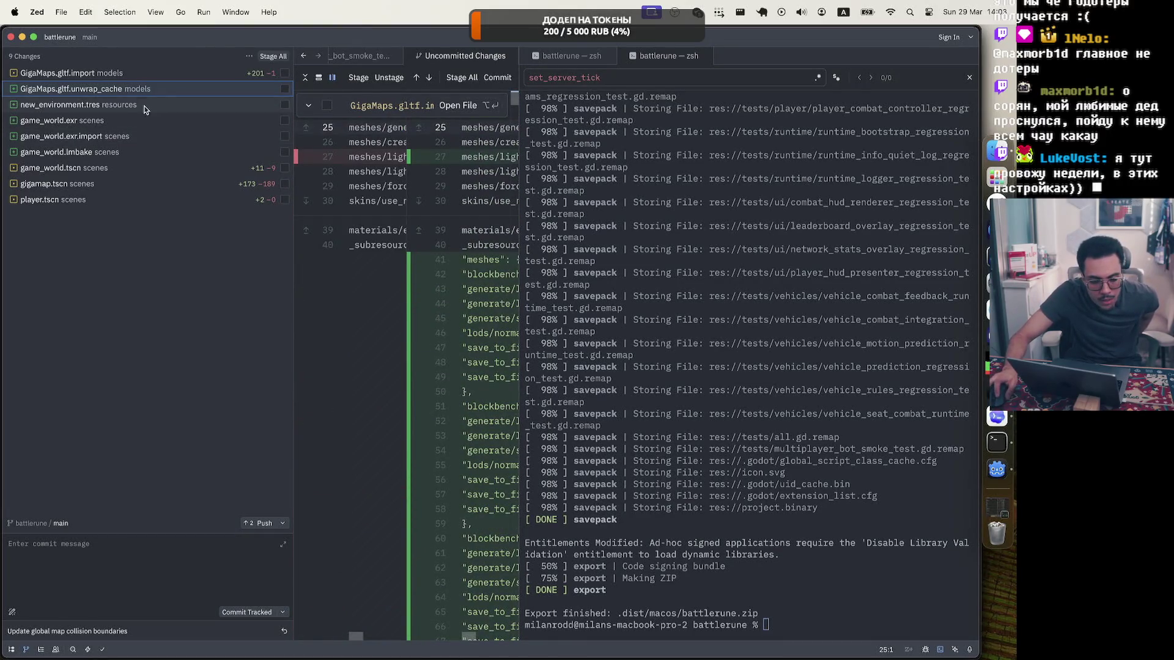
Check each changed file from new_environment.tres to player.tscn, then stage all nine
left_click(145, 108)
left_click(137, 120)
left_click(128, 136)
left_click(123, 153)
left_click(121, 168)
left_click(105, 201)
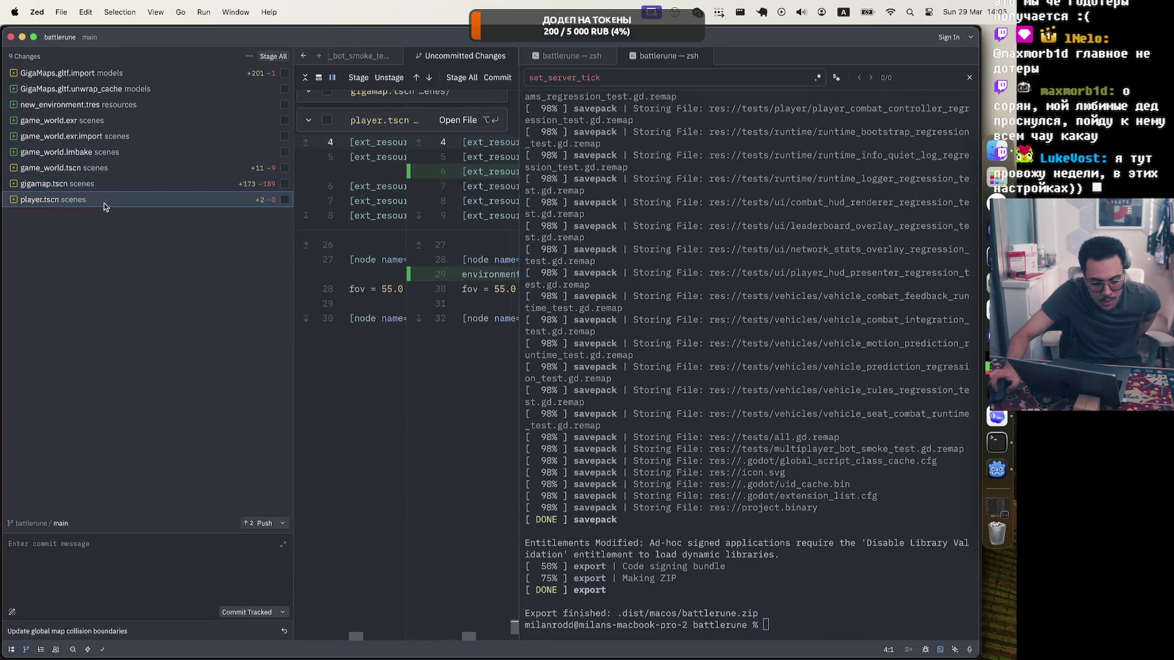
key("cmd+ctrl+y")
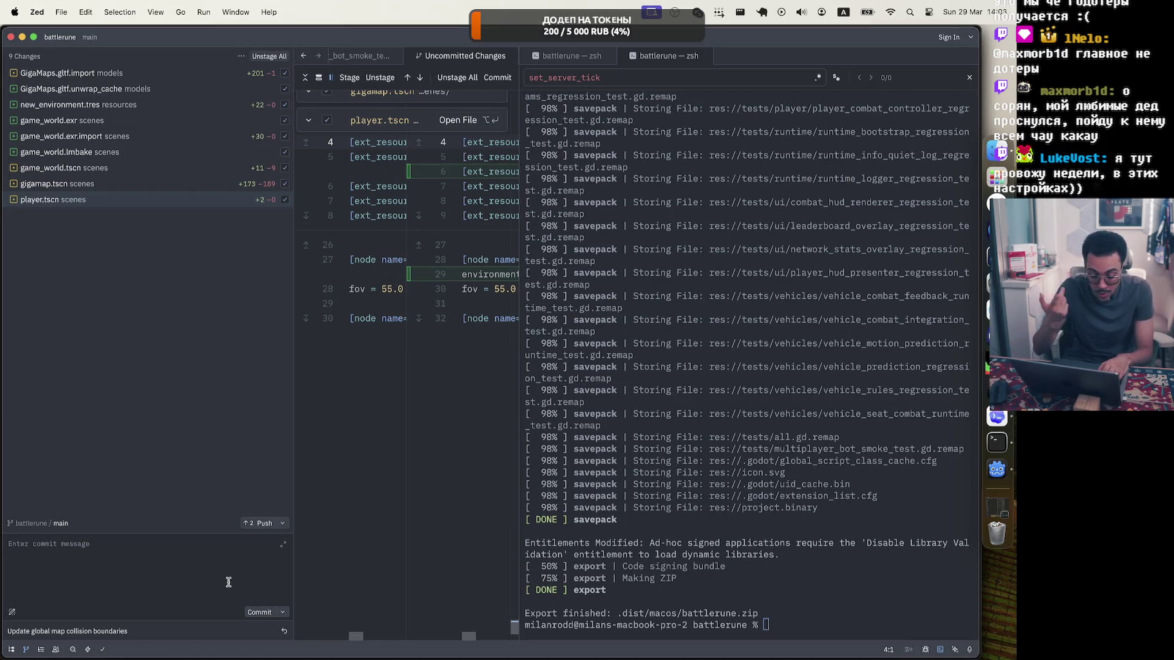
Commit the nine staged files with the message 'update lights' and bring up Codex
type("update ligt")
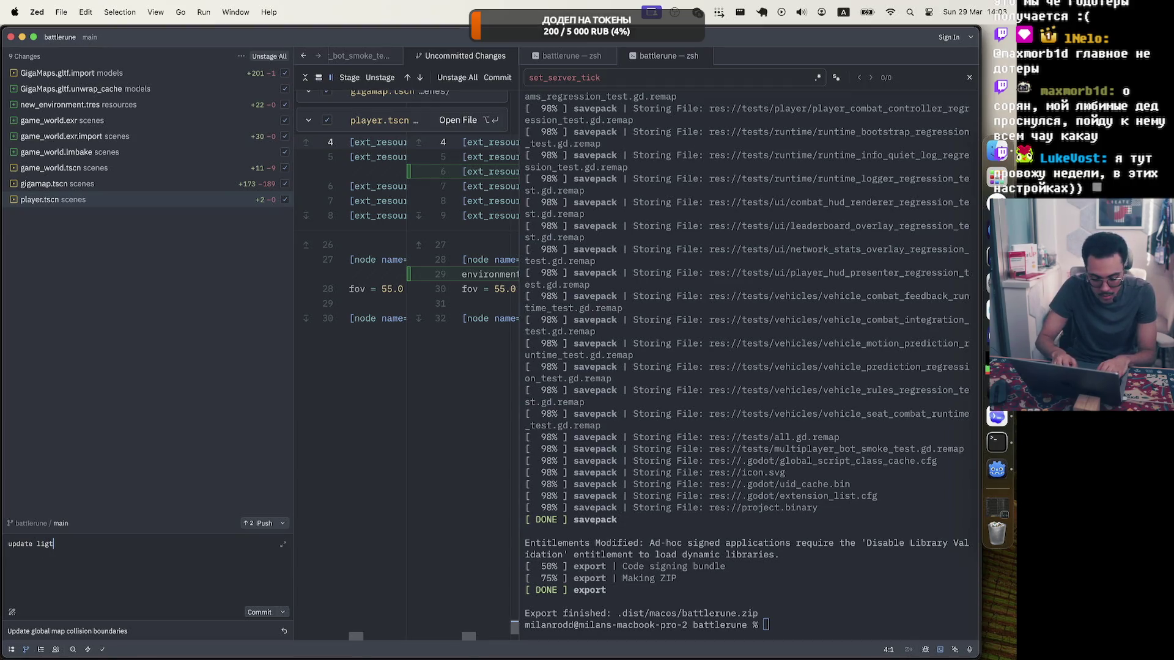
key("BackSpace")
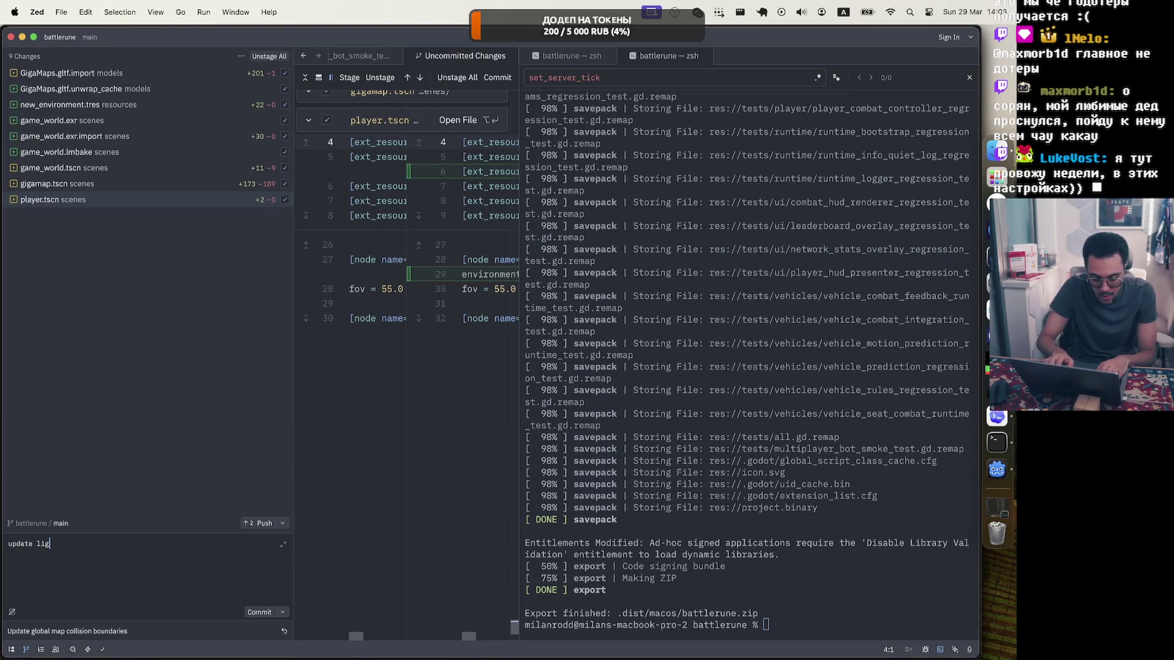
type("ghts")
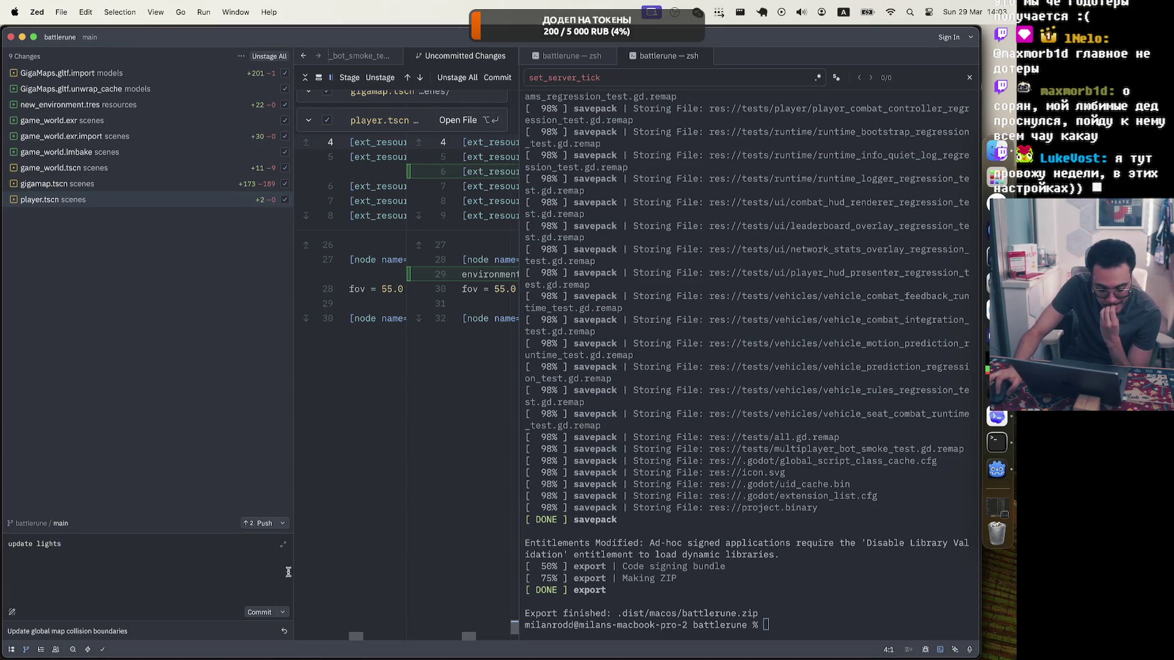
left_click(258, 613)
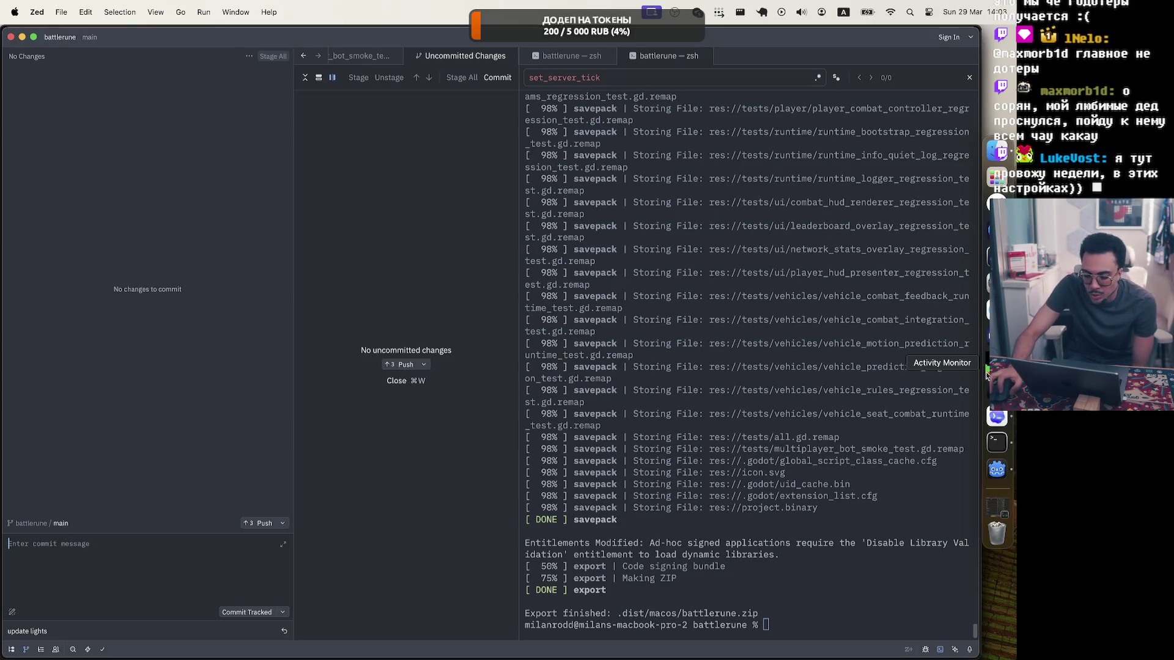
left_click(999, 421)
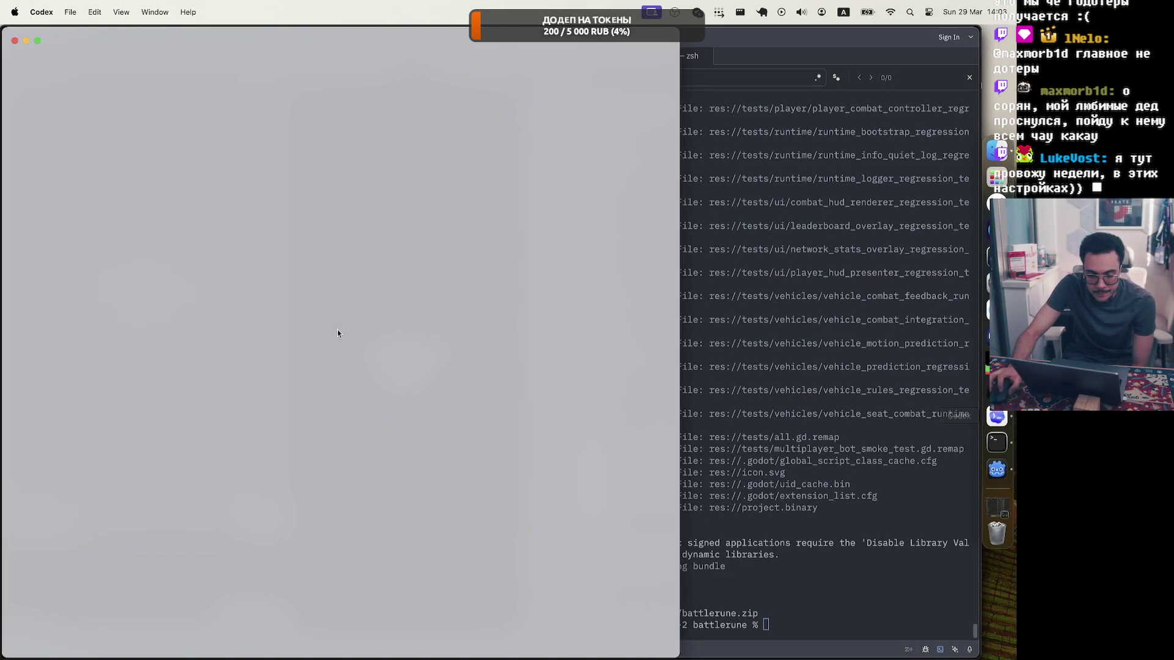
Quit the unresponsive Codex app from its Dock menu
left_click(998, 470)
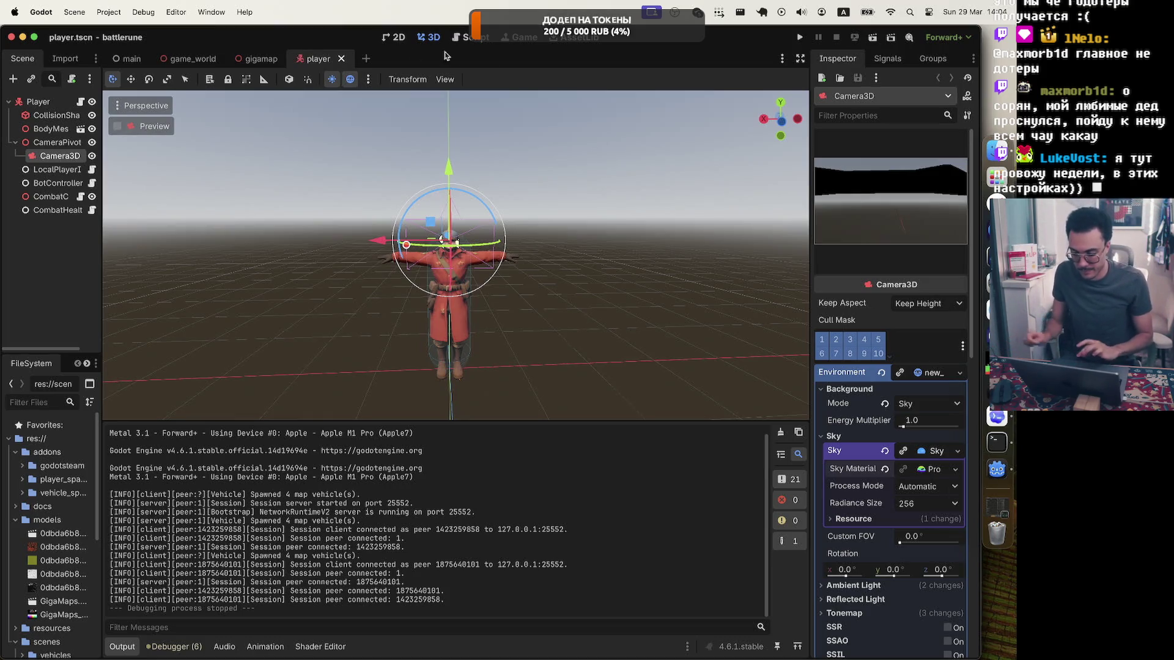
scroll(551, 256, "left", 2)
left_click(1003, 421)
right_click(1002, 421)
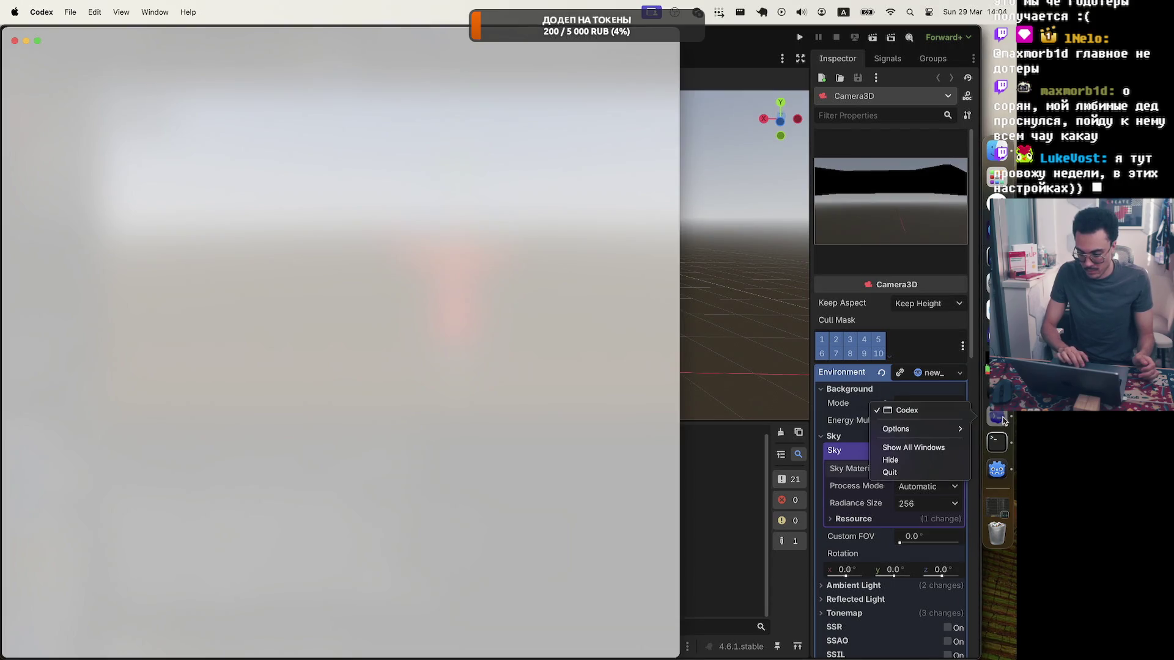
left_click(890, 471)
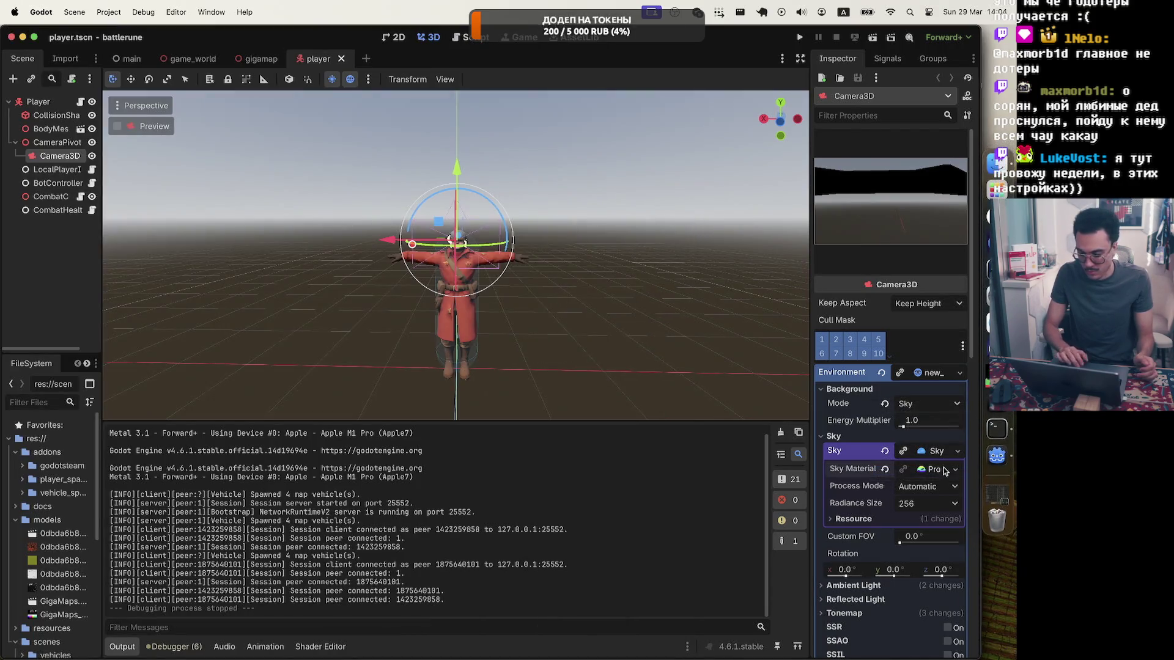
Relaunch Codex through Spotlight search by typing 'co'
key("super+space")
type("co")
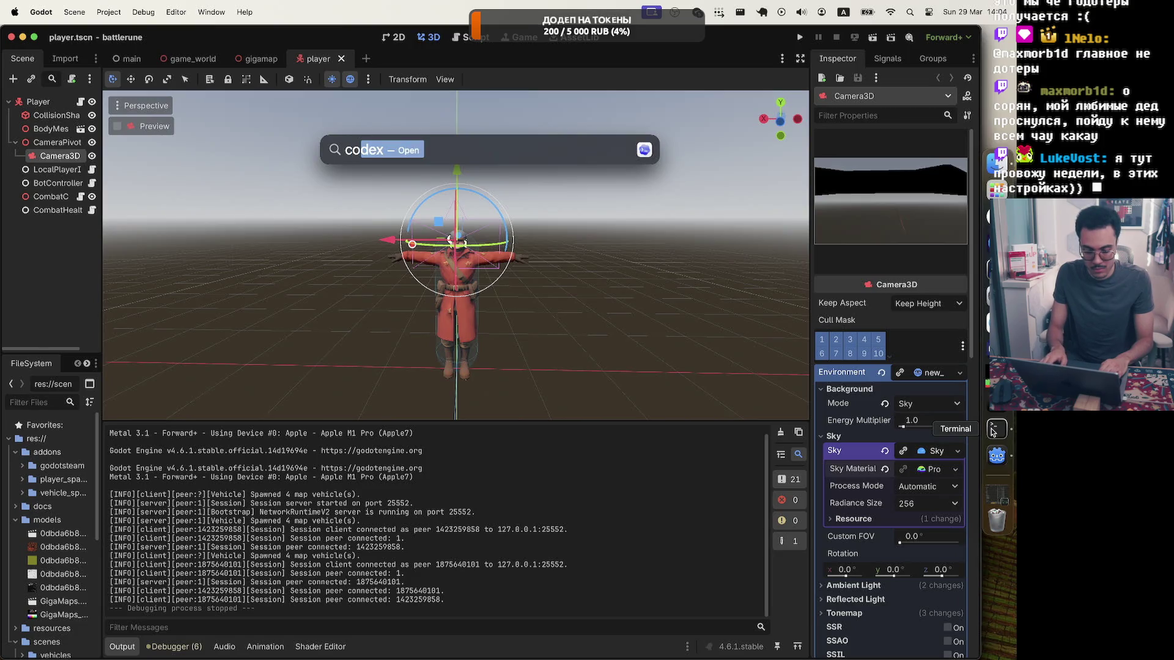
key("Return")
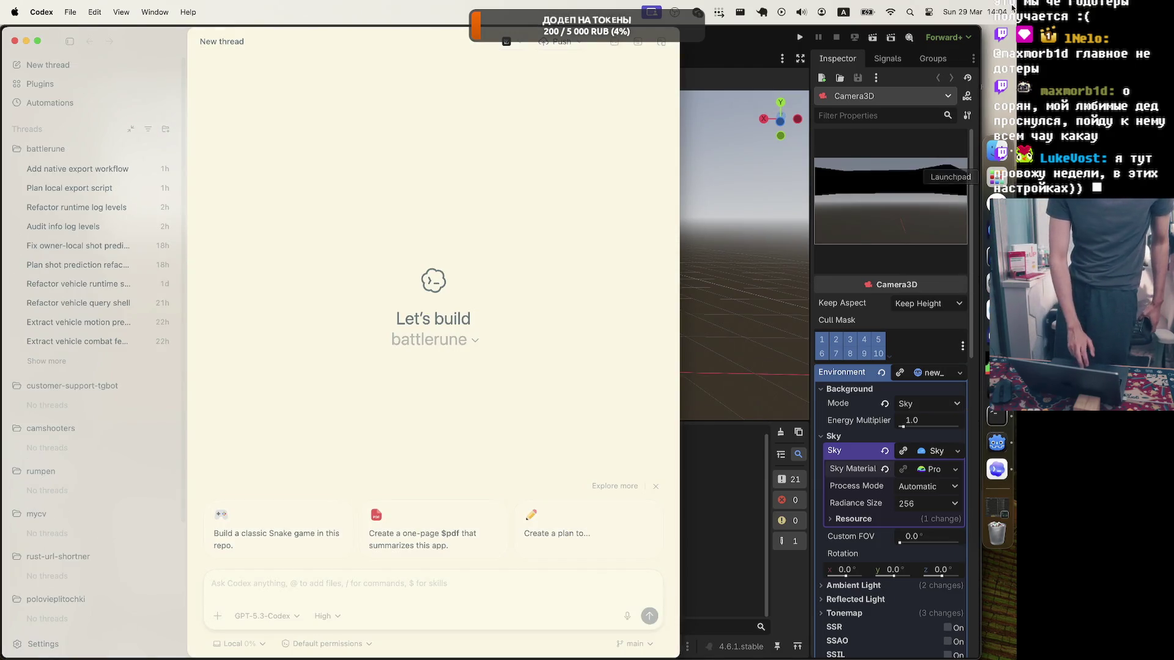
Bring the Godot editor with the battlerune player.tscn scene to the front
left_click(735, 49)
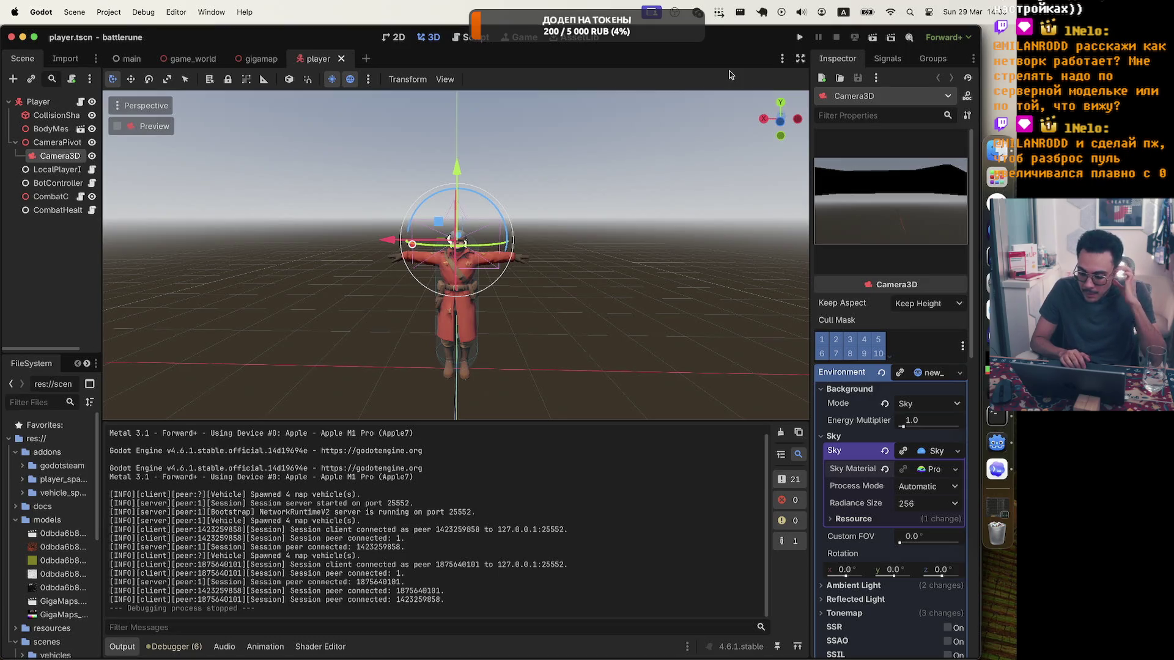
Switch the Codex model to GPT-5.4 and open the reasoning effort choices
left_click(996, 468)
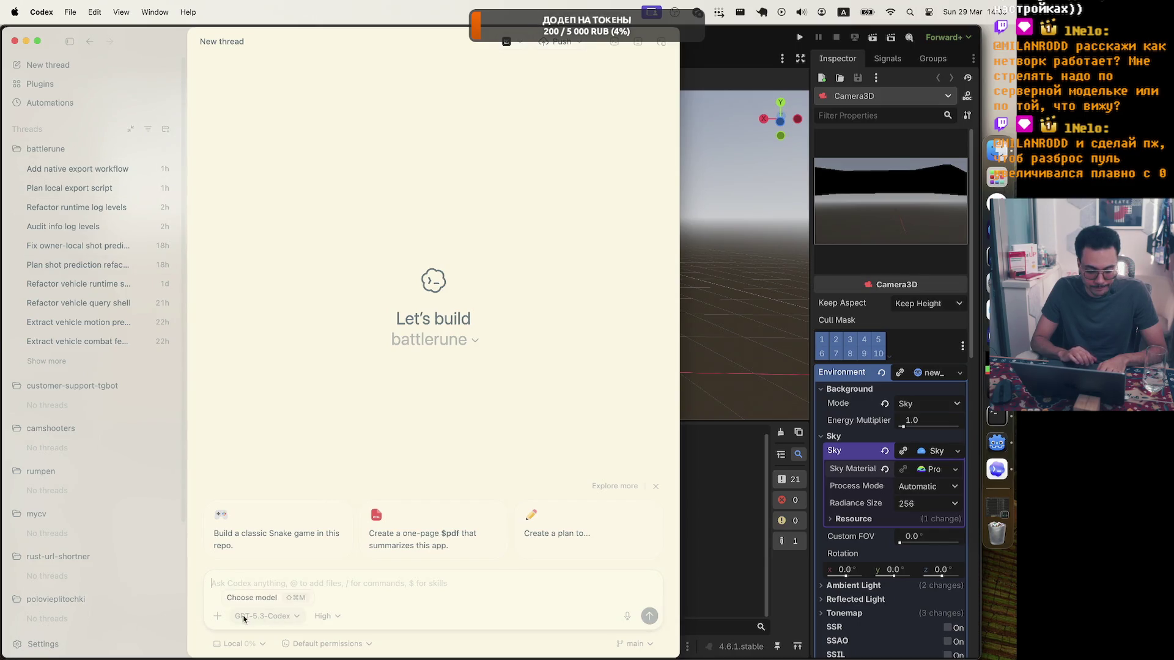
left_click(263, 615)
left_click(257, 512)
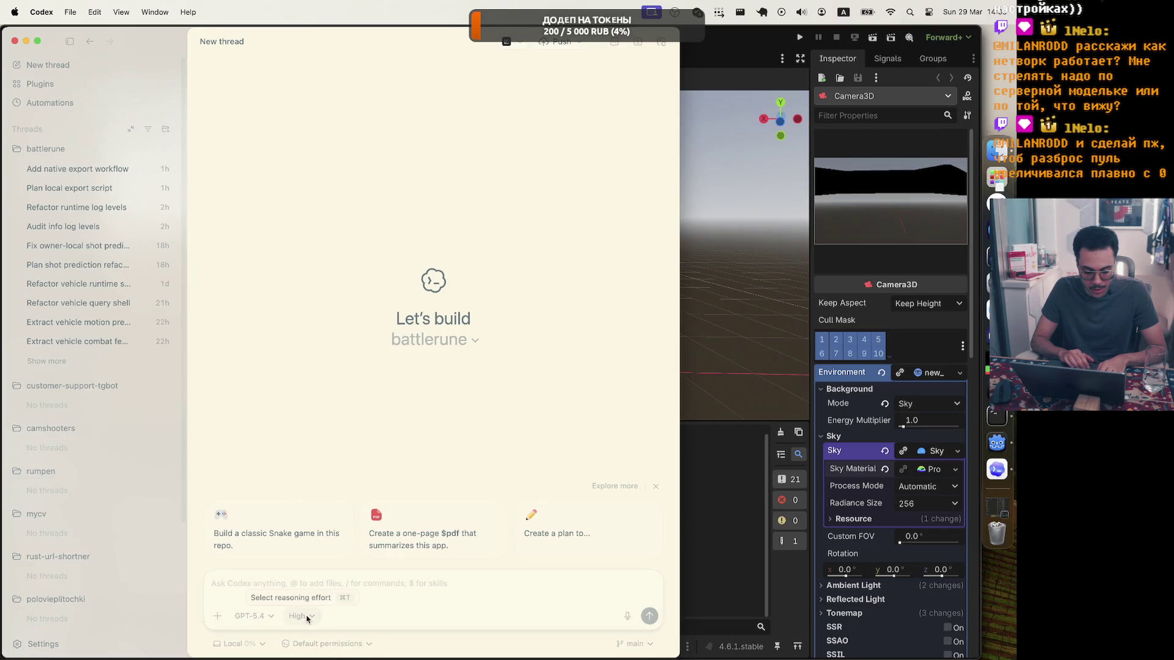
Dictate and send a request to research and plan a server-authoritative Shift sprint feature
left_click(628, 616)
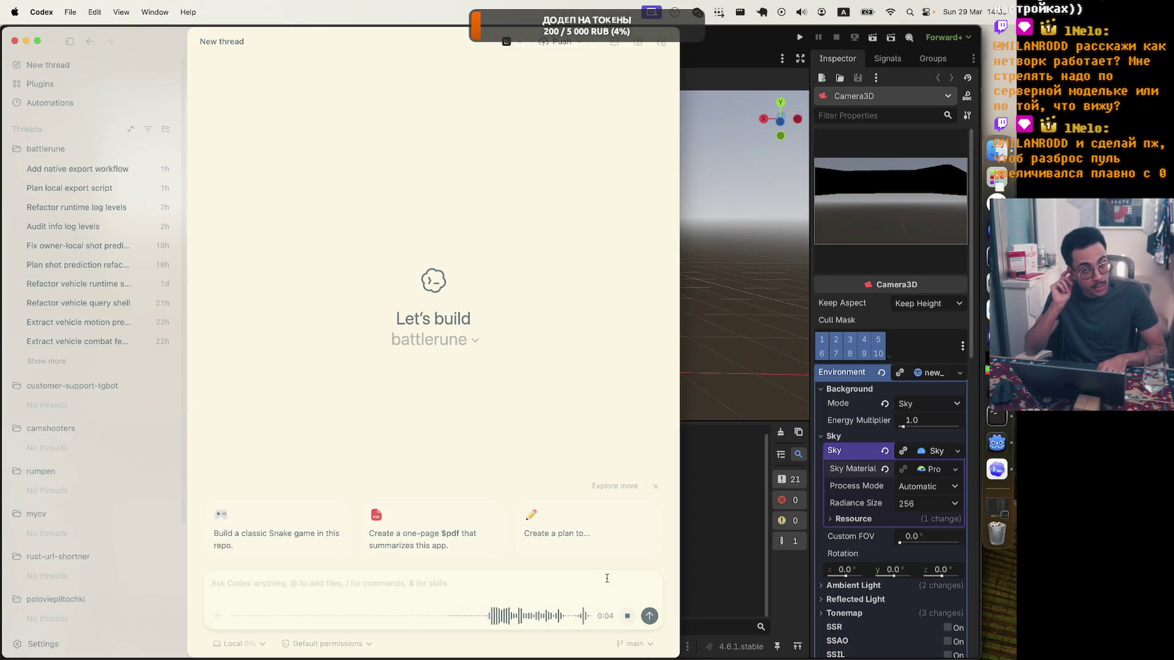
key("Return")
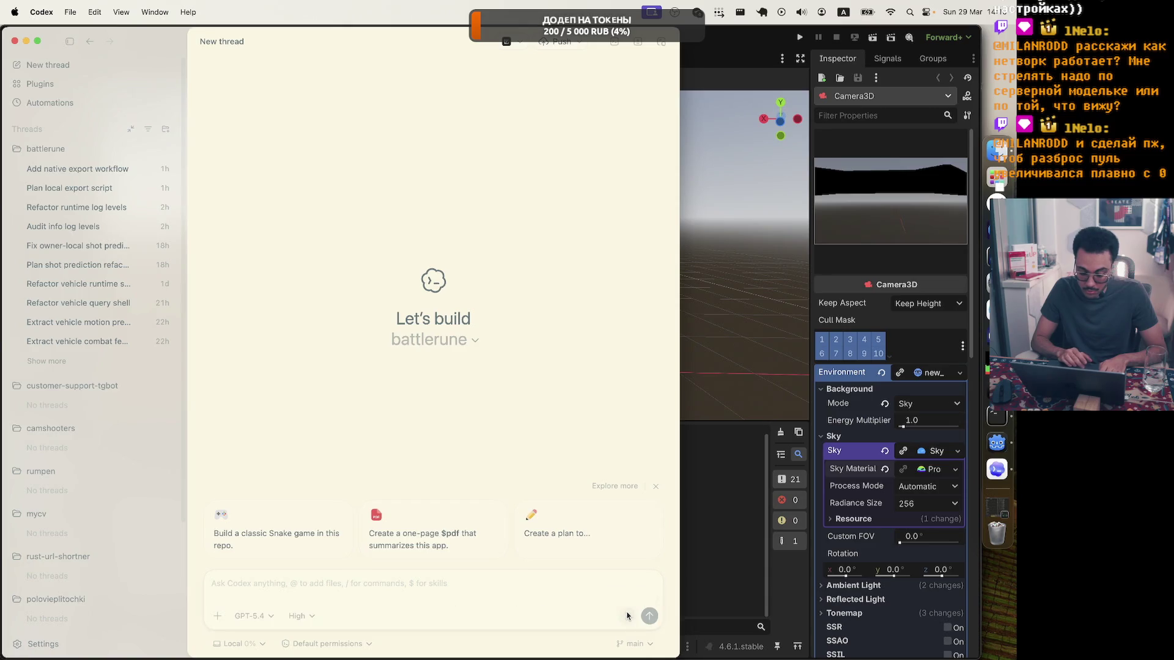
key("BackSpace")
key("ctrl+m")
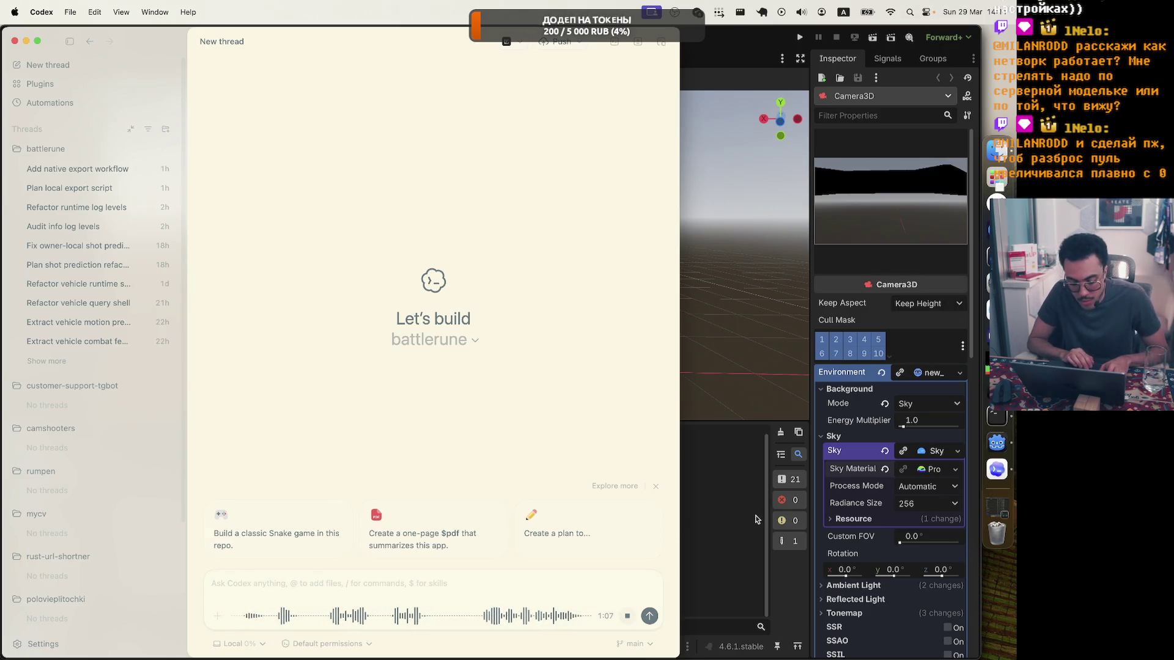
left_click(628, 615)
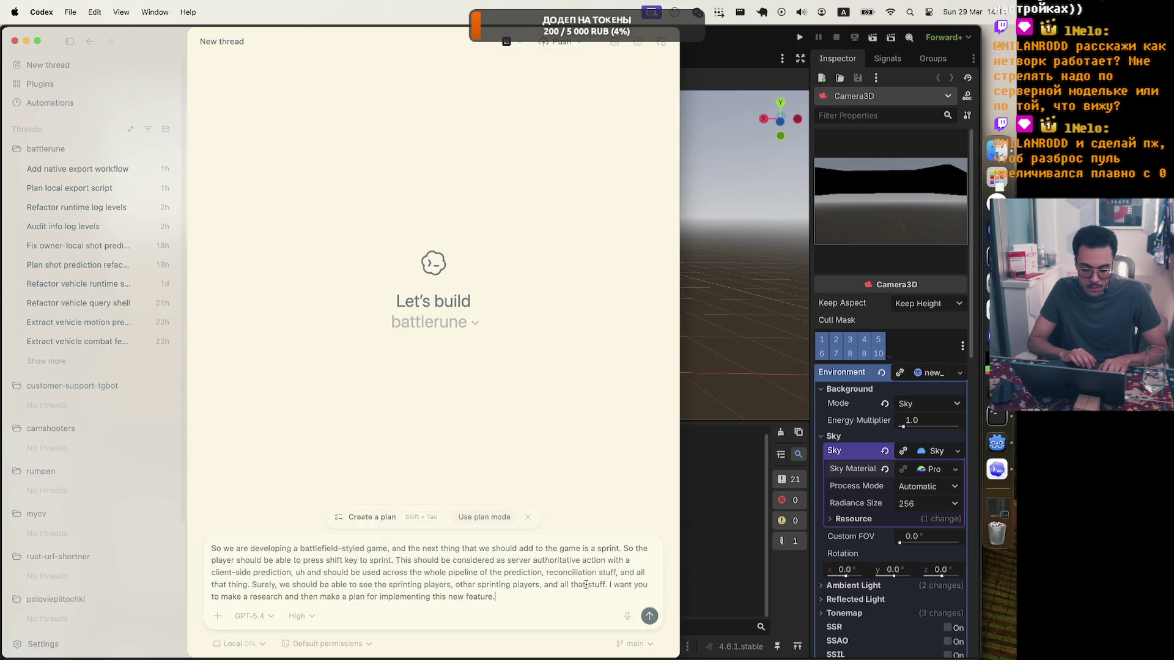
left_click(650, 617)
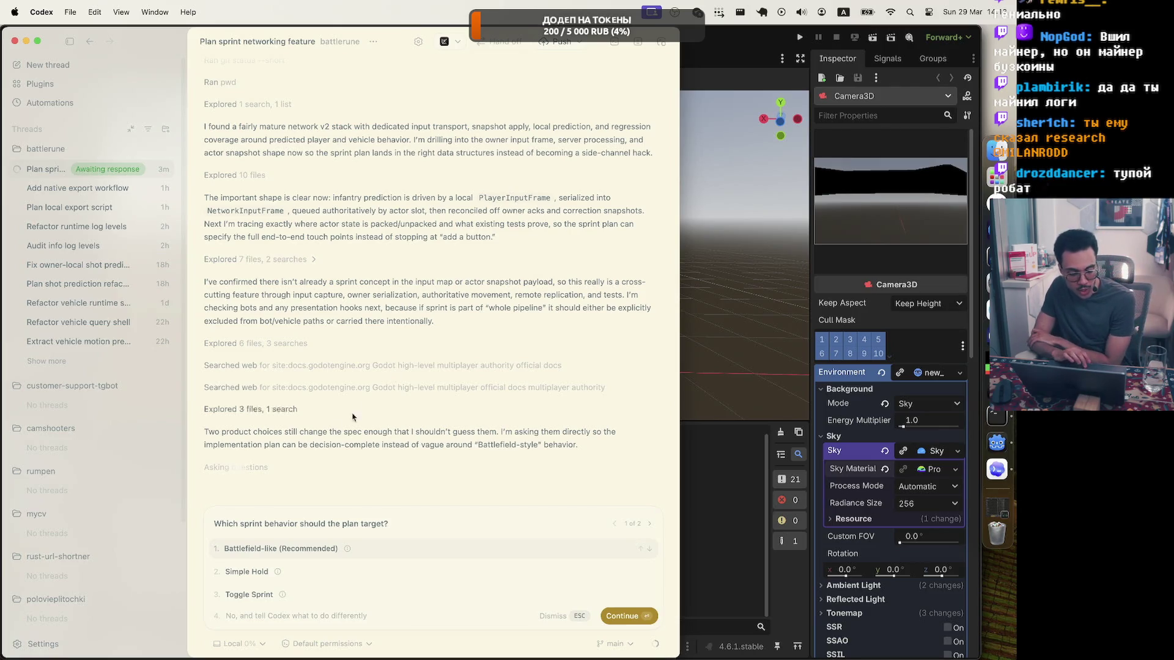
Answer Battlefield-like for sprint behavior and Movement Only for sprint presentation
mouse_move(348, 550)
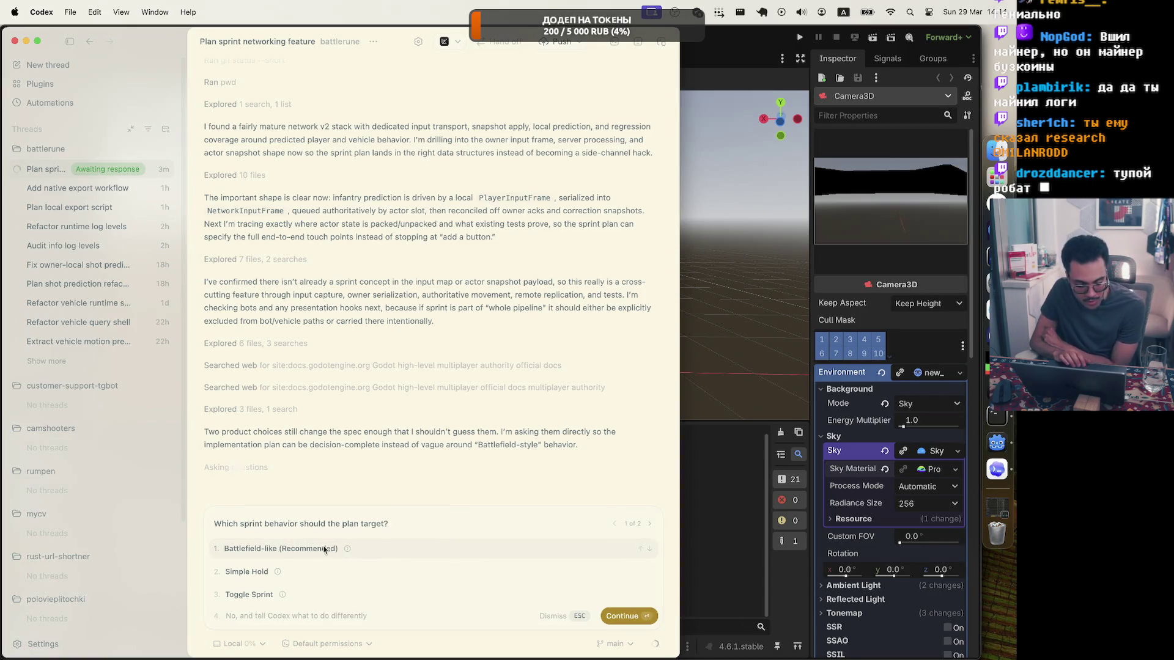
left_click(322, 550)
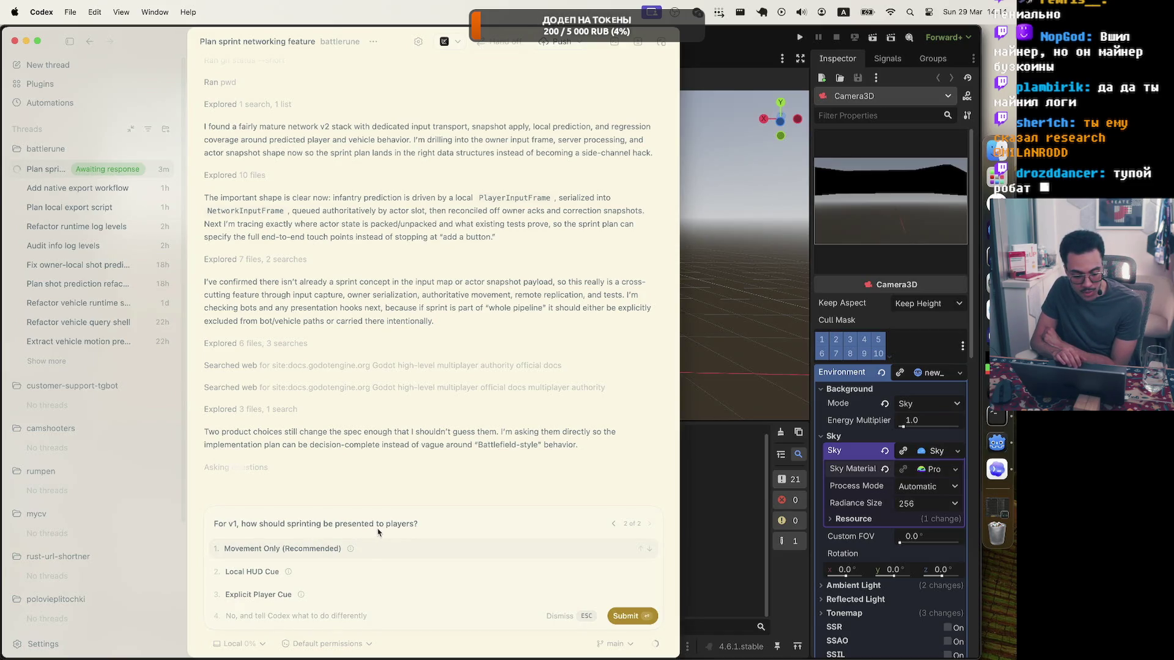
mouse_move(350, 550)
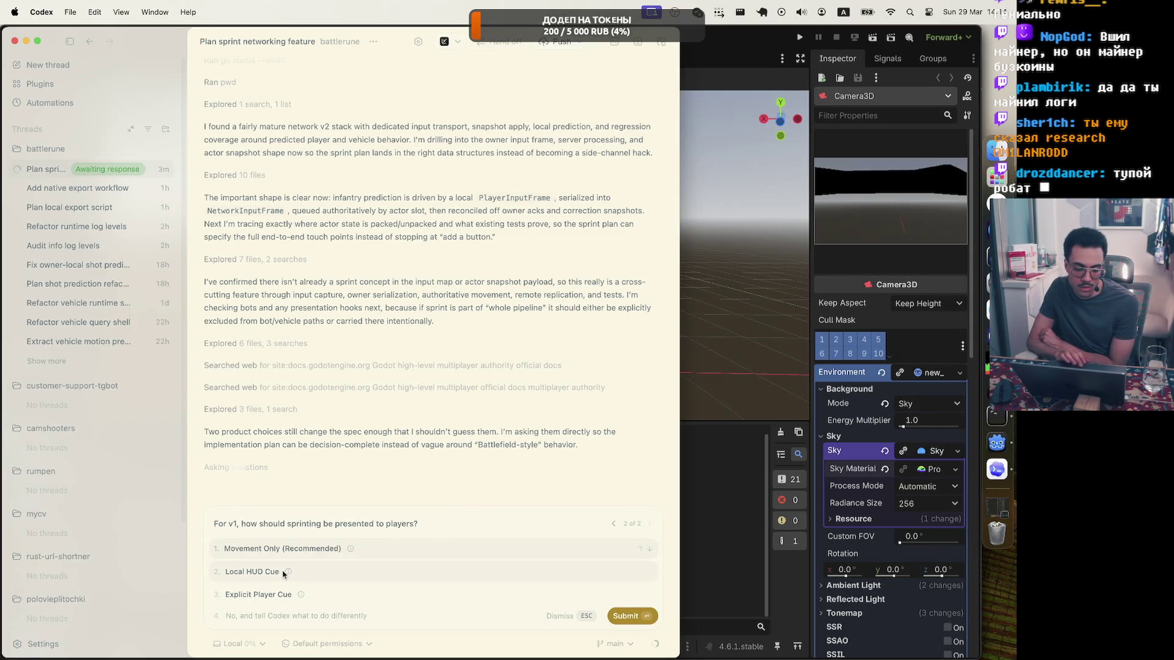
mouse_move(287, 575)
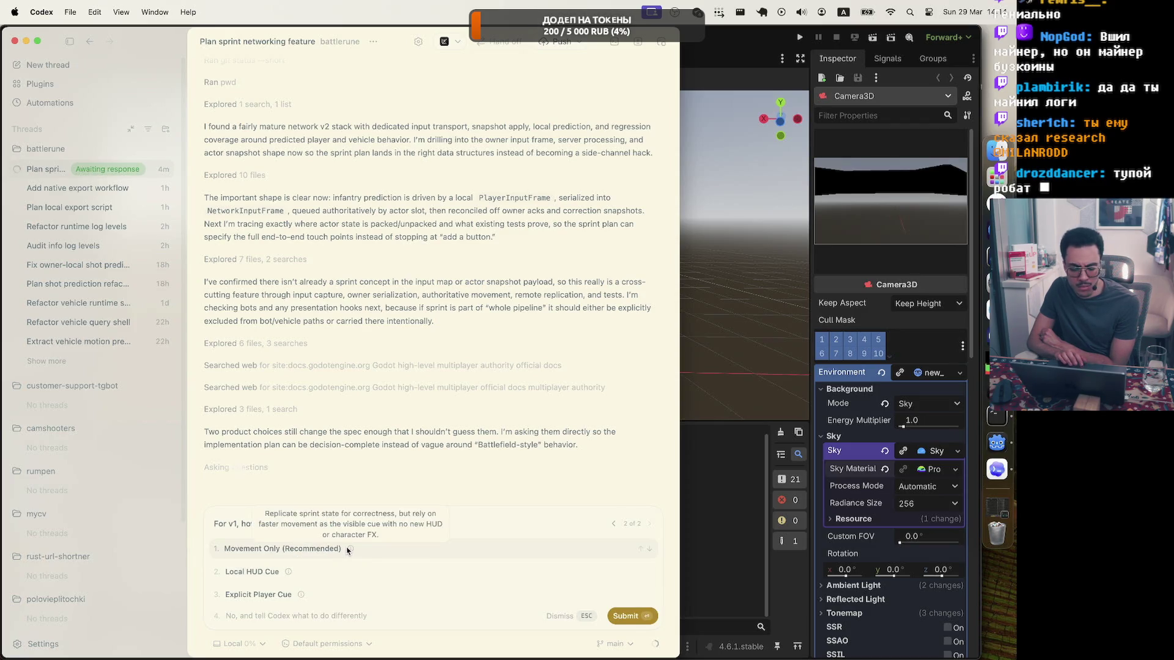
left_click(342, 548)
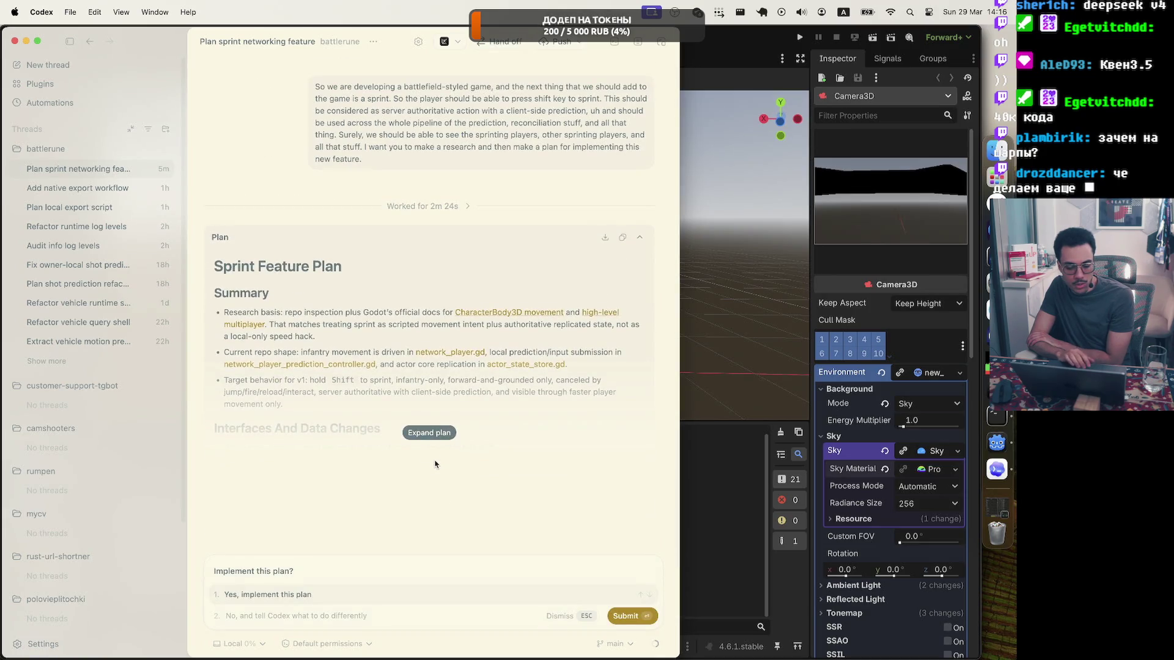
left_click(426, 432)
scroll(421, 423, "up", 10)
scroll(422, 423, "down", 2)
scroll(422, 423, "down", 1)
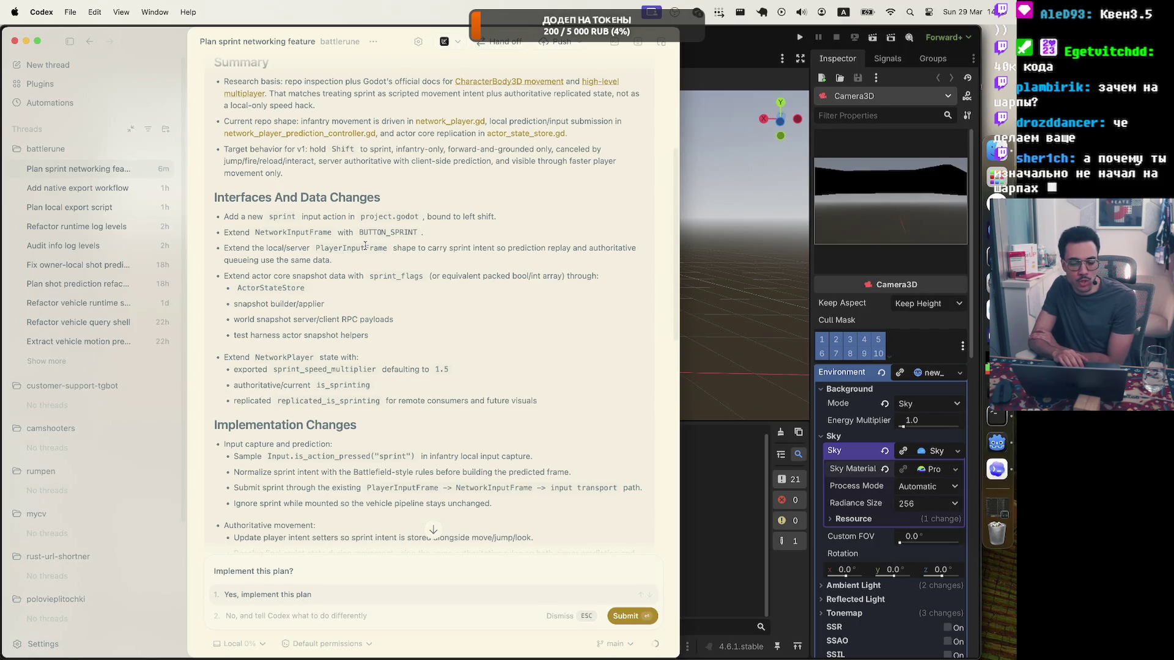
left_click_drag(224, 248, 350, 255)
left_click(350, 256)
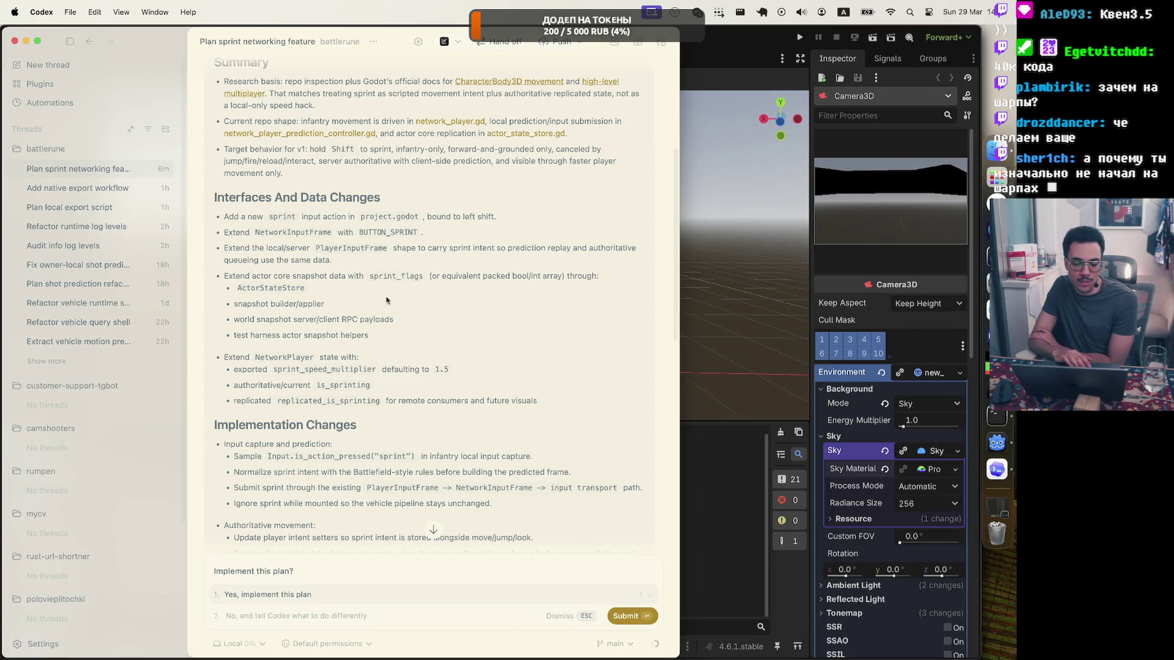
left_click_drag(350, 261, 225, 250)
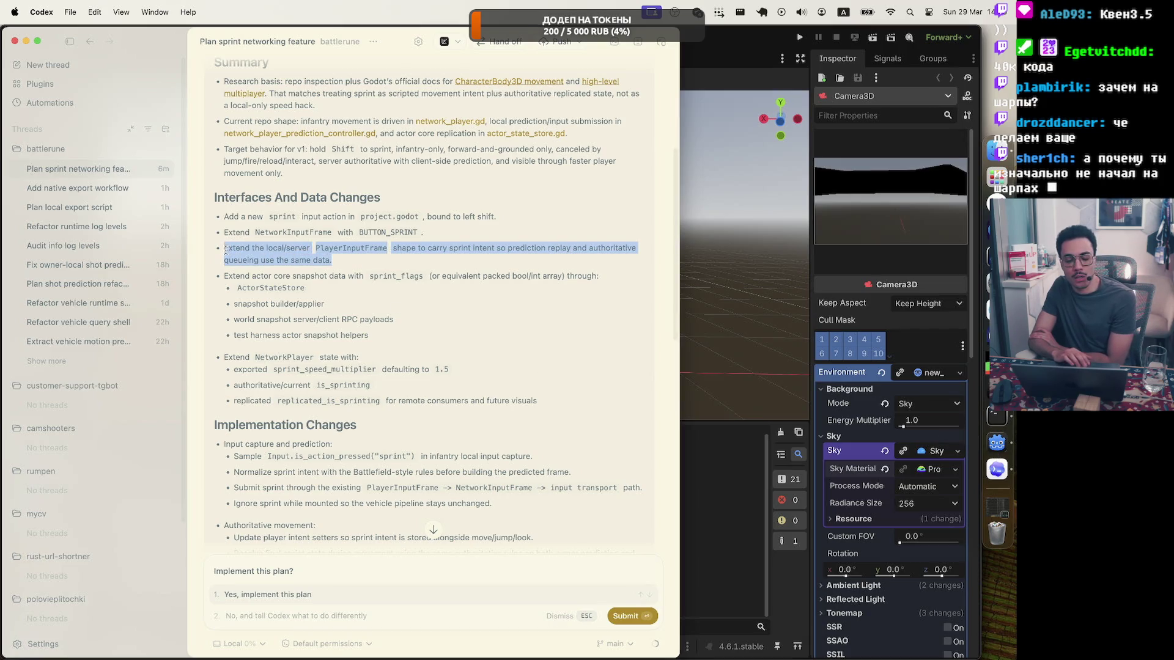
left_click(226, 249)
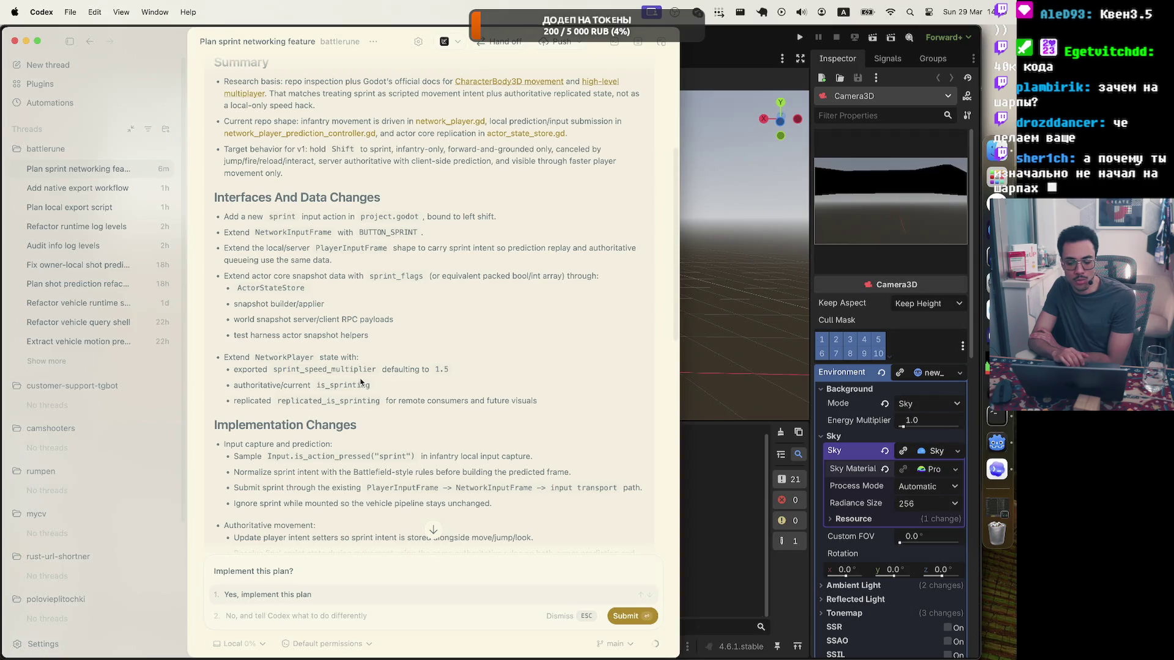
scroll(506, 439, "down", 3)
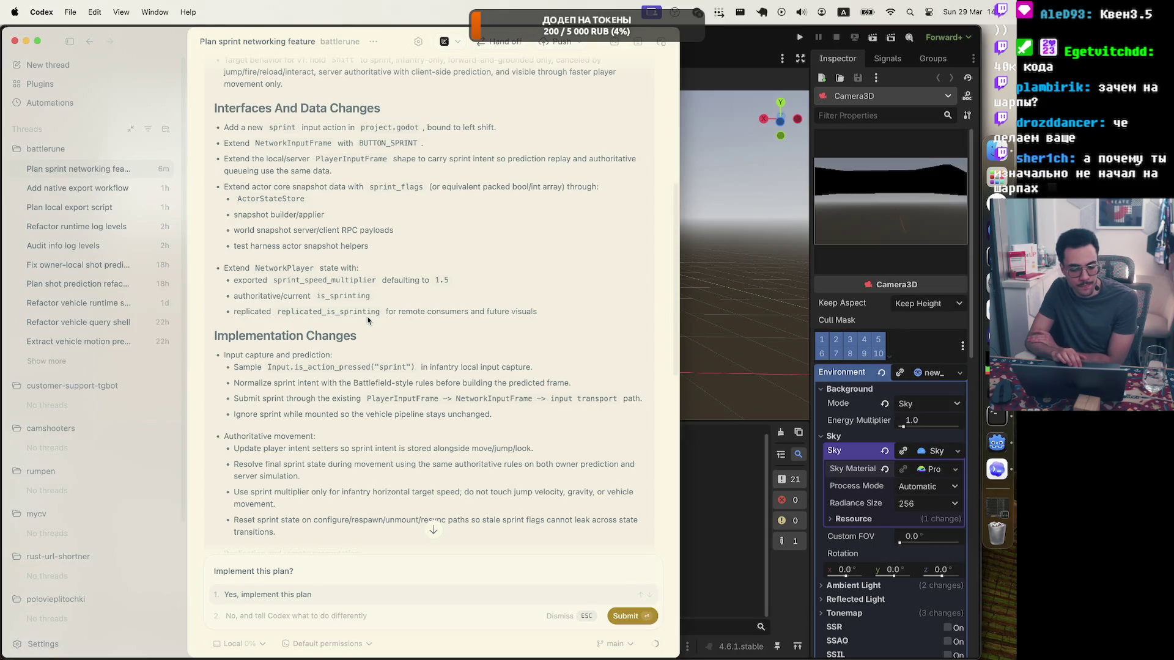
scroll(367, 319, "down", 3)
scroll(367, 320, "down", 3)
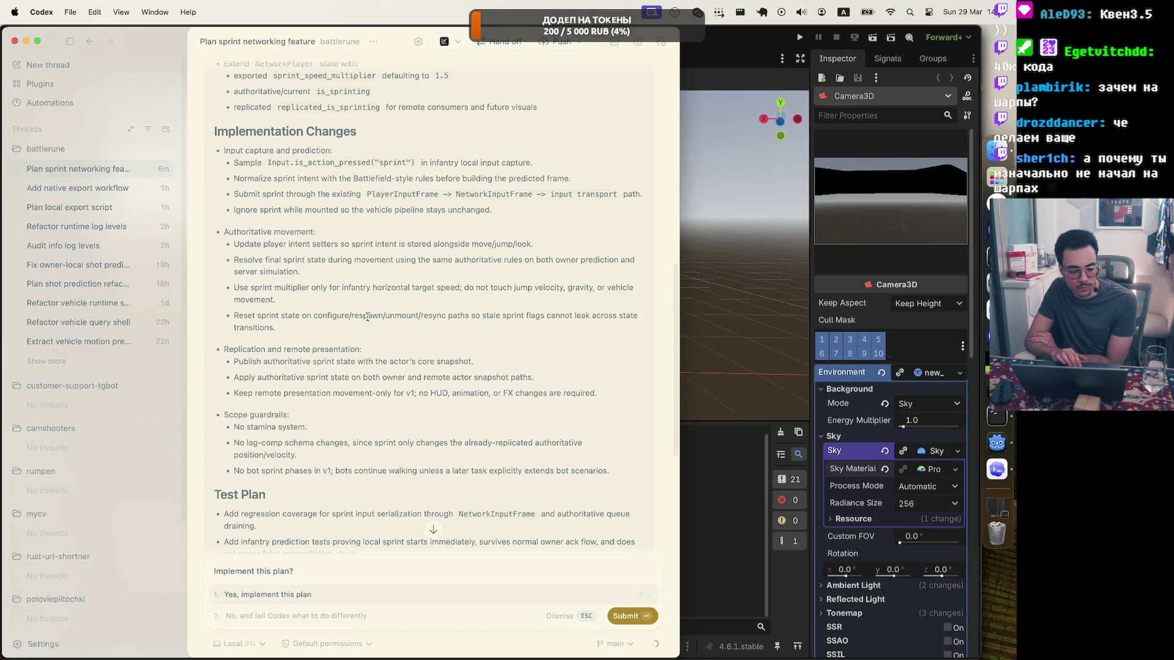
scroll(367, 318, "down", 4)
scroll(367, 319, "down", 3)
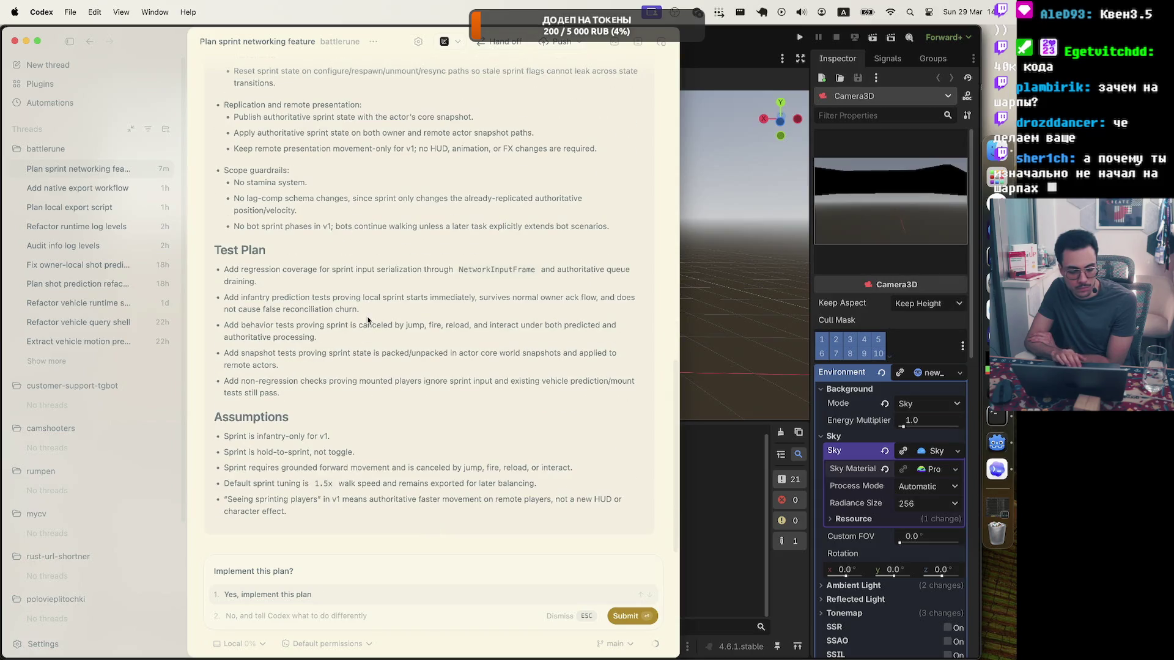